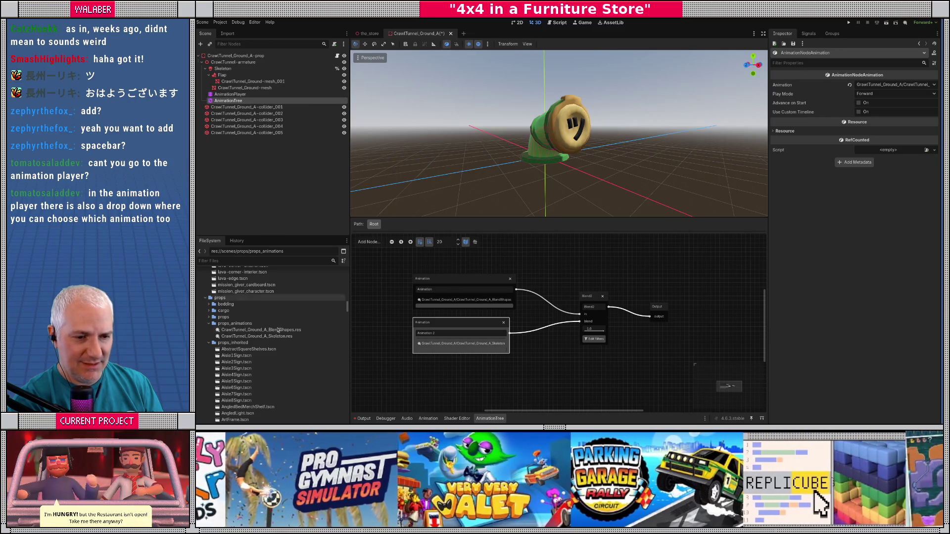
# - Tidy the graph by shifting Output right, Blend2 left, and Animation 2 right
pyautogui.hscroll(1, 505, 268)
pyautogui.moveTo(636, 315); pyautogui.dragTo(658, 318)
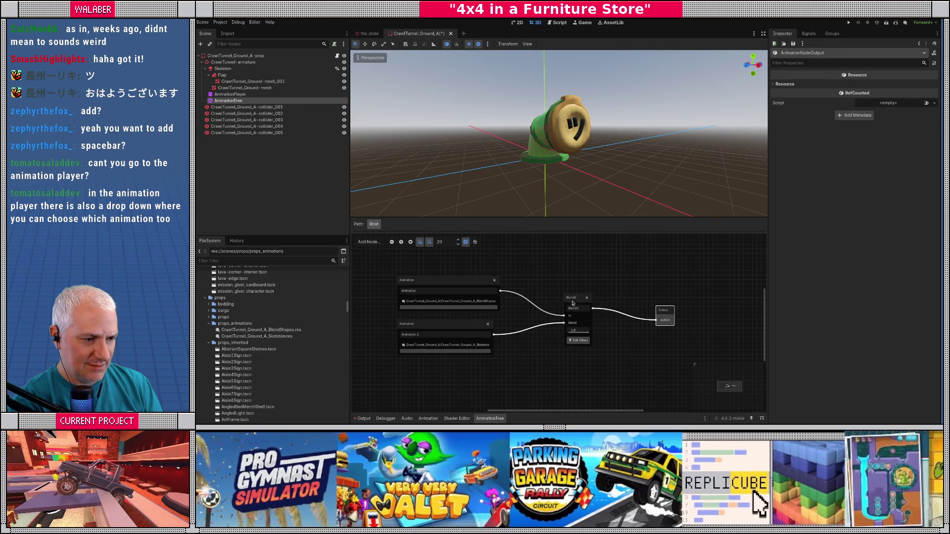
pyautogui.moveTo(573, 303); pyautogui.dragTo(566, 303)
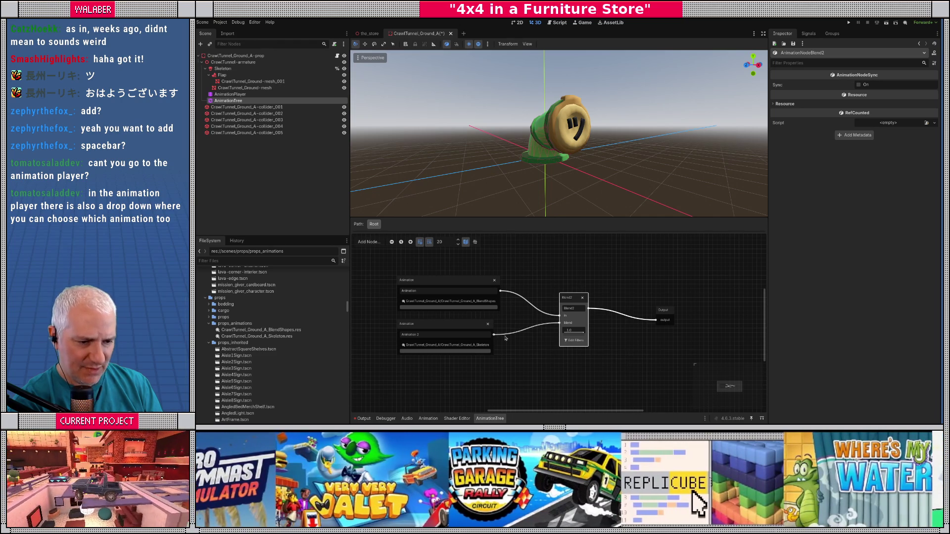
pyautogui.click(436, 325)
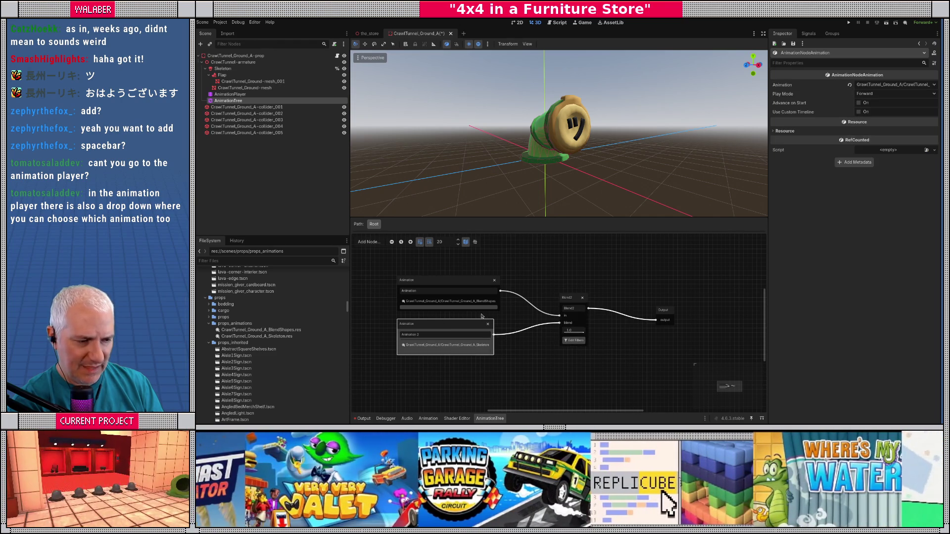
pyautogui.moveTo(468, 324); pyautogui.dragTo(477, 325)
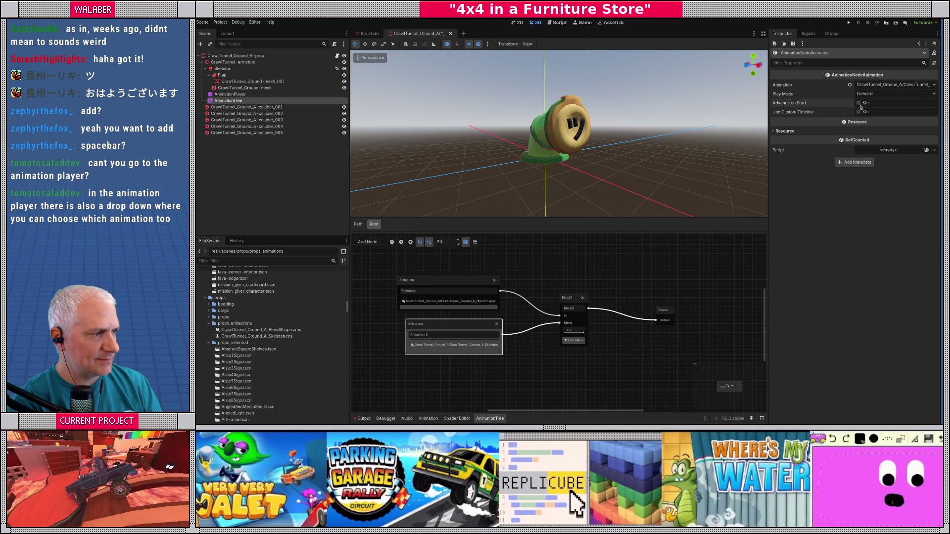
# - Enable Use Custom Timeline with Linear loop mode on Animation 2, then on the first Animation node
pyautogui.click(859, 112)
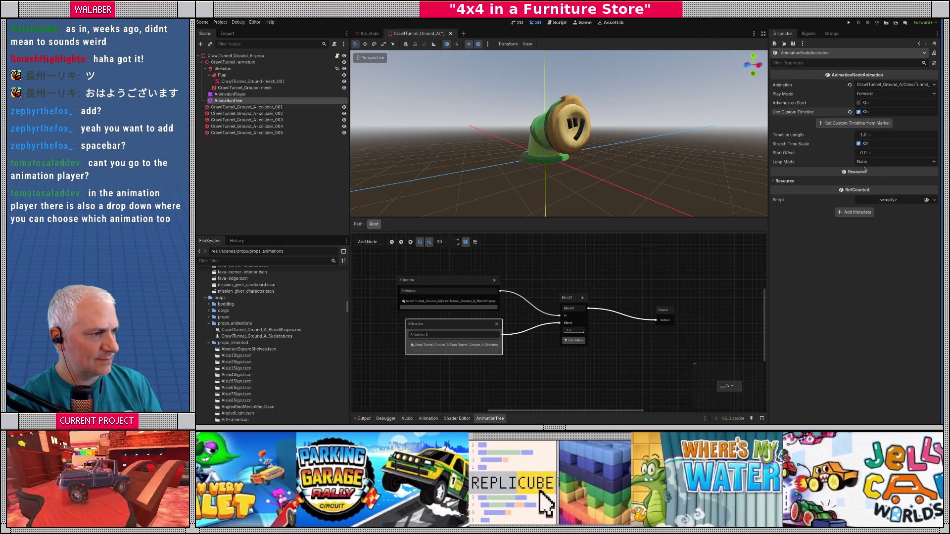
pyautogui.click(865, 162)
pyautogui.click(865, 176)
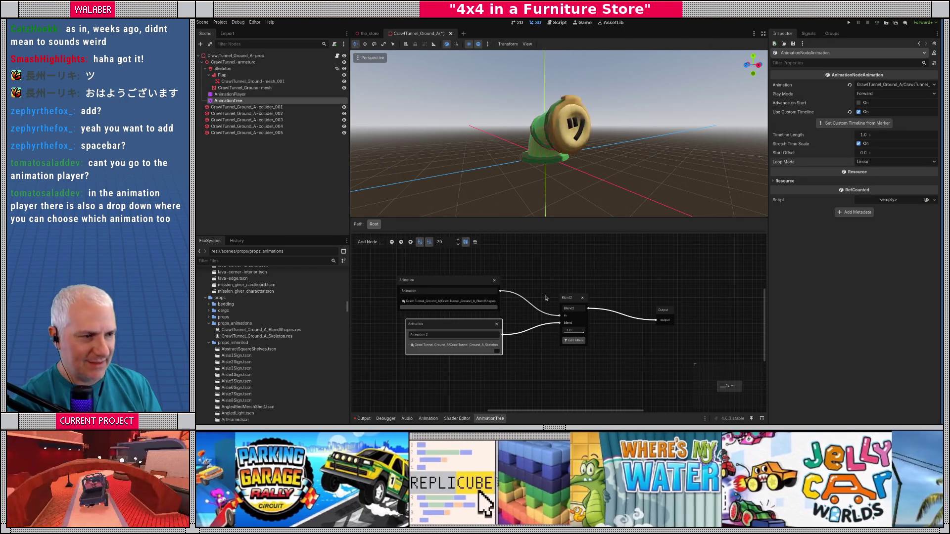
pyautogui.click(463, 284)
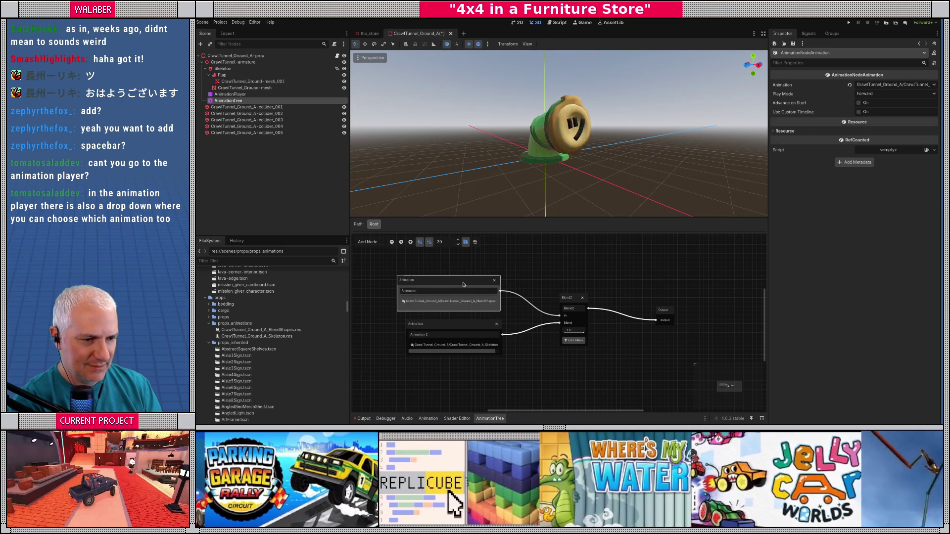
pyautogui.click(859, 111)
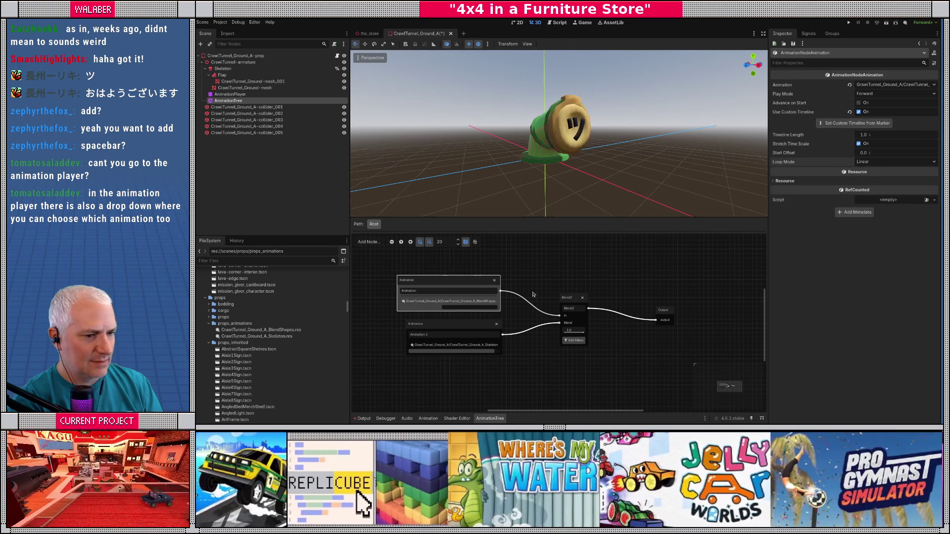
# - Set the Blend2 amount to 0 and nudge Animation 2 up and left
pyautogui.click(445, 325)
pyautogui.moveTo(584, 330)
pyautogui.mouseDown()
pyautogui.moveTo(564, 331)
pyautogui.moveTo(599, 331)
pyautogui.mouseUp()
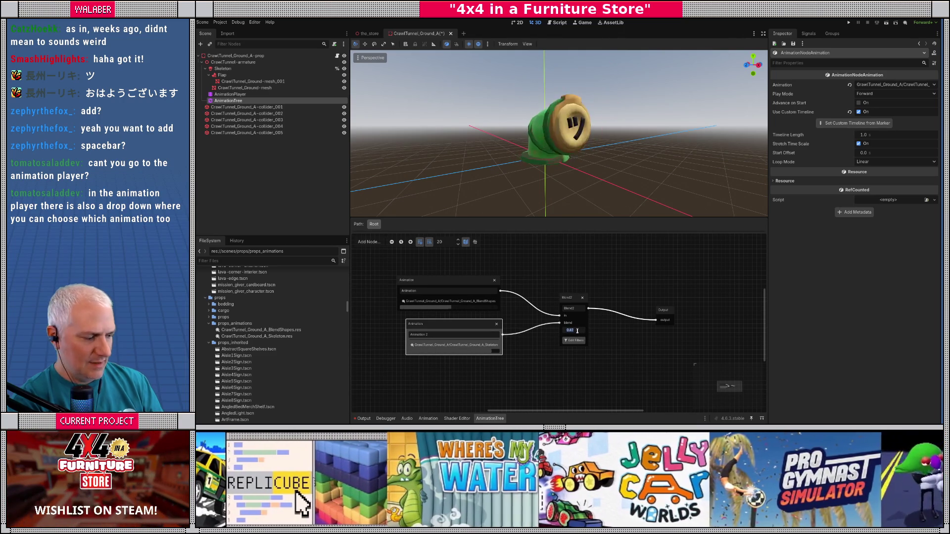
pyautogui.write('0')
pyautogui.press('Return')
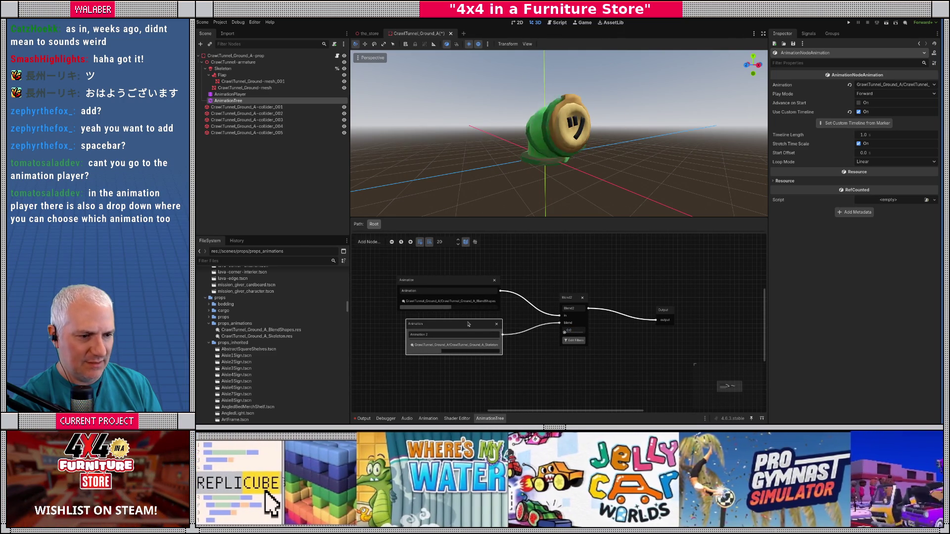
pyautogui.moveTo(469, 324); pyautogui.dragTo(460, 320)
pyautogui.click(569, 299)
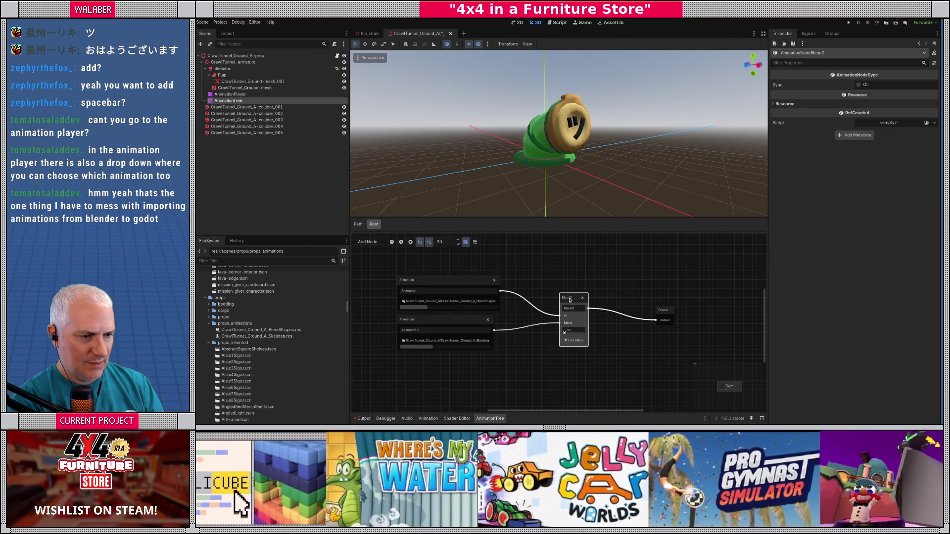
# - Replace Blend2 with an Add2 node adding Animation 2 onto the first animation at 1.0
pyautogui.press('Delete')
pyautogui.moveTo(500, 291); pyautogui.dragTo(555, 302)
pyautogui.press('Down')
pyautogui.press('Down')
pyautogui.press('Return')
pyautogui.moveTo(493, 332); pyautogui.dragTo(656, 320)
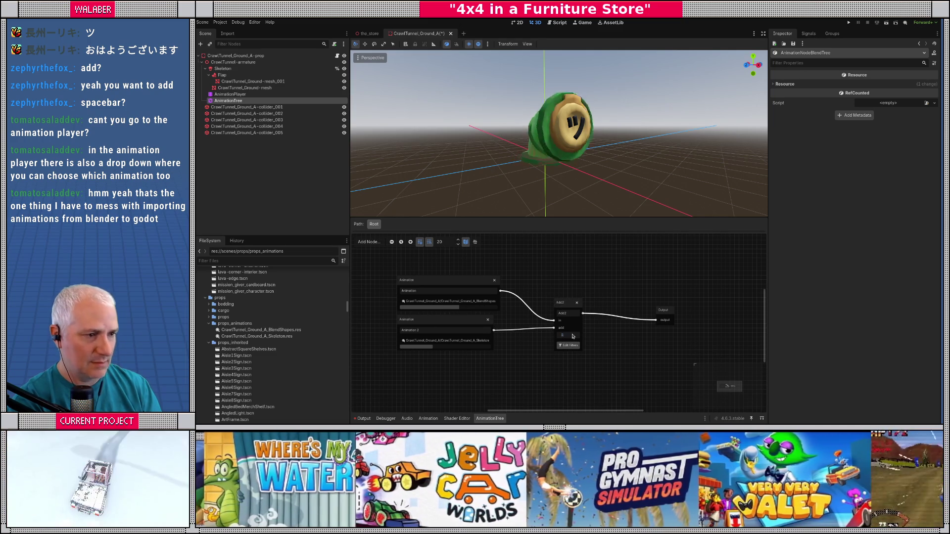
pyautogui.moveTo(573, 336); pyautogui.dragTo(588, 336)
pyautogui.moveTo(530, 191); pyautogui.dragTo(580, 191)
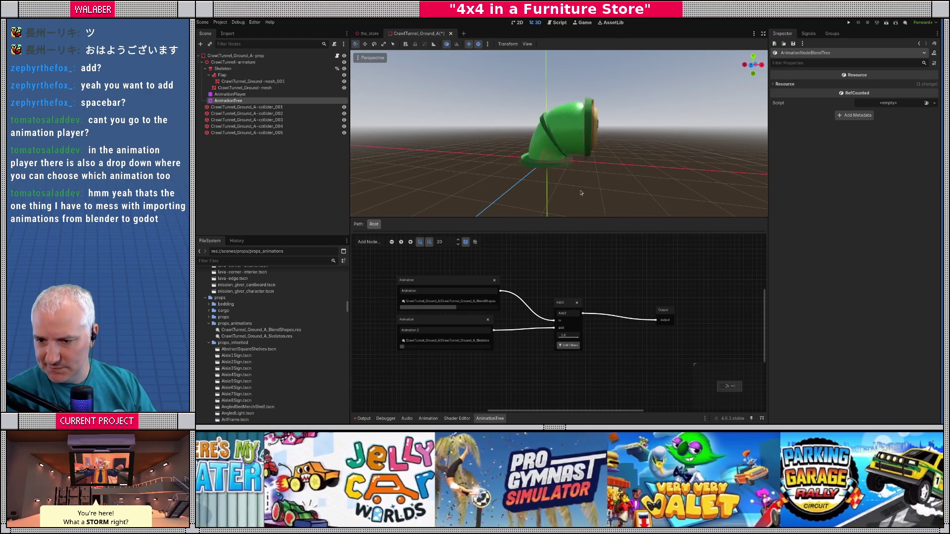
pyautogui.moveTo(622, 188); pyautogui.dragTo(611, 185)
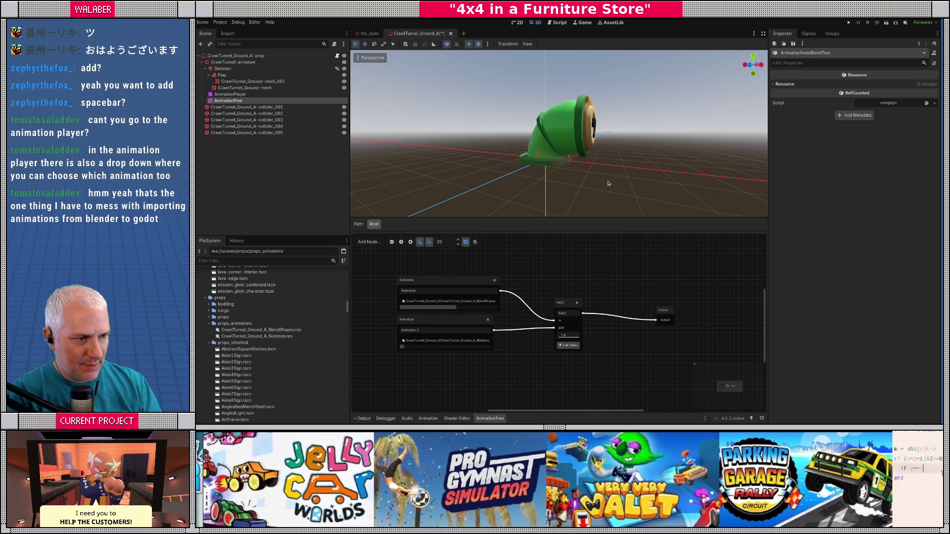
pyautogui.moveTo(609, 183)
pyautogui.mouseDown()
pyautogui.moveTo(440, 177)
pyautogui.moveTo(635, 181)
pyautogui.mouseUp()
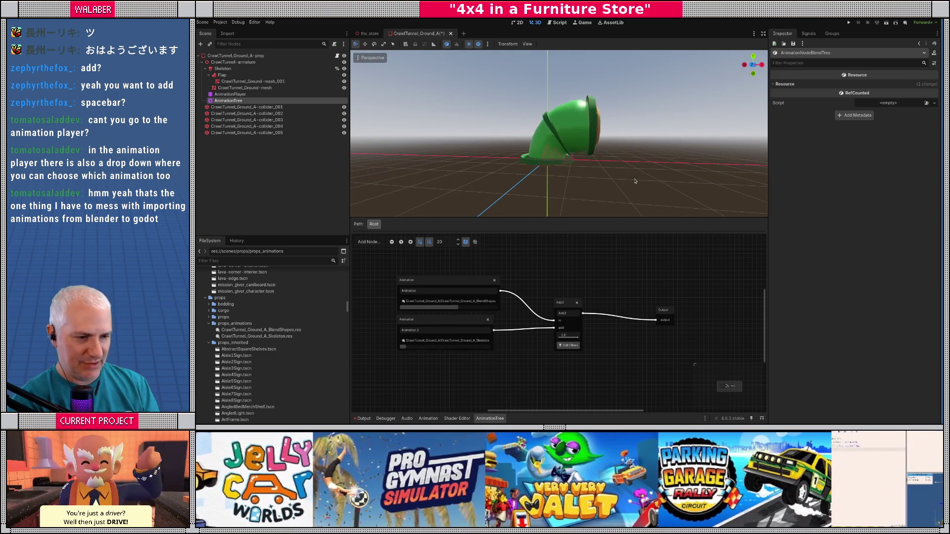
pyautogui.moveTo(583, 188)
pyautogui.mouseDown()
pyautogui.moveTo(544, 187)
pyautogui.moveTo(574, 188)
pyautogui.mouseUp()
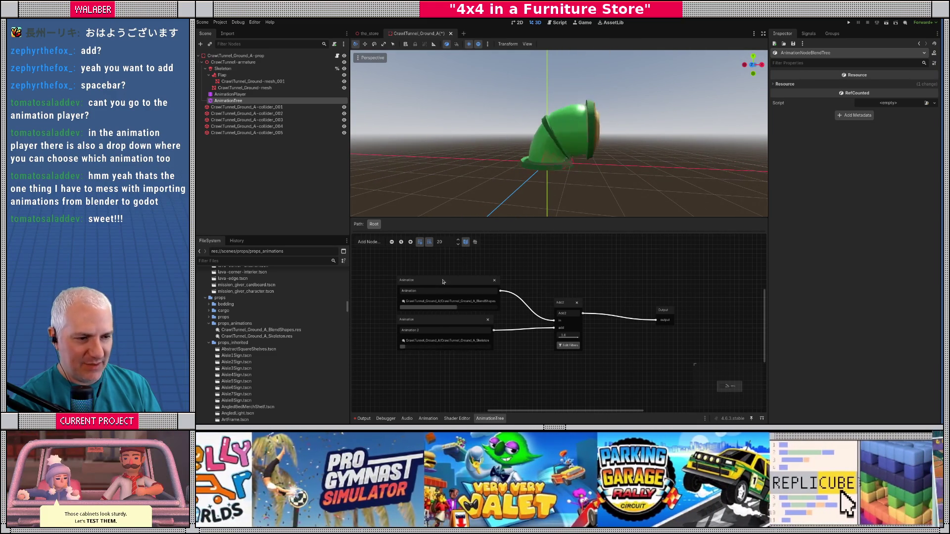
# - Uncheck Use Custom Timeline on both the first Animation and Animation 2 nodes
pyautogui.click(445, 283)
pyautogui.click(858, 112)
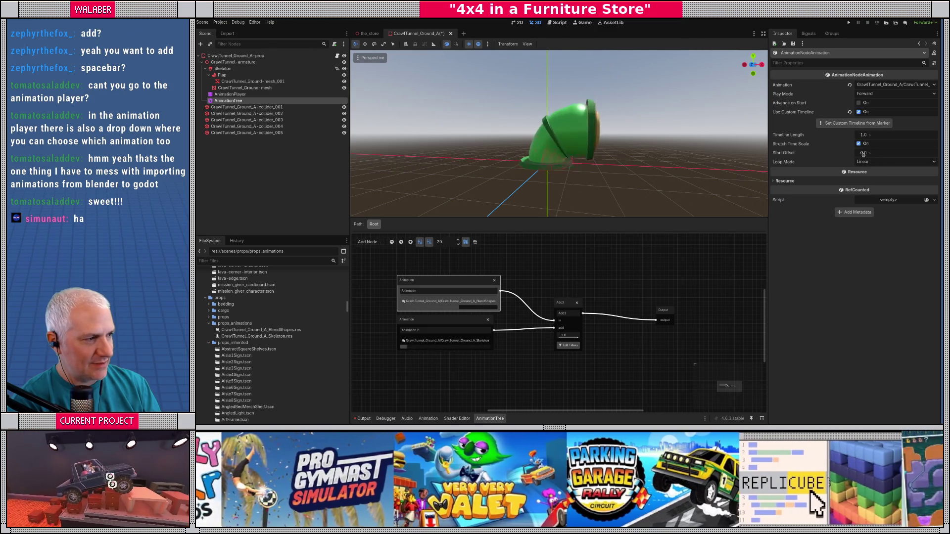
pyautogui.click(858, 112)
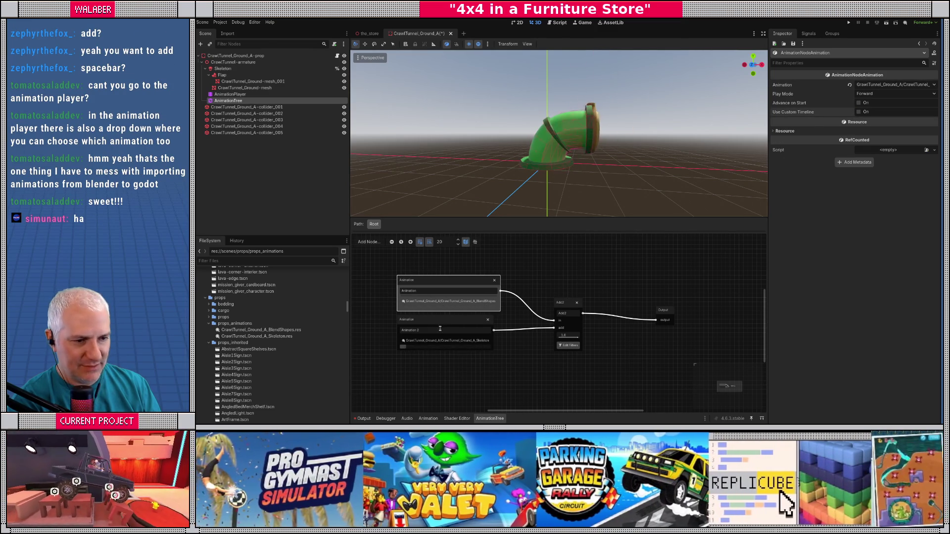
pyautogui.click(442, 320)
pyautogui.click(859, 112)
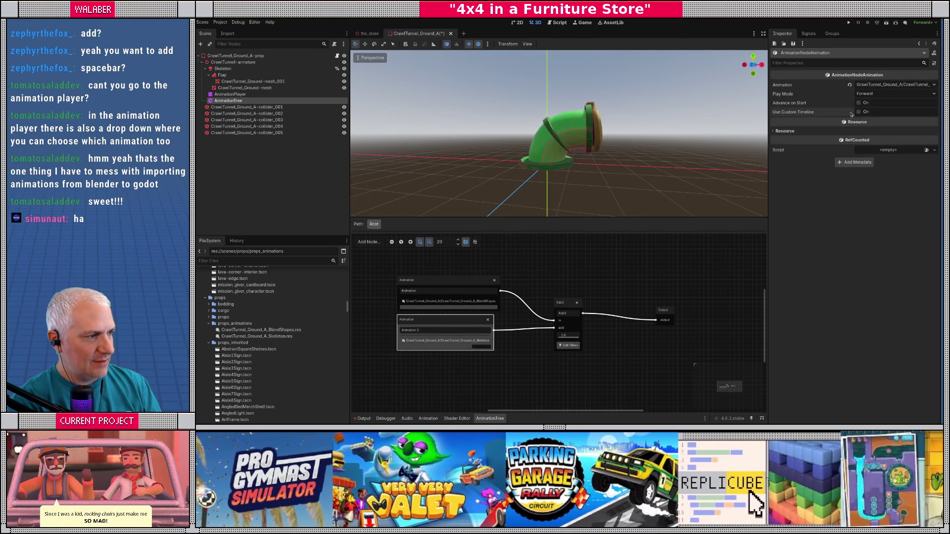
pyautogui.click(512, 272)
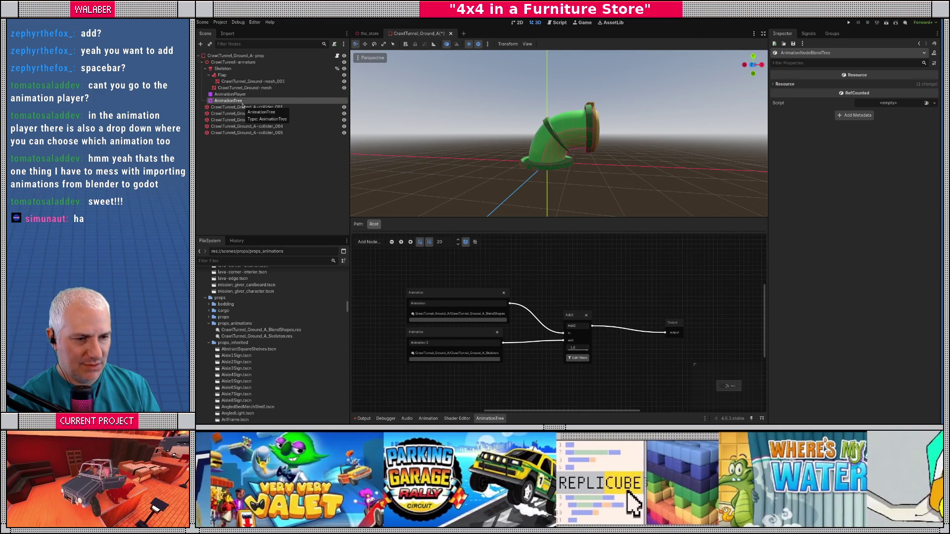
pyautogui.click(231, 94)
# - Open the AnimationTree class reference in the built-in help and scroll through it
pyautogui.click(236, 100)
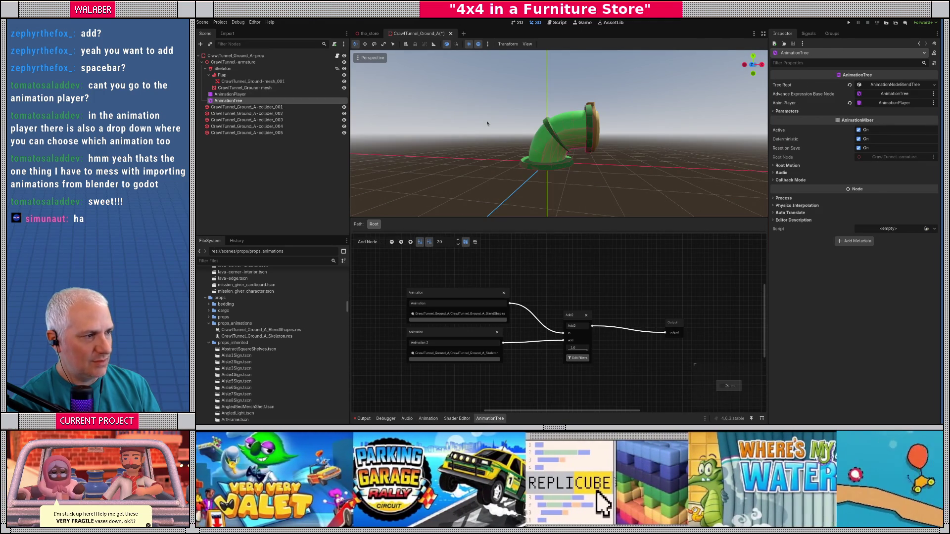
pyautogui.click(933, 53)
pyautogui.scroll(-5, 582, 148)
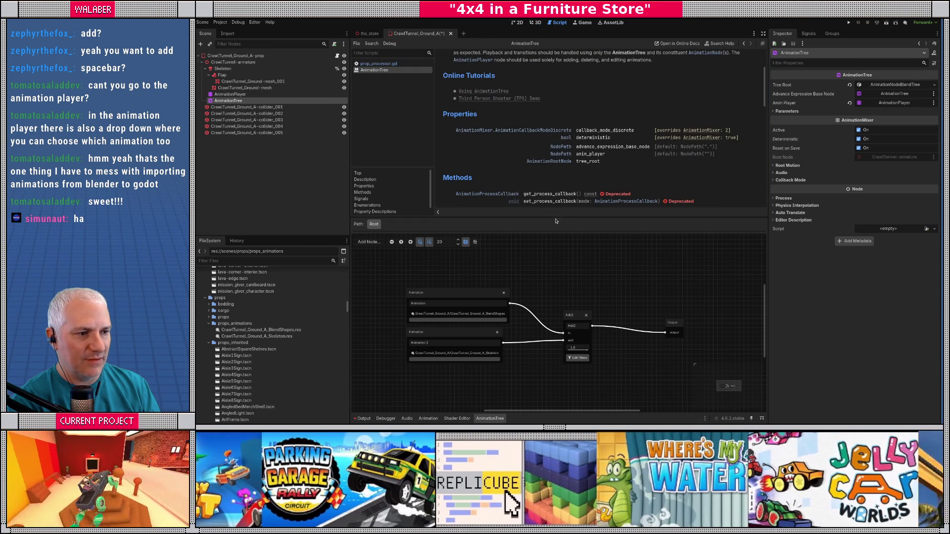
pyautogui.moveTo(555, 217); pyautogui.dragTo(555, 297)
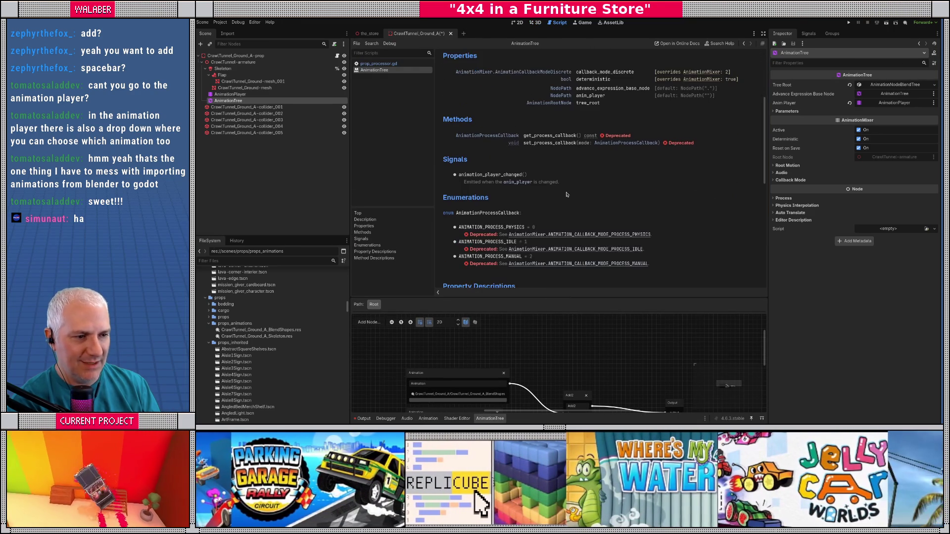
pyautogui.scroll(-4, 566, 195)
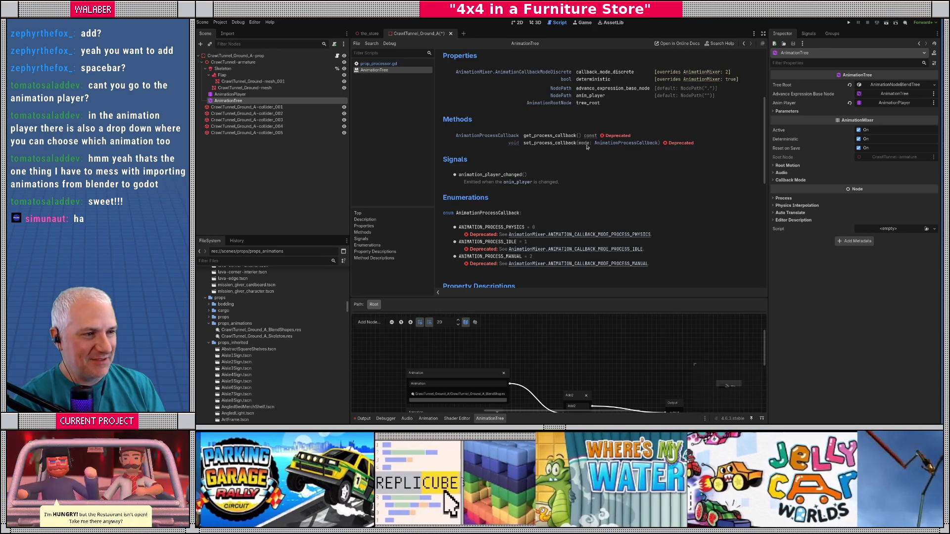
pyautogui.scroll(-12, 590, 186)
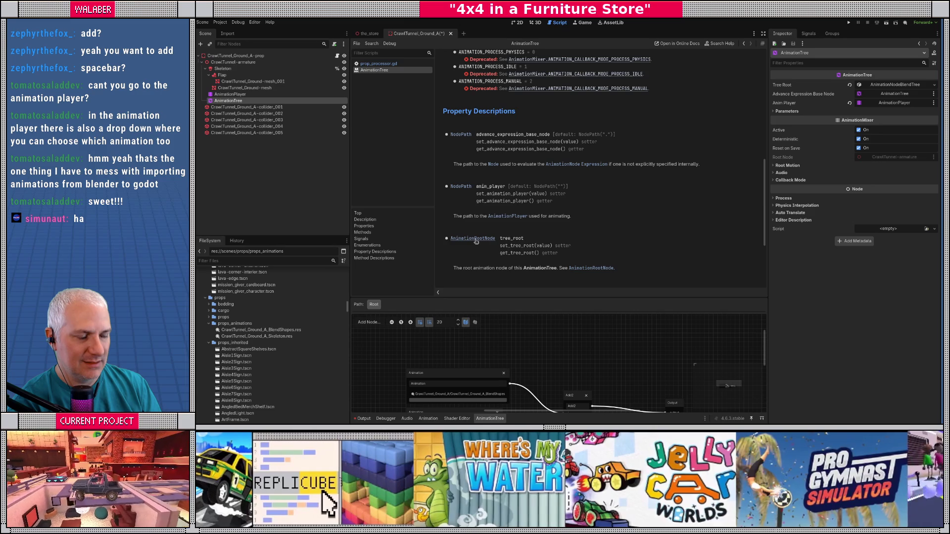
# - Browse the AnimationRootNode and AnimationNodeBlendTree references, ending on AnimationRootNode with an enlarged graph panel
pyautogui.click(473, 238)
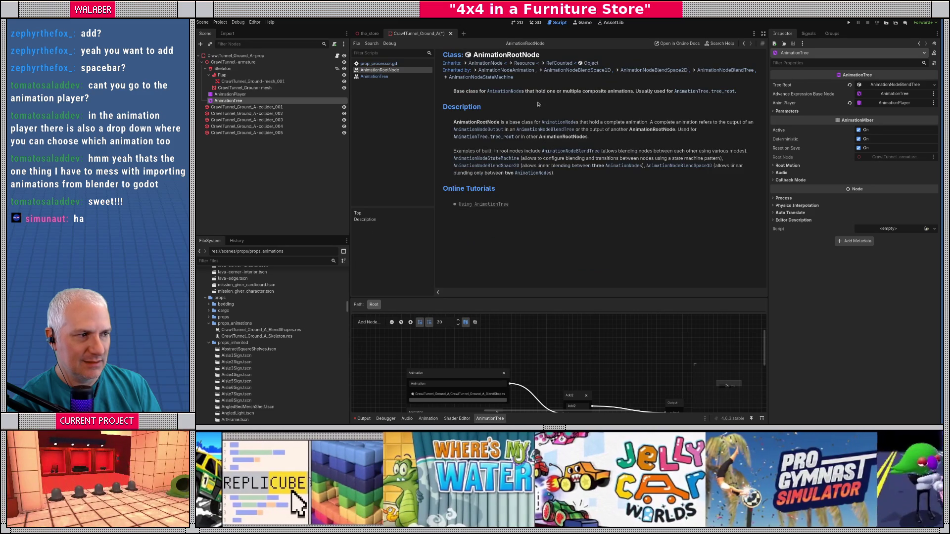
pyautogui.click(712, 71)
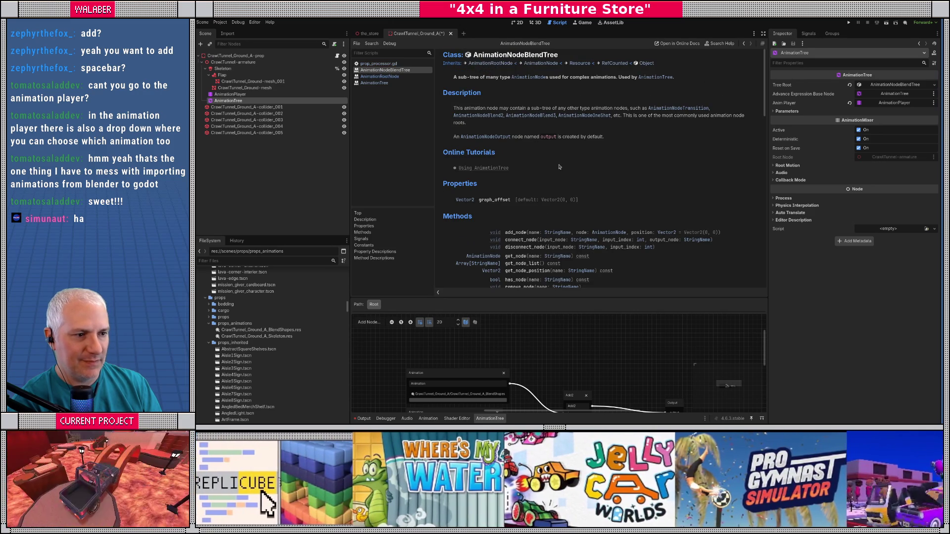
pyautogui.click(485, 63)
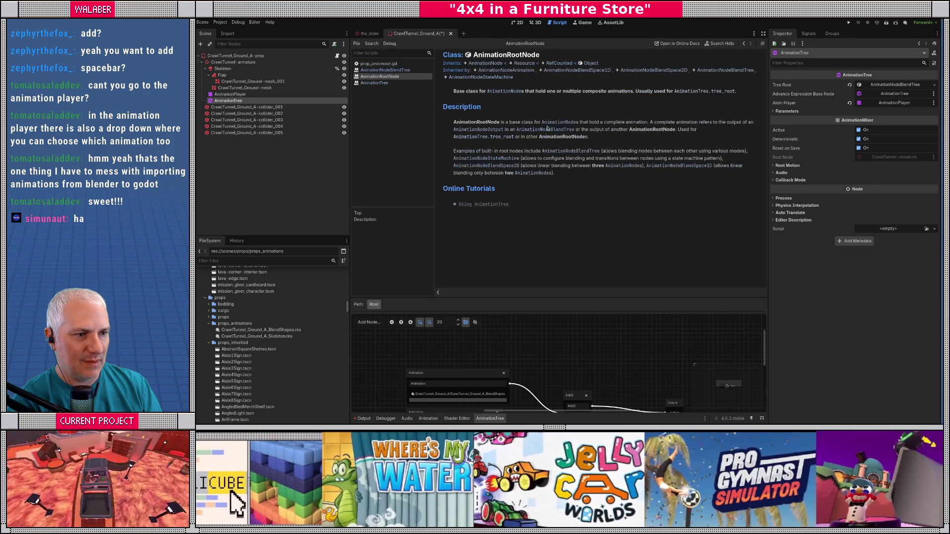
pyautogui.click(706, 71)
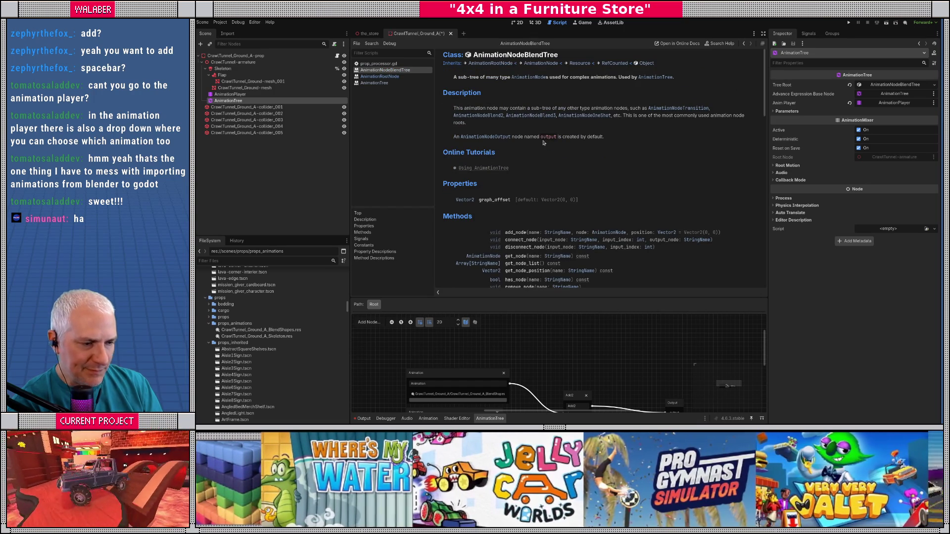
pyautogui.scroll(-3, 543, 142)
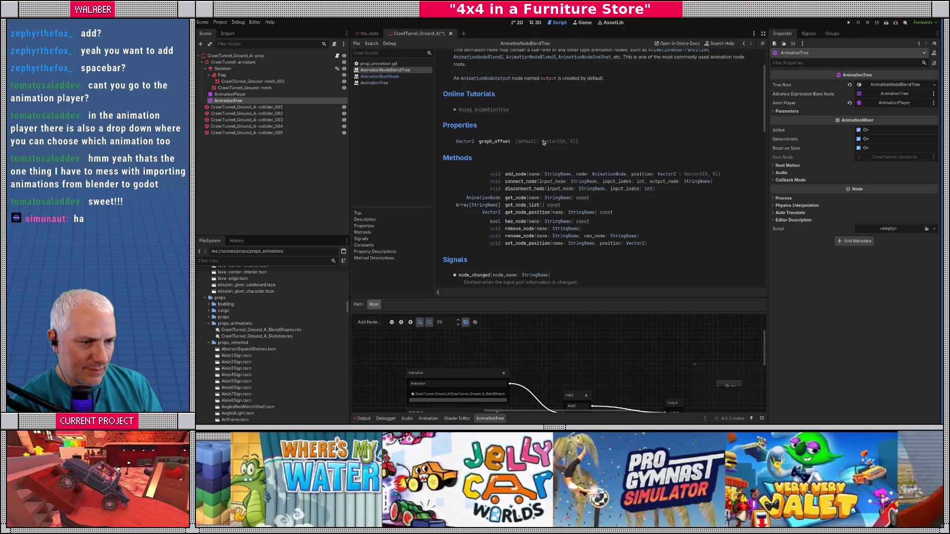
pyautogui.hotkey('alt', 'Left')
pyautogui.moveTo(565, 297)
pyautogui.mouseDown()
pyautogui.moveTo(581, 179)
pyautogui.moveTo(556, 212)
pyautogui.mouseUp()
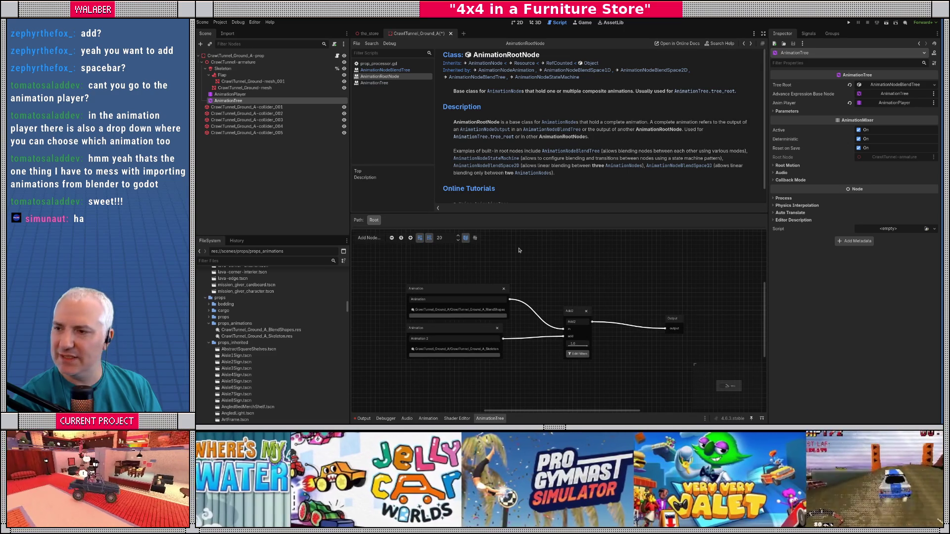
pyautogui.hotkey('alt', 'Tab')
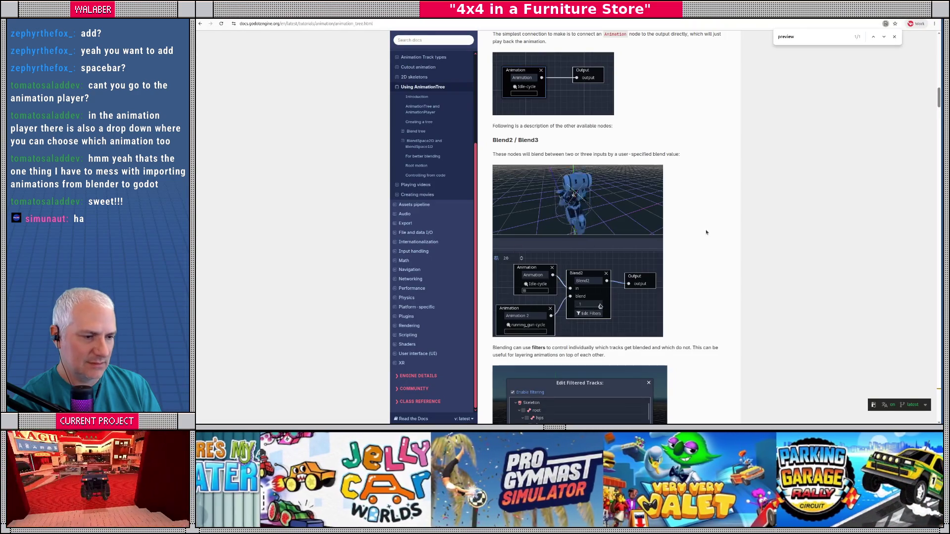
# - Scroll the Using AnimationTree page to the OneShot section and its GDScript example
pyautogui.scroll(-5, 708, 232)
pyautogui.scroll(-3, 713, 231)
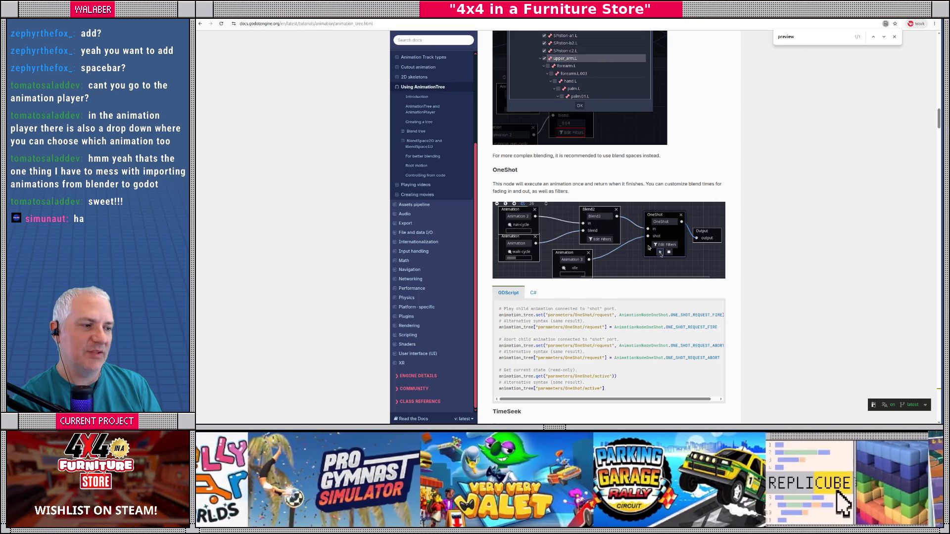
pyautogui.hotkey('alt', 'Tab')
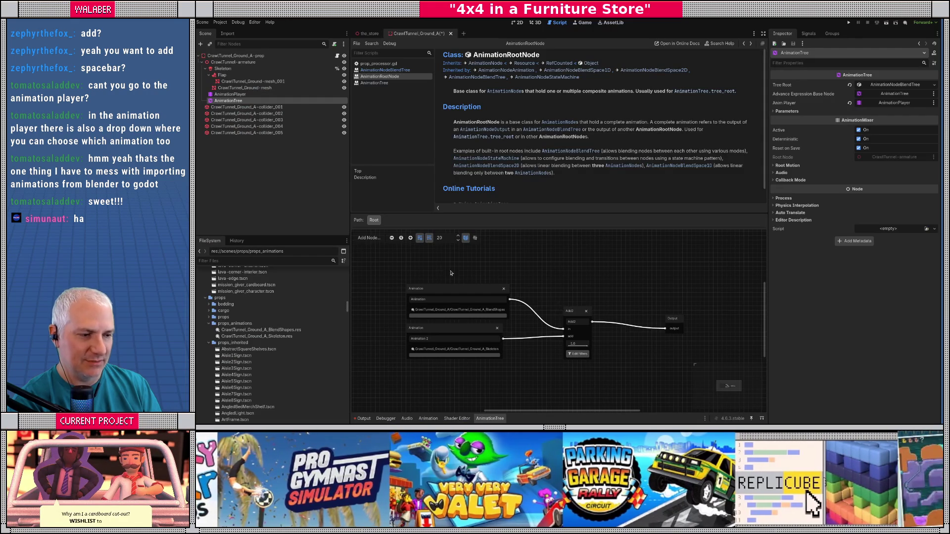
# - Add a OneShot node from Add2's output and connect OneShot to the Output node
pyautogui.moveTo(450, 272); pyautogui.dragTo(594, 361)
pyautogui.moveTo(576, 310)
pyautogui.mouseDown()
pyautogui.moveTo(515, 293)
pyautogui.moveTo(605, 300)
pyautogui.mouseUp()
pyautogui.click(537, 298)
pyautogui.moveTo(532, 303); pyautogui.dragTo(573, 305)
pyautogui.click(586, 321)
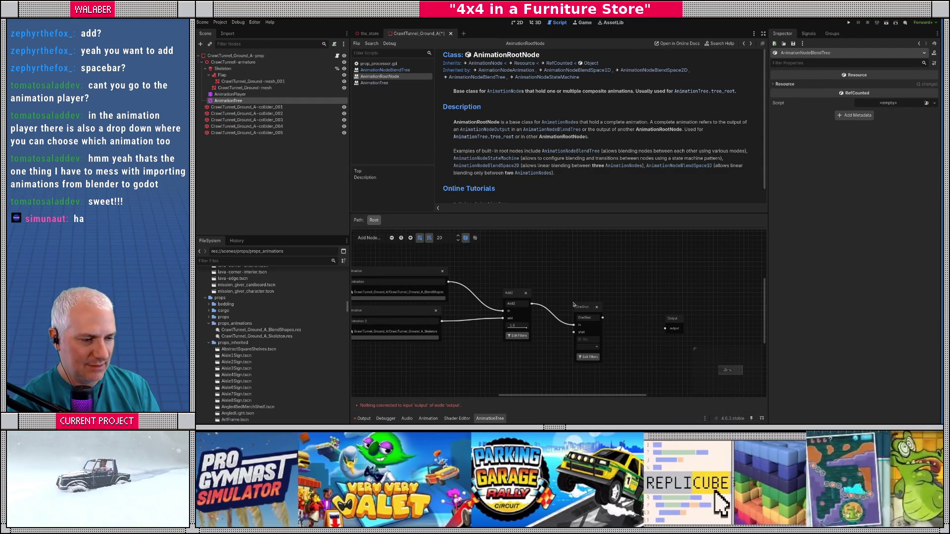
pyautogui.hotkey('alt', 'Tab')
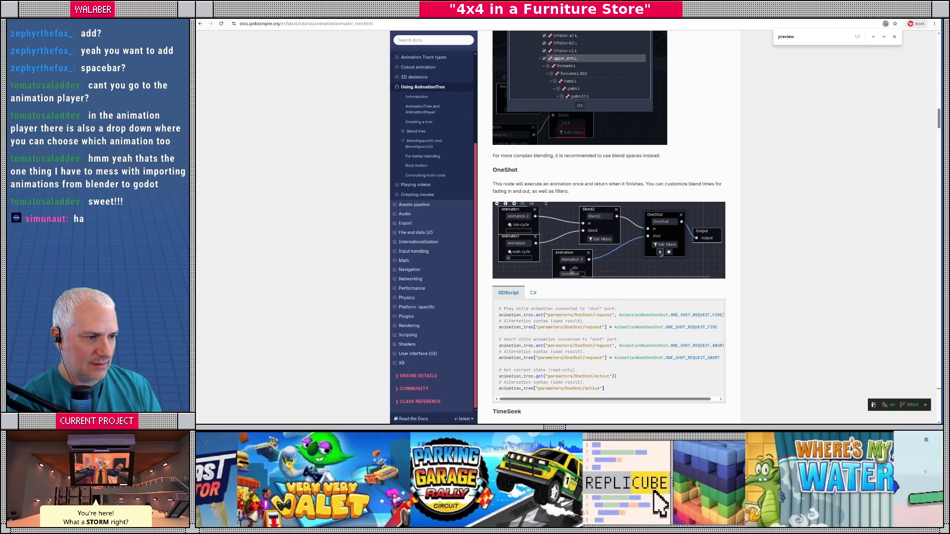
pyautogui.hotkey('alt', 'Tab')
pyautogui.moveTo(614, 318); pyautogui.dragTo(666, 329)
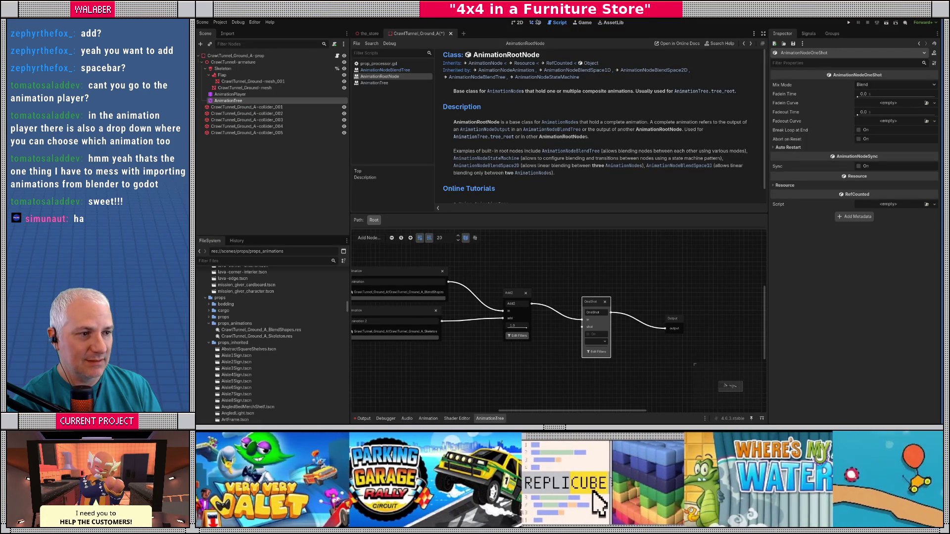
# - Unplug Add2 from both OneShot inputs and move the OneShot node slightly up
pyautogui.hotkey('ctrl', 'F2')
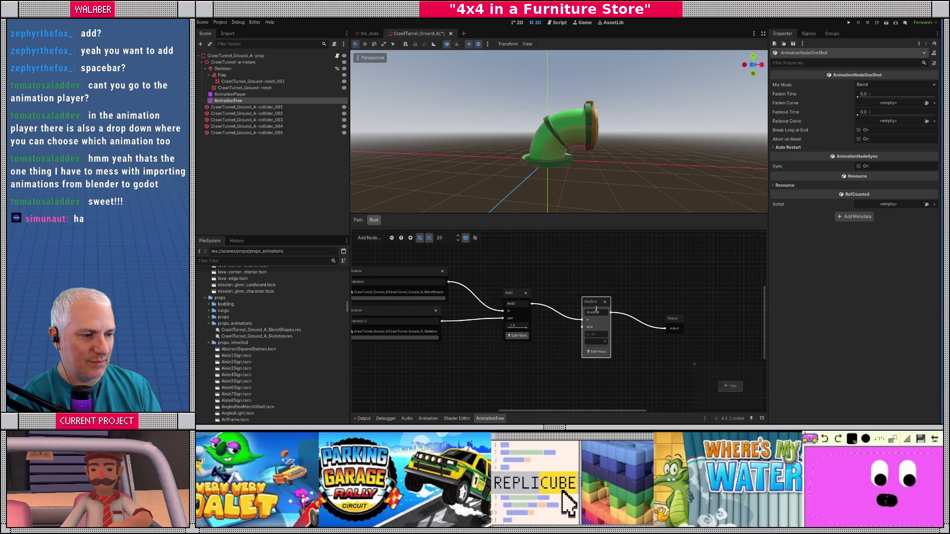
pyautogui.hotkey('alt', 'Tab')
pyautogui.hotkey('alt', 'Tab')
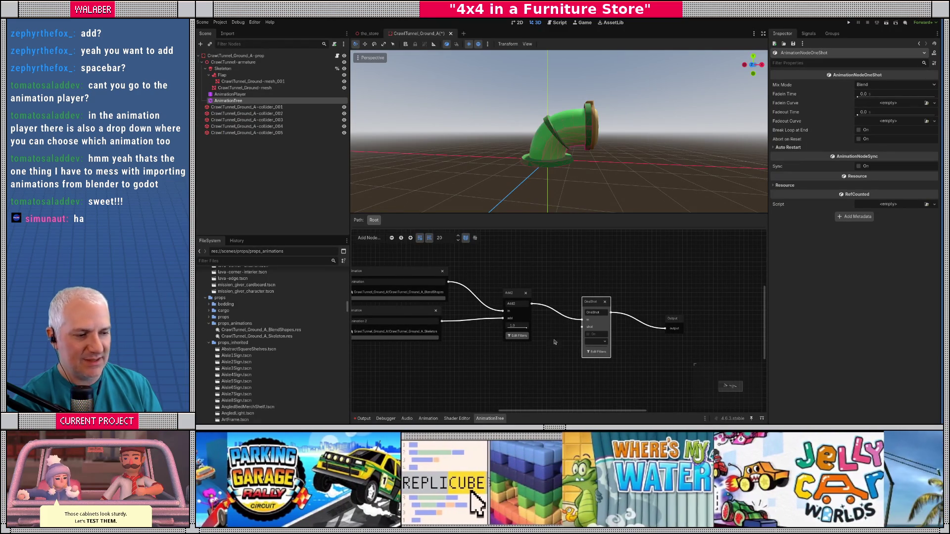
pyautogui.scroll(2, 569, 324)
pyautogui.hscroll(-3, 569, 324)
pyautogui.moveTo(615, 338); pyautogui.dragTo(565, 322)
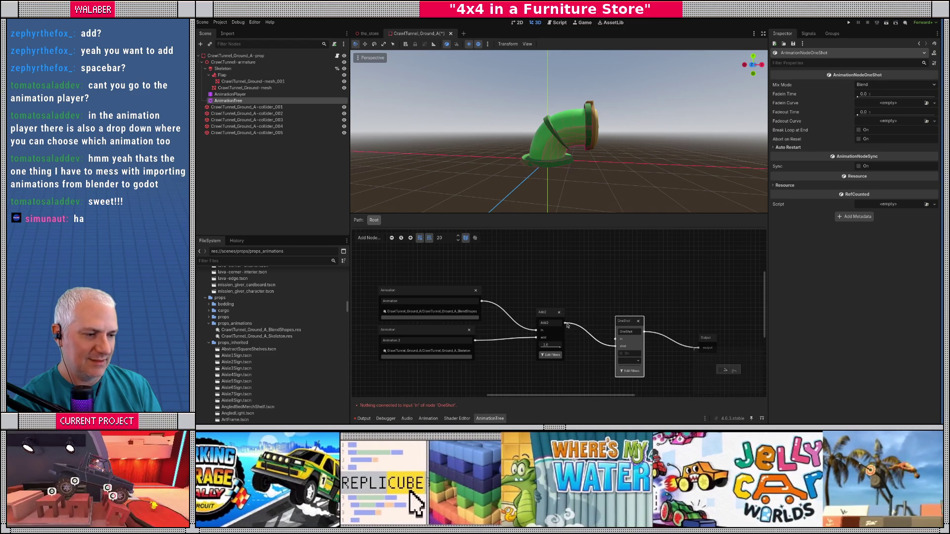
pyautogui.moveTo(632, 322); pyautogui.dragTo(636, 301)
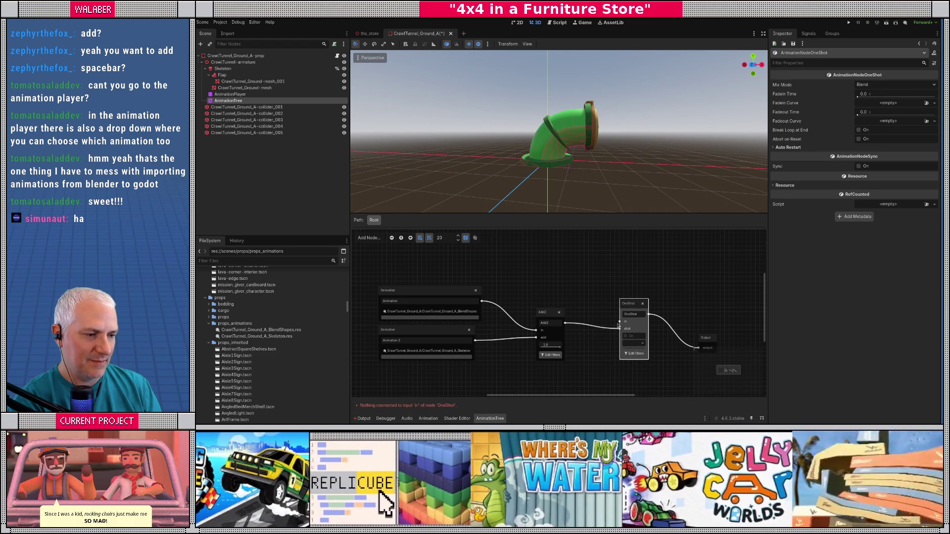
pyautogui.click(600, 315)
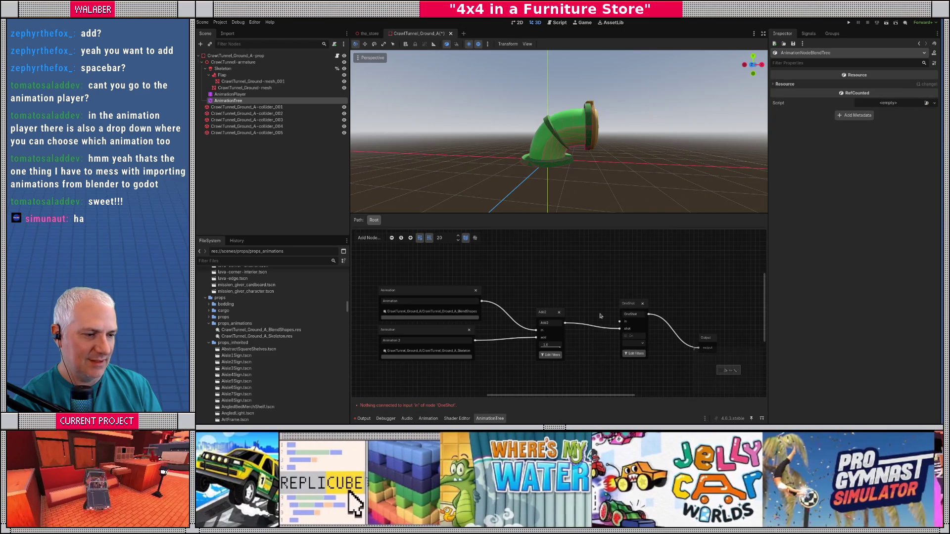
pyautogui.moveTo(563, 323)
pyautogui.mouseDown()
pyautogui.moveTo(616, 326)
pyautogui.moveTo(595, 330)
pyautogui.mouseUp()
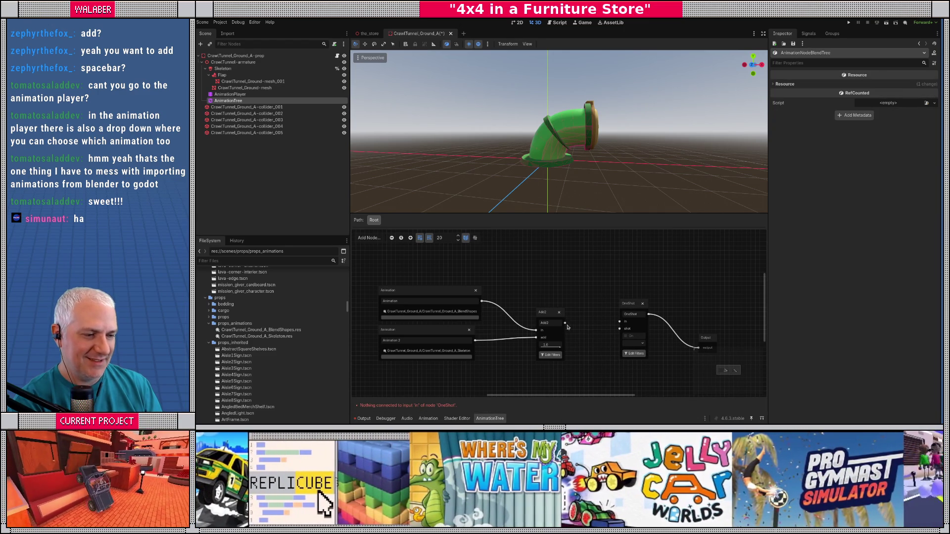
pyautogui.click(367, 239)
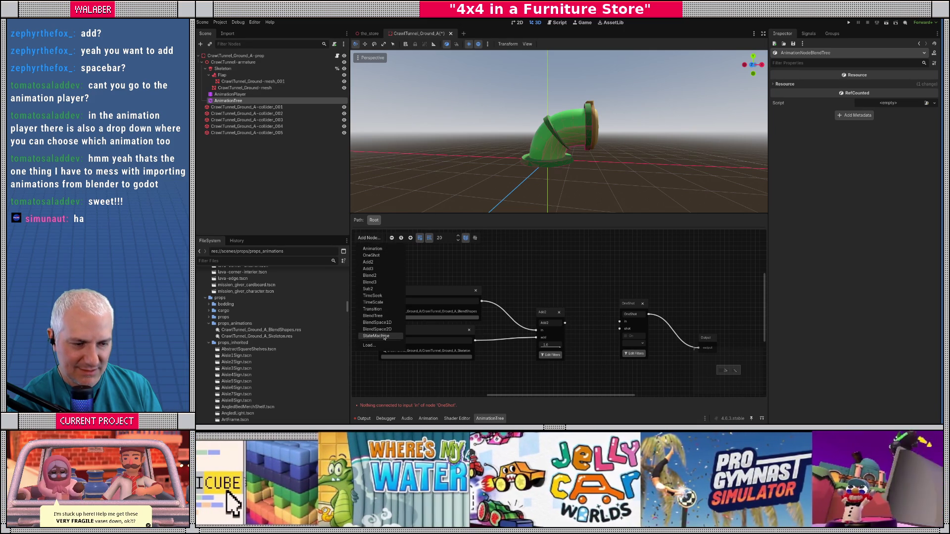
# - Add a Transition node and place it near the OneShot node
pyautogui.click(382, 310)
pyautogui.click(575, 315)
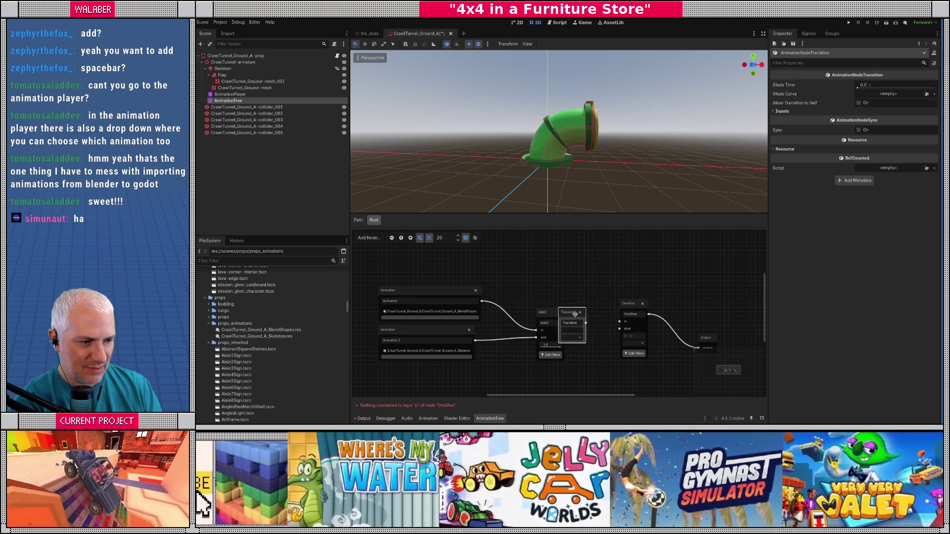
pyautogui.moveTo(574, 314); pyautogui.dragTo(592, 284)
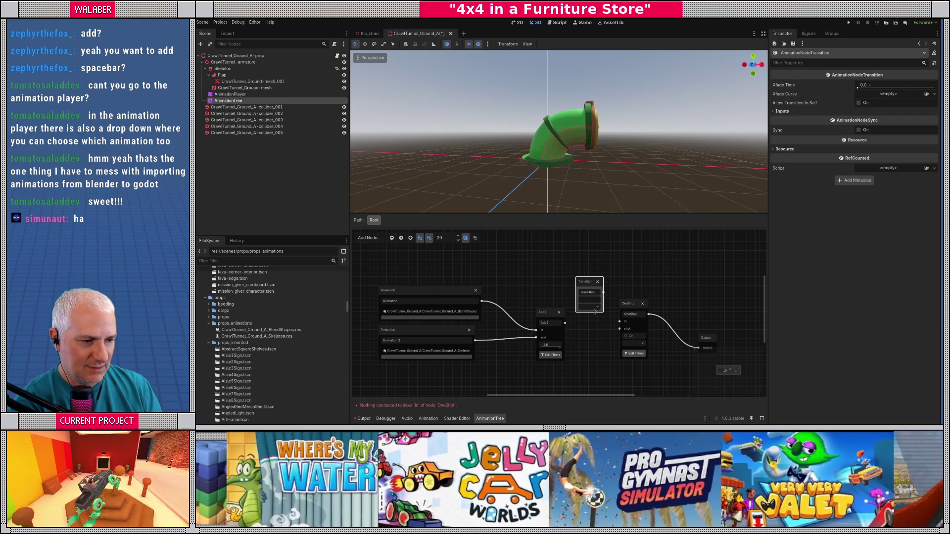
pyautogui.moveTo(592, 286)
pyautogui.mouseDown()
pyautogui.moveTo(575, 268)
pyautogui.moveTo(688, 349)
pyautogui.moveTo(702, 348)
pyautogui.moveTo(619, 321)
pyautogui.moveTo(696, 347)
pyautogui.mouseUp()
# - Connect Add2 to OneShot's main 'in' port and set the OneShot request to Fire
pyautogui.moveTo(606, 334); pyautogui.dragTo(623, 334)
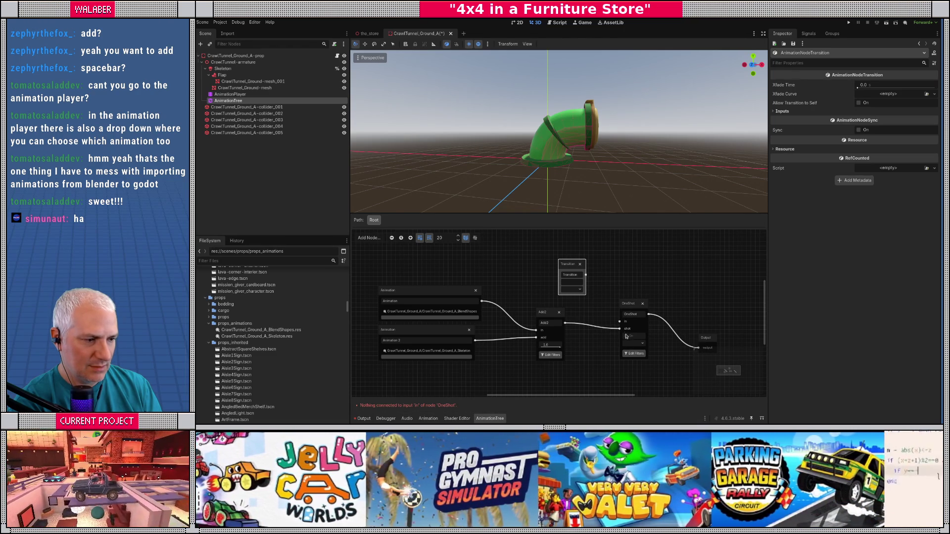
pyautogui.click(639, 346)
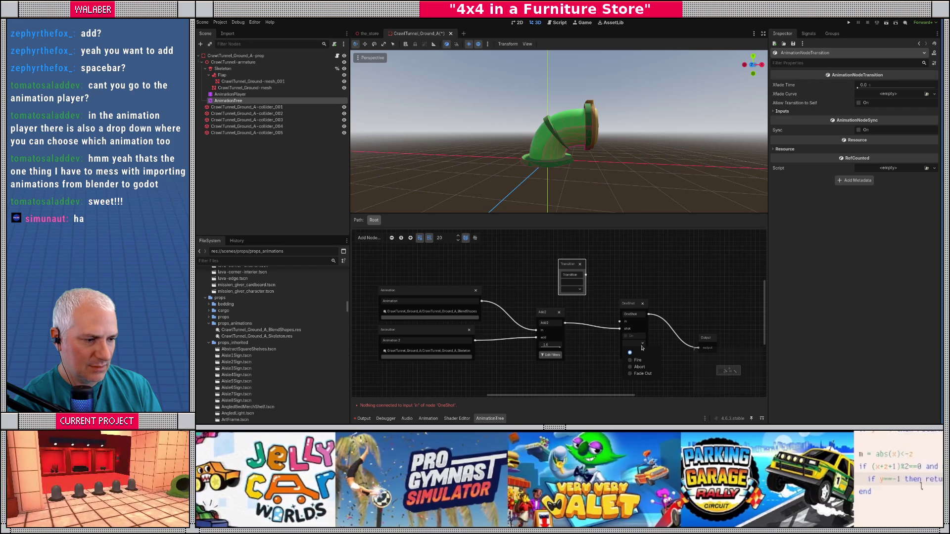
pyautogui.click(641, 350)
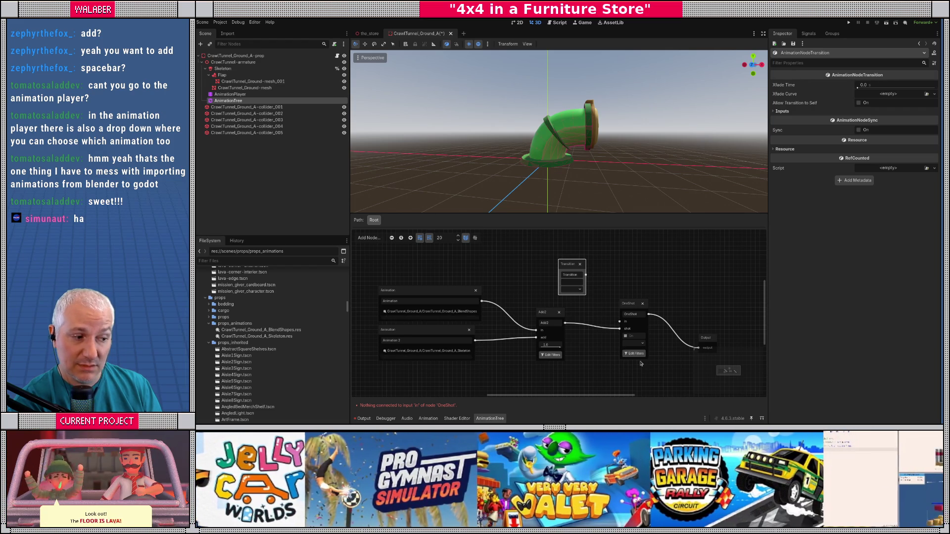
pyautogui.click(638, 344)
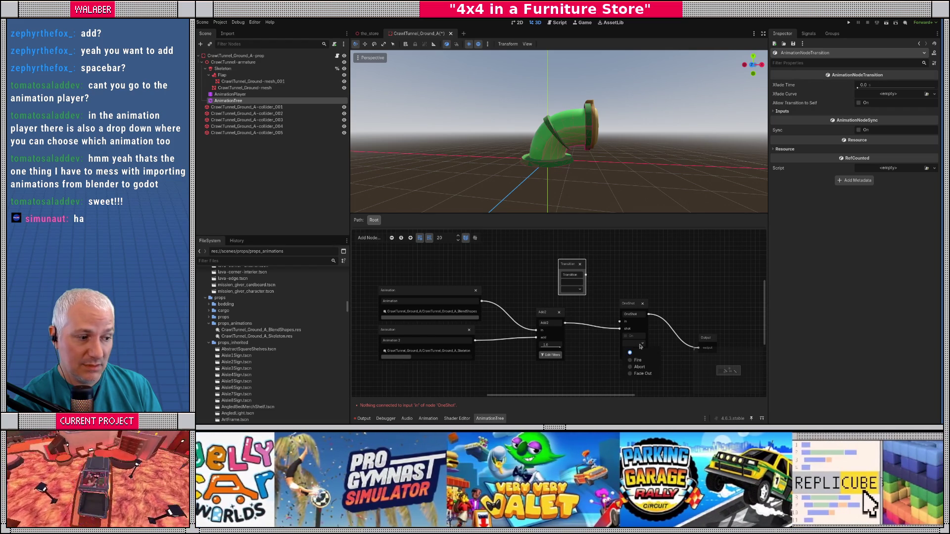
pyautogui.click(638, 360)
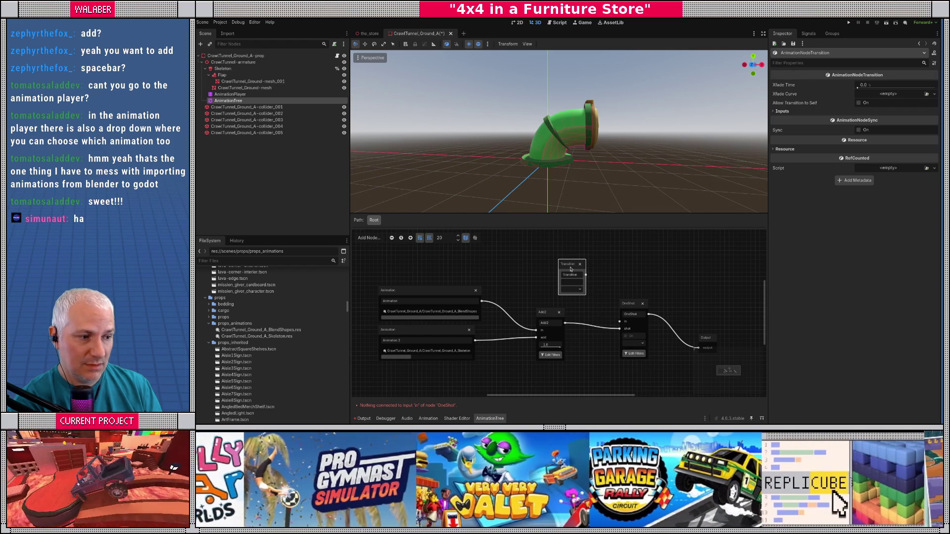
pyautogui.click(571, 269)
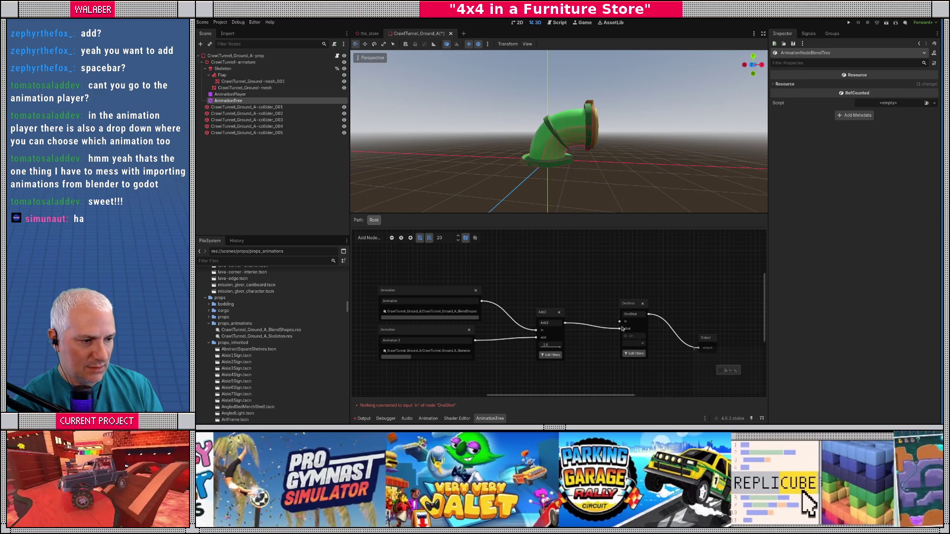
pyautogui.moveTo(619, 328); pyautogui.dragTo(565, 323)
pyautogui.click(635, 343)
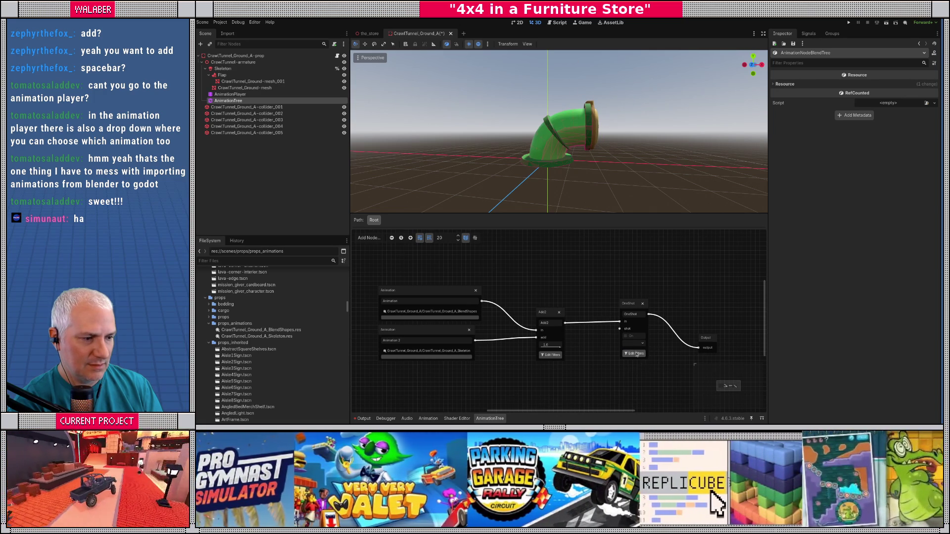
pyautogui.click(639, 361)
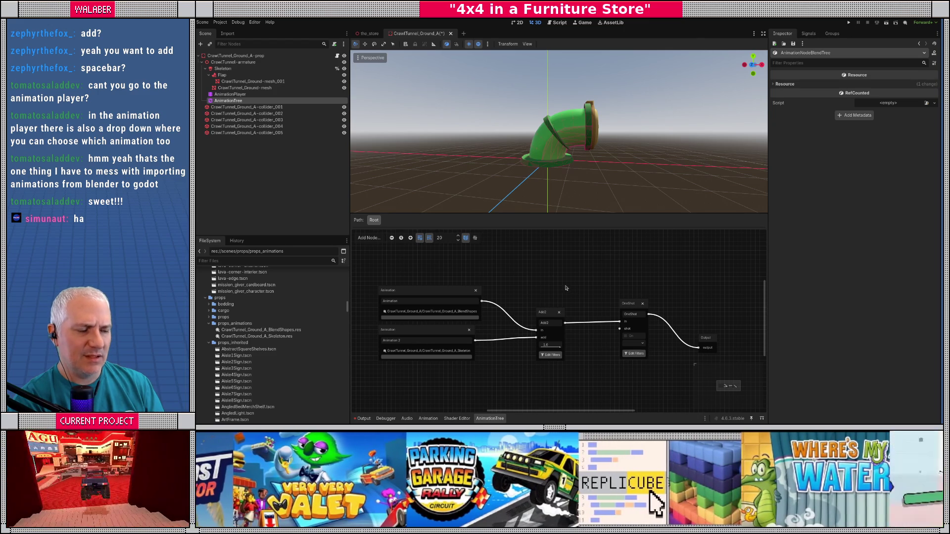
pyautogui.hotkey('alt', 'Tab')
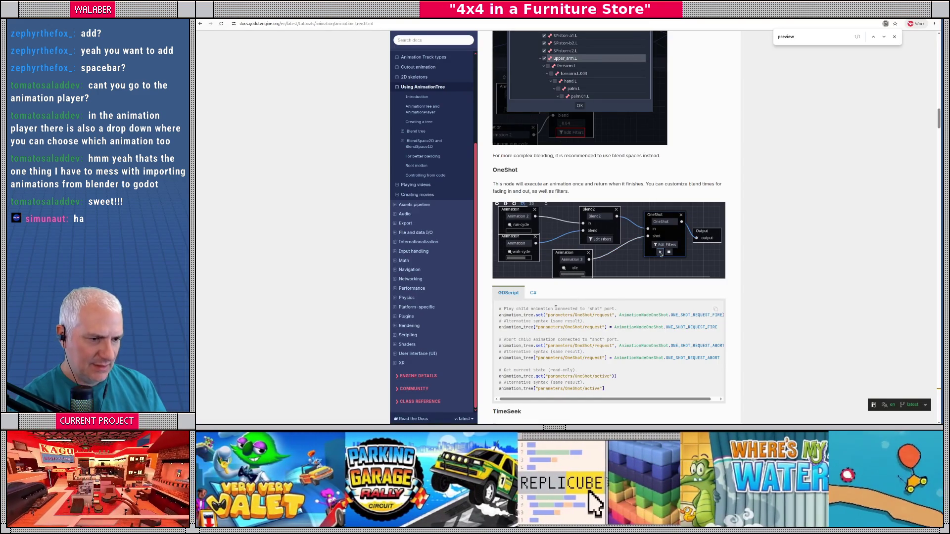
# - Scroll past the OneShot GDScript request example to the TimeSeek section
pyautogui.scroll(-3, 583, 342)
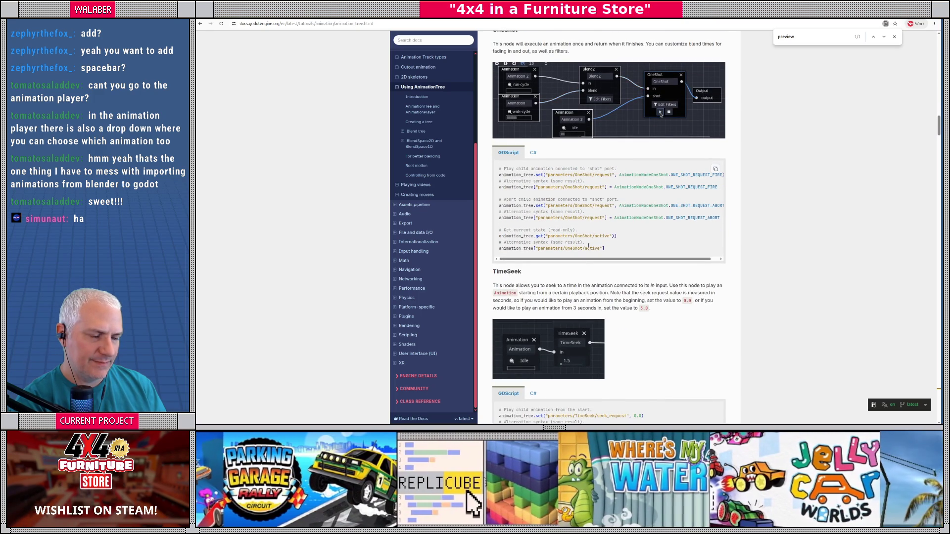
pyautogui.hotkey('alt', 'Tab')
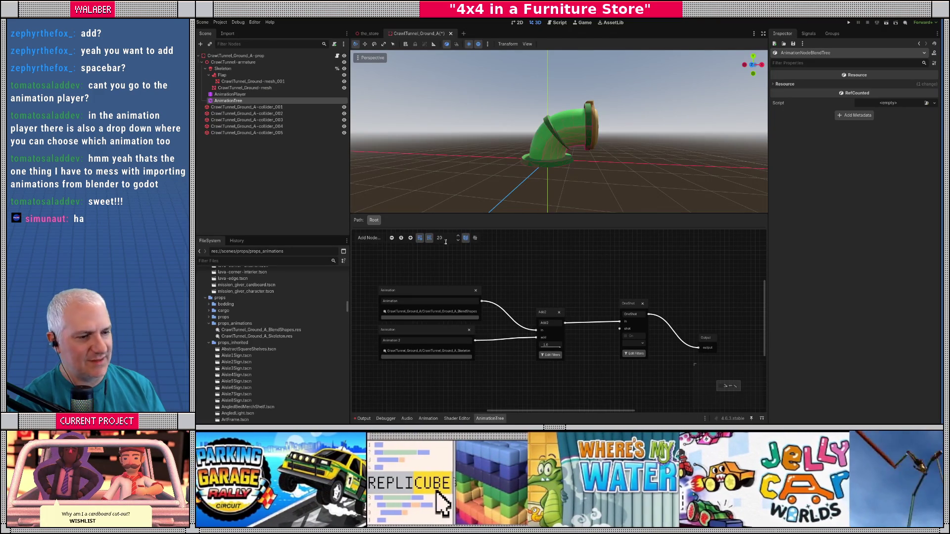
# - Set the AnimationTree's Tree Root to a new AnimationNodeStateMachine
pyautogui.click(227, 95)
pyautogui.click(225, 100)
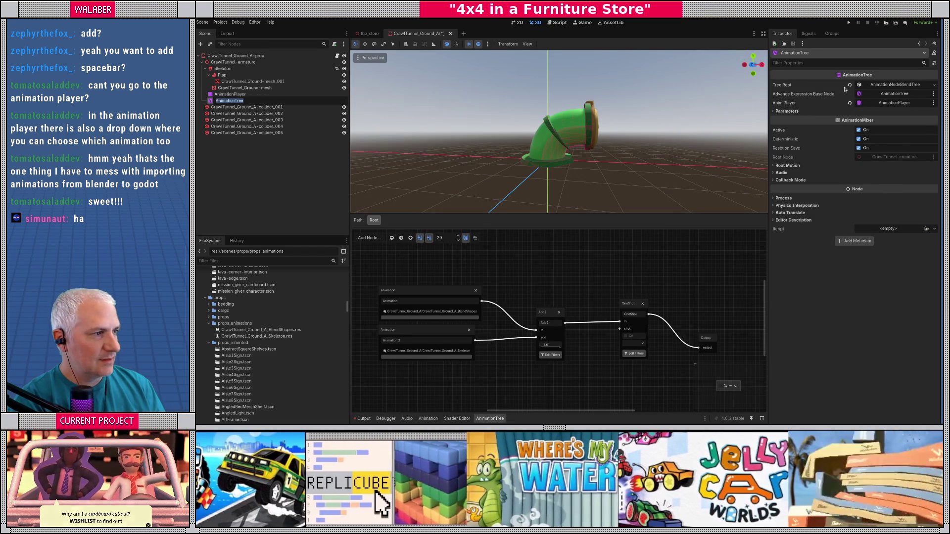
pyautogui.click(850, 85)
pyautogui.click(898, 85)
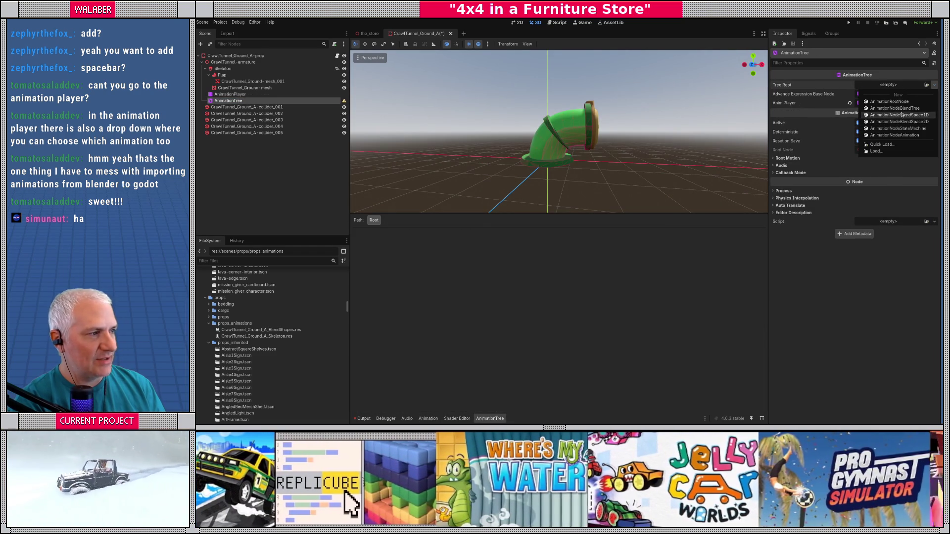
pyautogui.click(898, 129)
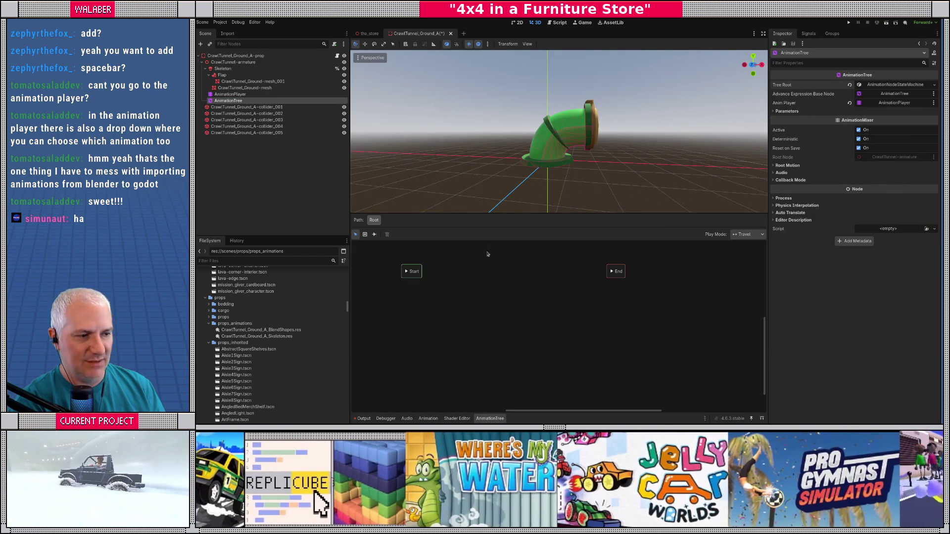
# - In Create Nodes mode, add a BlendTree state next to Start
pyautogui.click(417, 272)
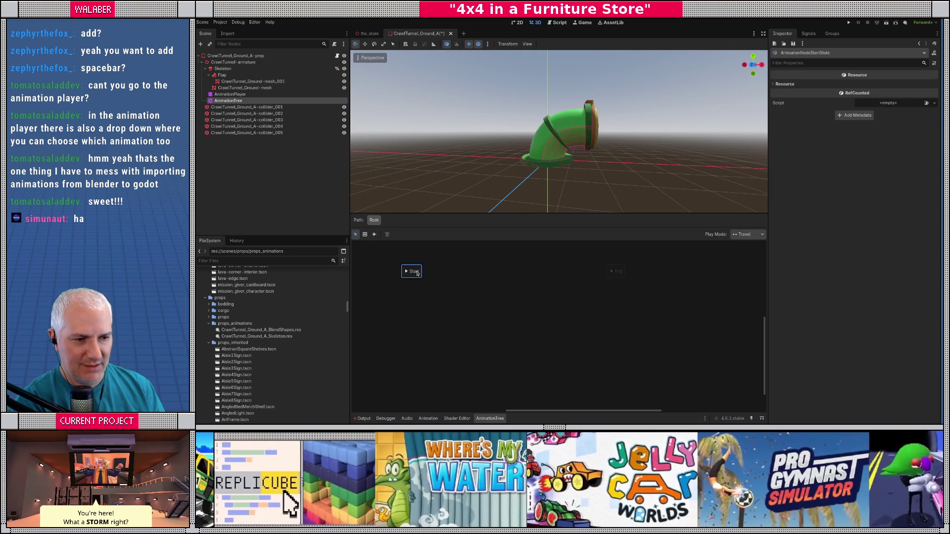
pyautogui.click(440, 286)
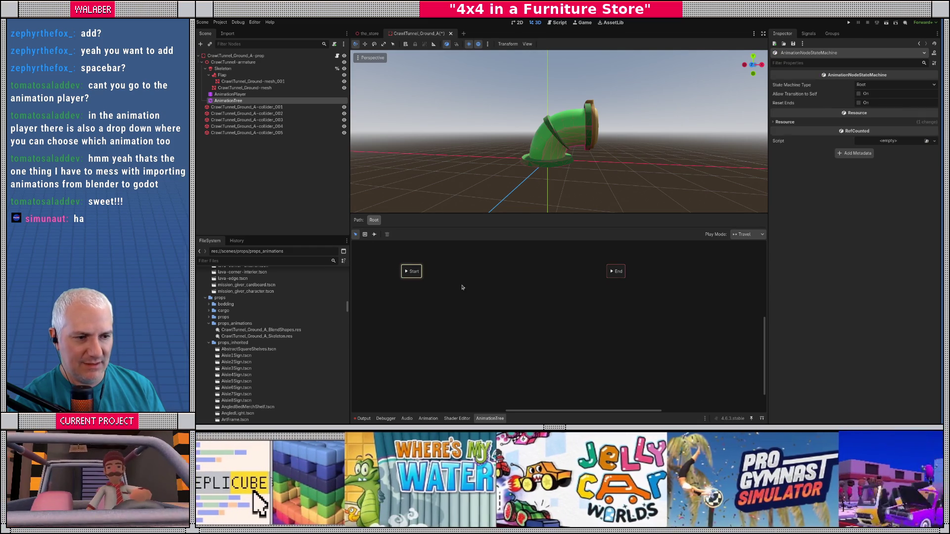
pyautogui.click(364, 235)
pyautogui.click(468, 294)
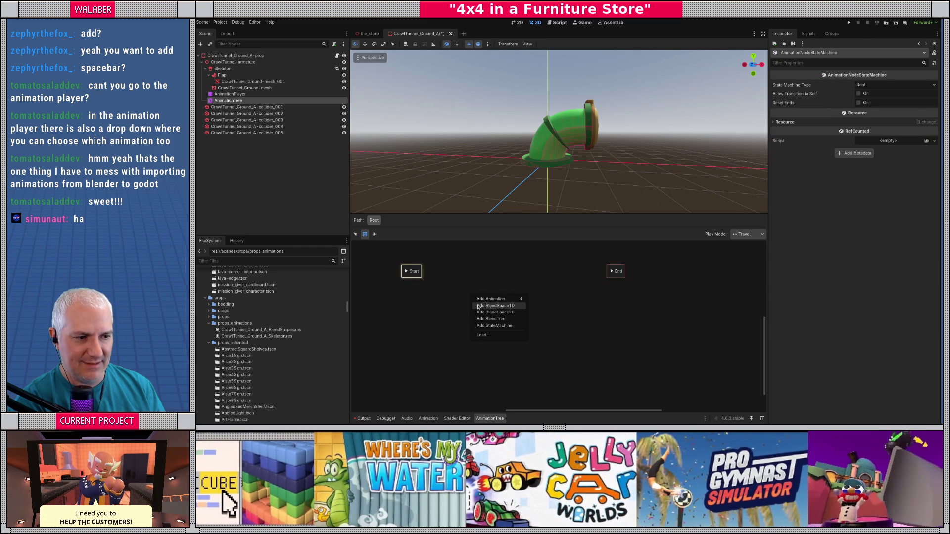
pyautogui.moveTo(488, 300)
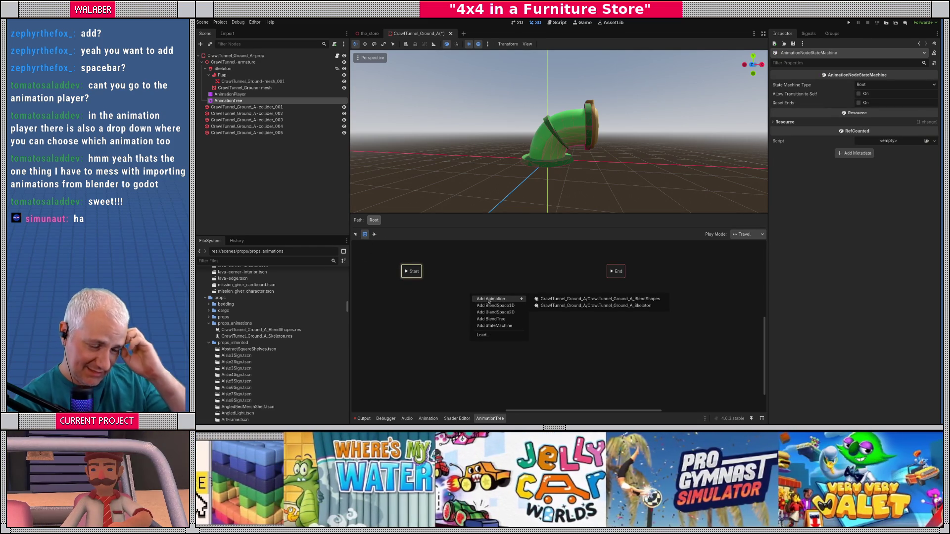
pyautogui.click(493, 320)
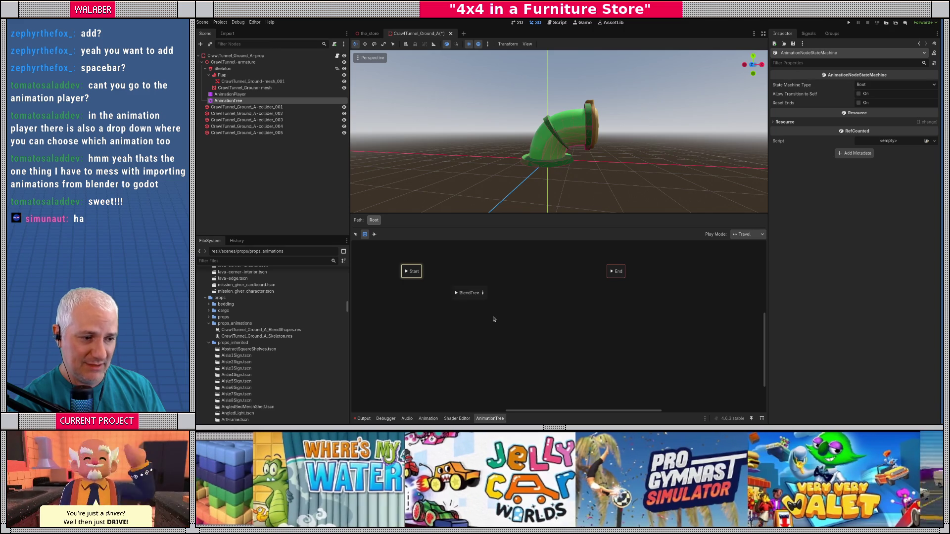
# - Try the right-click add menu around the BlendTree state several times, then open that state
pyautogui.rightClick(467, 298)
pyautogui.click(463, 295)
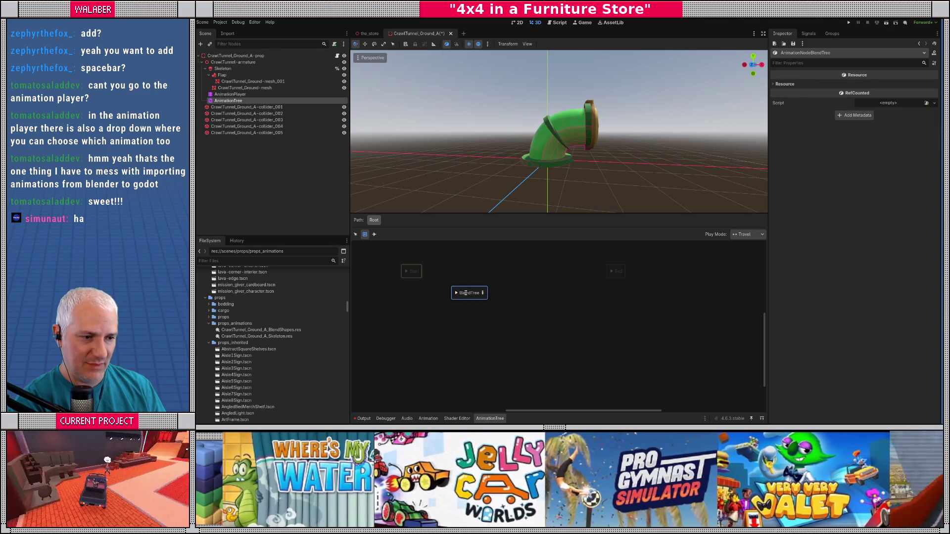
pyautogui.rightClick(485, 295)
pyautogui.click(485, 295)
pyautogui.rightClick(481, 295)
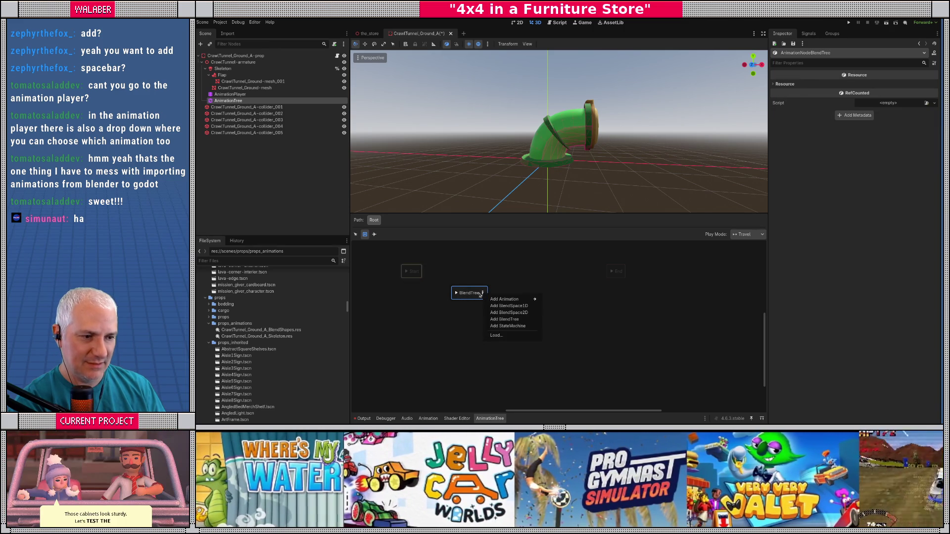
pyautogui.click(469, 297)
pyautogui.rightClick(483, 295)
pyautogui.click(484, 295)
pyautogui.rightClick(482, 295)
pyautogui.click(482, 295)
pyautogui.rightClick(471, 295)
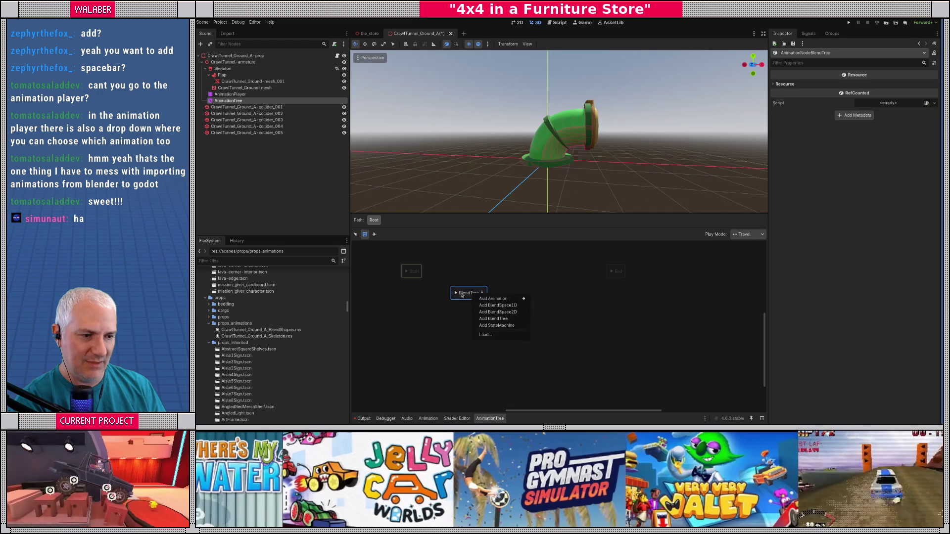
pyautogui.click(462, 295)
pyautogui.rightClick(454, 280)
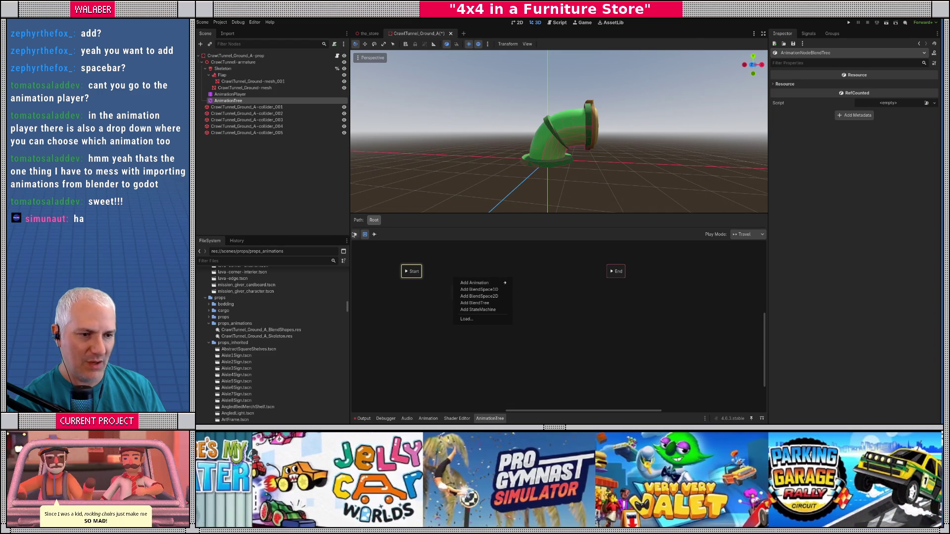
pyautogui.click(402, 309)
pyautogui.rightClick(402, 308)
pyautogui.click(373, 245)
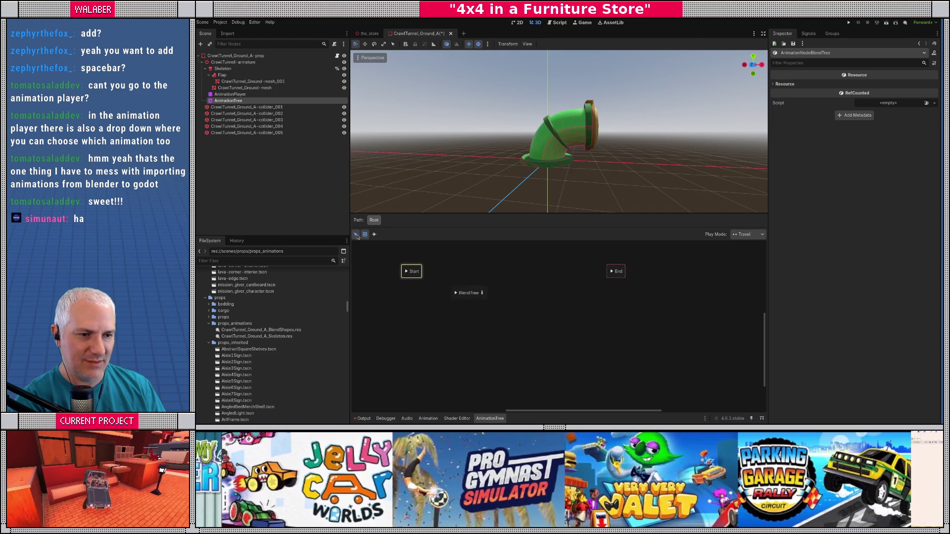
pyautogui.click(482, 293)
# - Add two Animation nodes to the BlendTree, stacked left of the Output node
pyautogui.moveTo(425, 272); pyautogui.dragTo(607, 305)
pyautogui.click(368, 237)
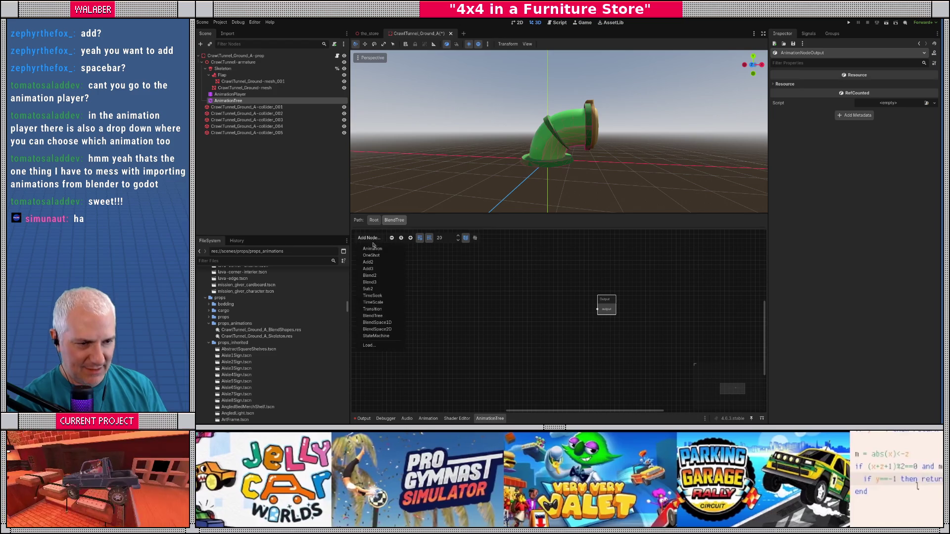
pyautogui.click(376, 247)
pyautogui.moveTo(565, 329); pyautogui.dragTo(414, 272)
pyautogui.click(368, 238)
pyautogui.click(378, 250)
pyautogui.moveTo(562, 329); pyautogui.dragTo(403, 316)
# - Assign BlendShapes to the first Animation node and Skeleton to Animation 2
pyautogui.click(415, 290)
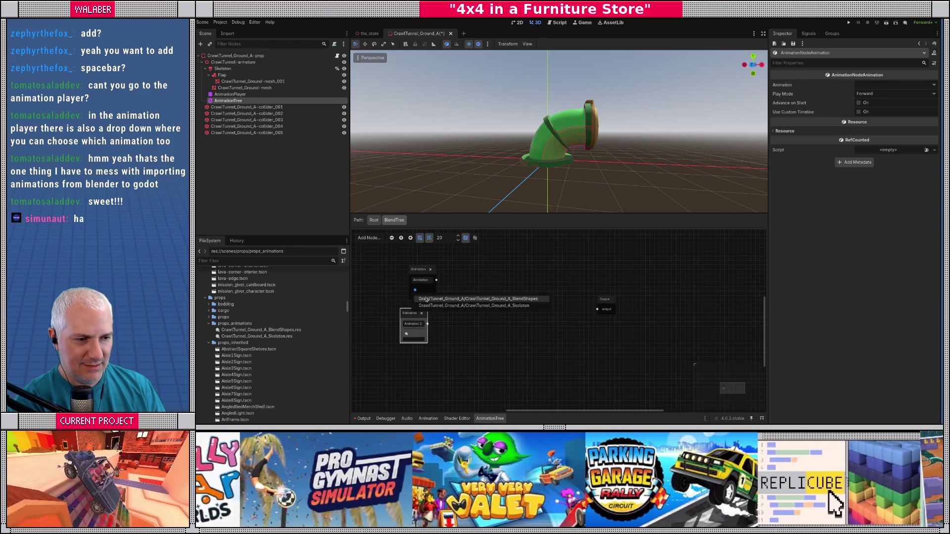
pyautogui.click(445, 299)
pyautogui.click(407, 334)
pyautogui.click(425, 349)
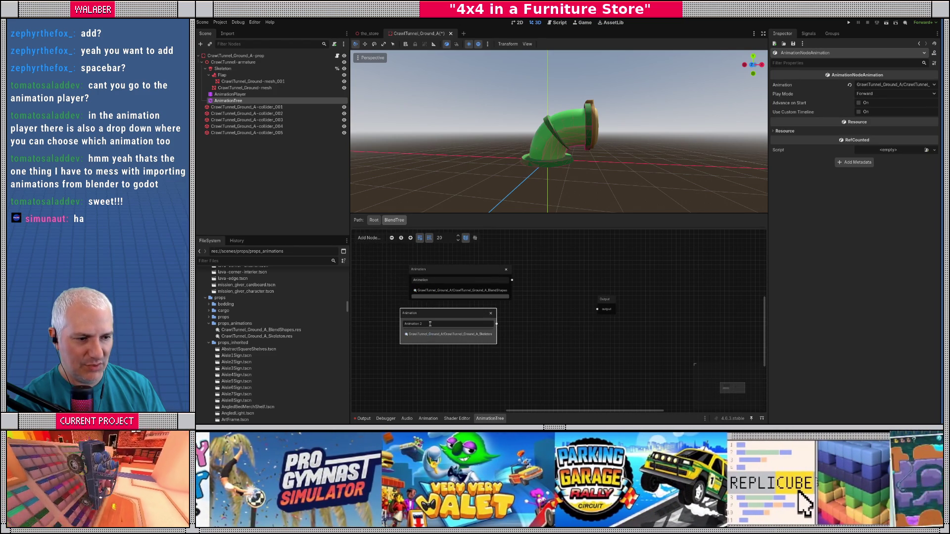
pyautogui.moveTo(433, 315); pyautogui.dragTo(428, 320)
pyautogui.moveTo(450, 273); pyautogui.dragTo(428, 281)
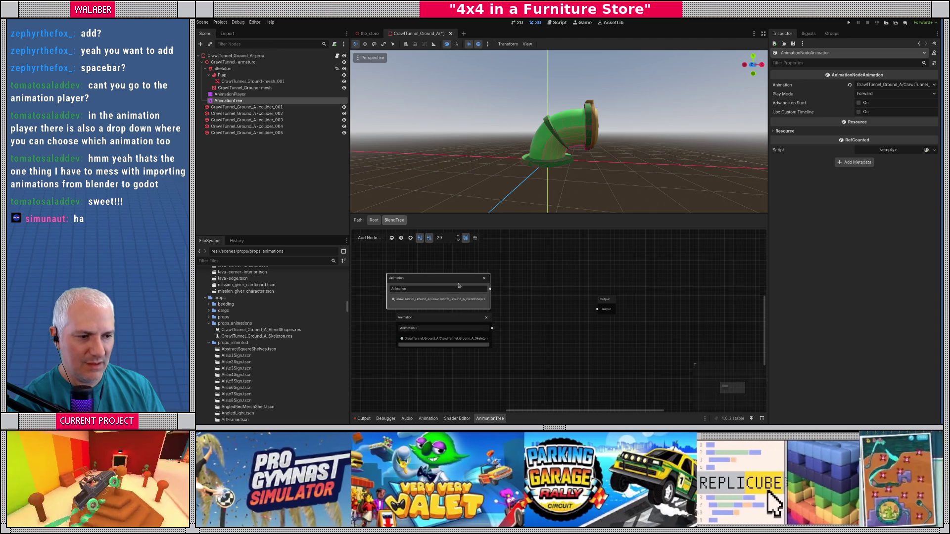
# - Combine both animations in an Add2 node at 1.0 wired to Output, then return to Root
pyautogui.rightClick(518, 298)
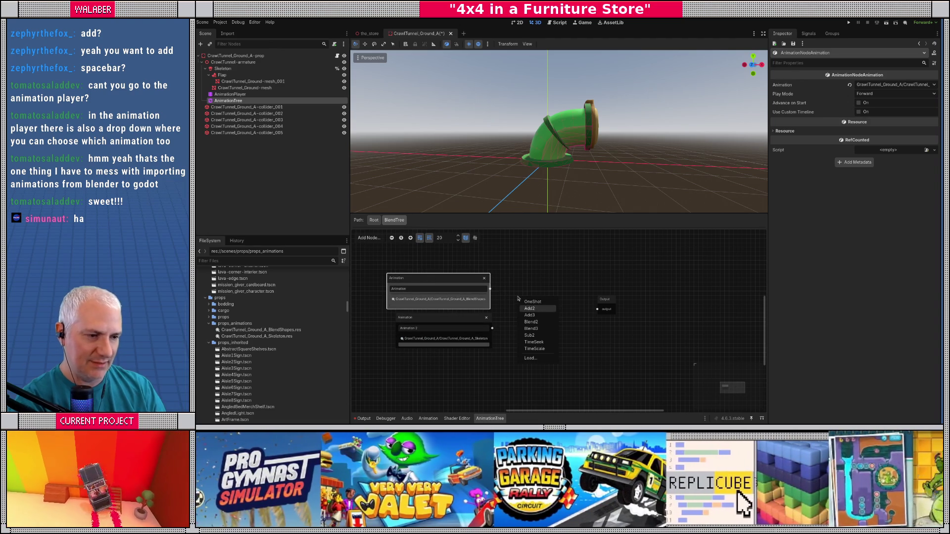
pyautogui.click(529, 308)
pyautogui.moveTo(492, 328); pyautogui.dragTo(516, 326)
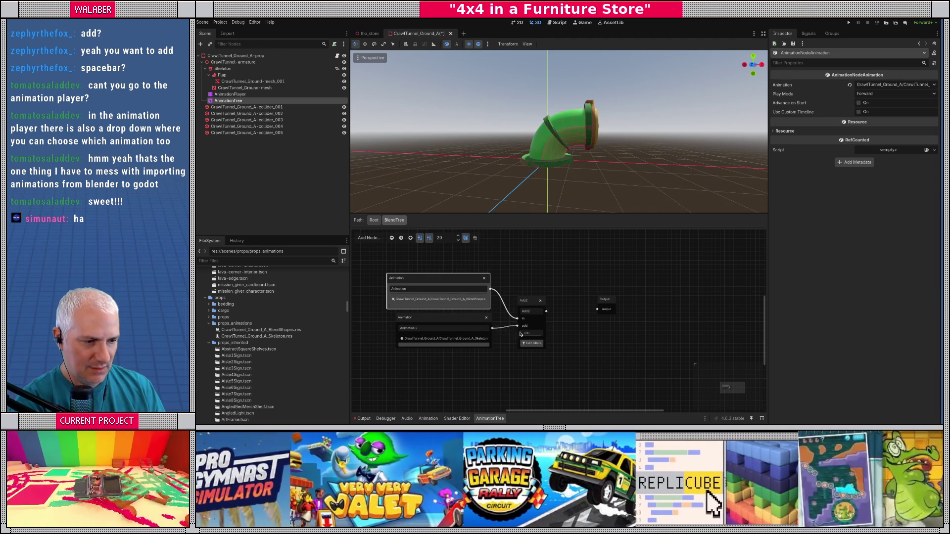
pyautogui.click(534, 334)
pyautogui.press('Return')
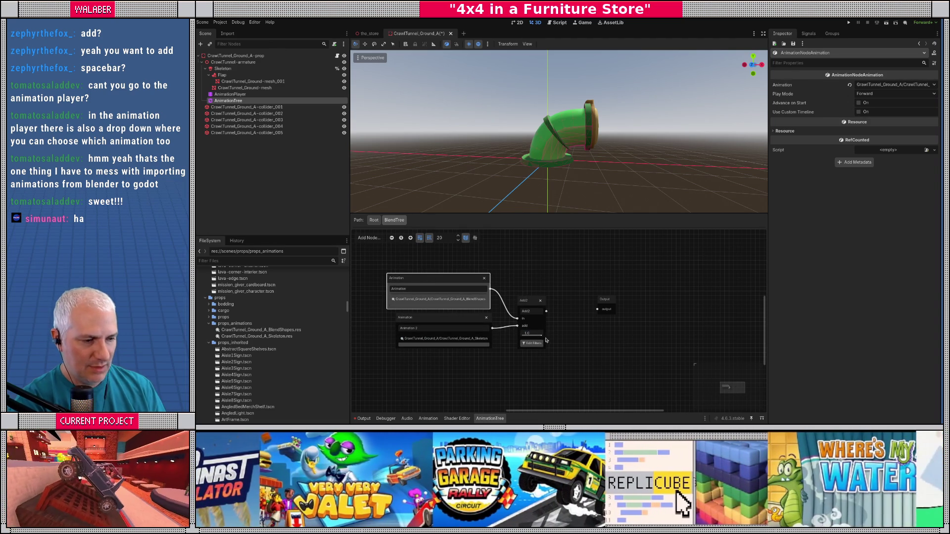
pyautogui.moveTo(546, 310); pyautogui.dragTo(603, 313)
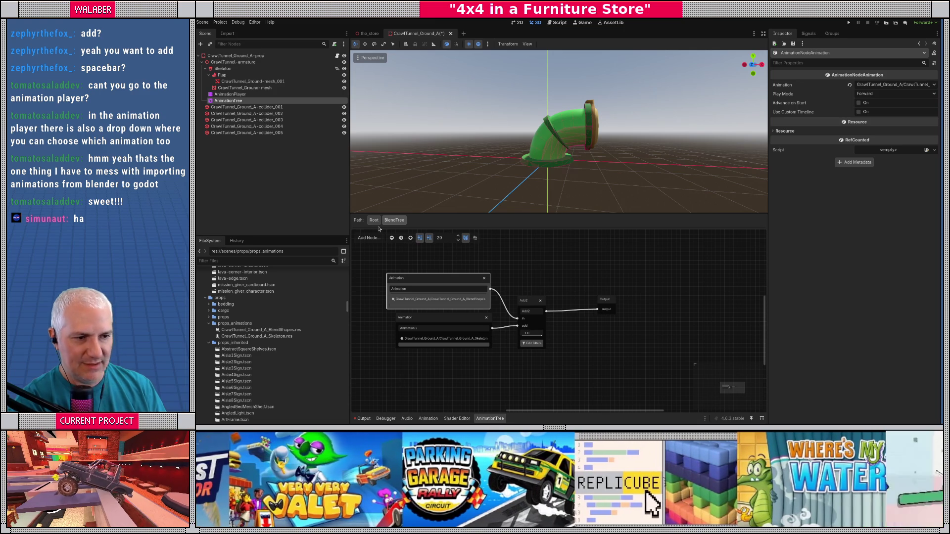
pyautogui.click(373, 220)
pyautogui.click(456, 293)
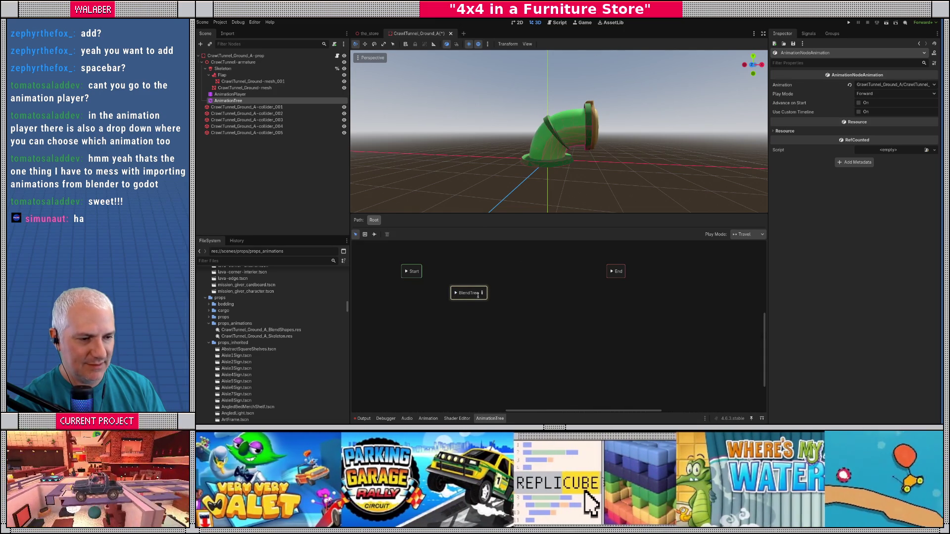
# - Rename the BlendTree state to ProduceKid
pyautogui.doubleClick(471, 294)
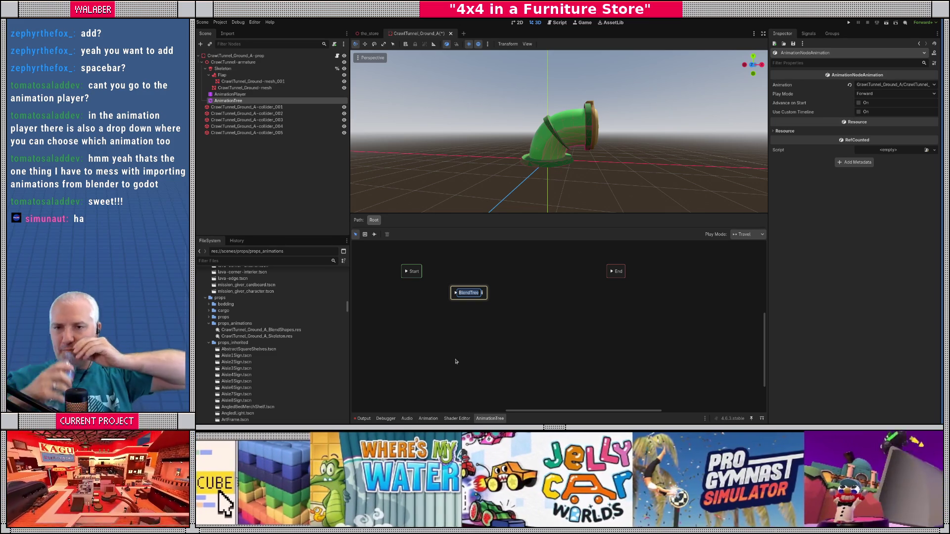
pyautogui.write('P')
pyautogui.press('Return')
# - Move ProduceKid up and right between Start and End, then preview its animation on the model
pyautogui.click(468, 296)
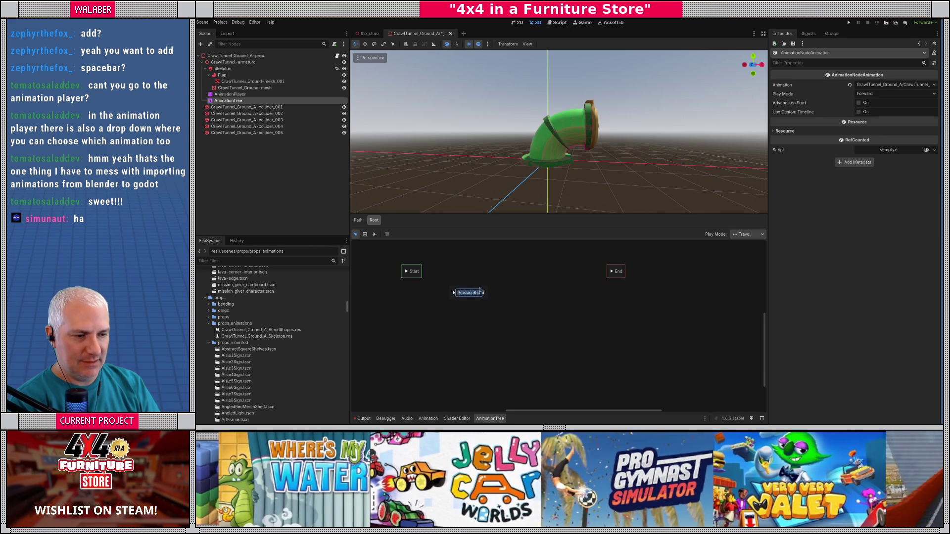
pyautogui.moveTo(463, 291); pyautogui.dragTo(489, 286)
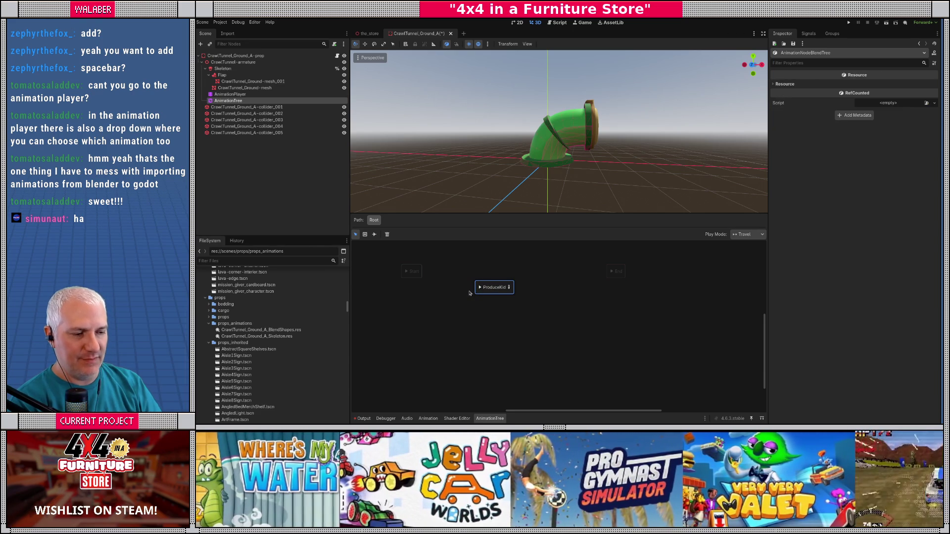
pyautogui.click(465, 317)
pyautogui.click(479, 288)
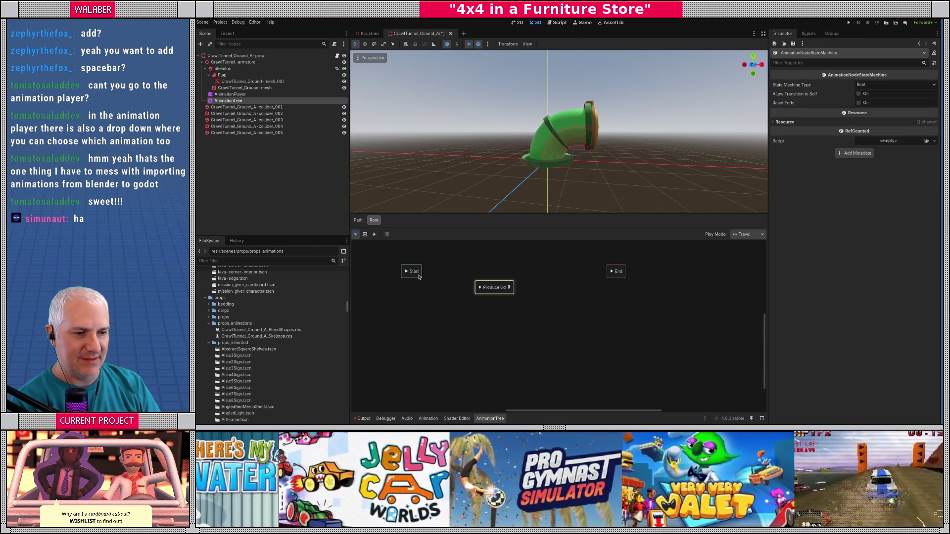
pyautogui.click(480, 290)
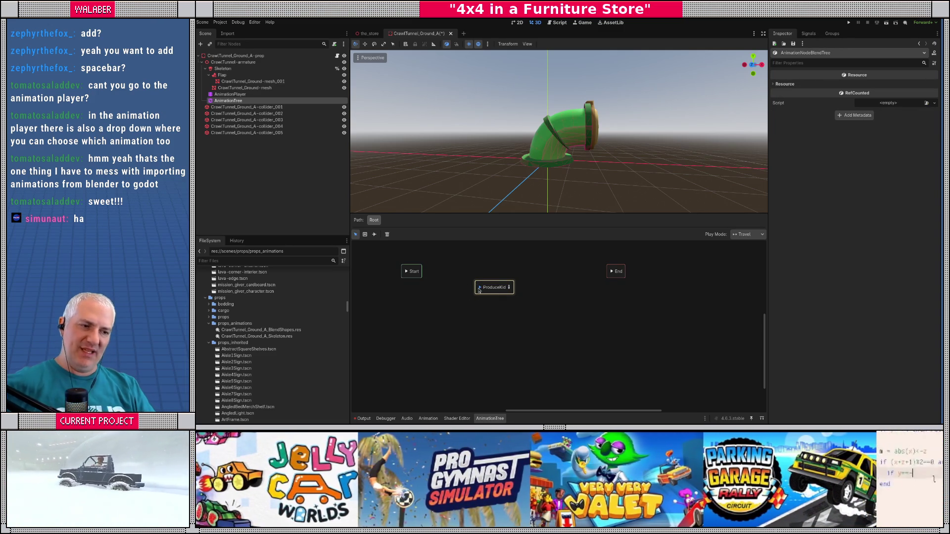
pyautogui.click(429, 277)
pyautogui.click(406, 274)
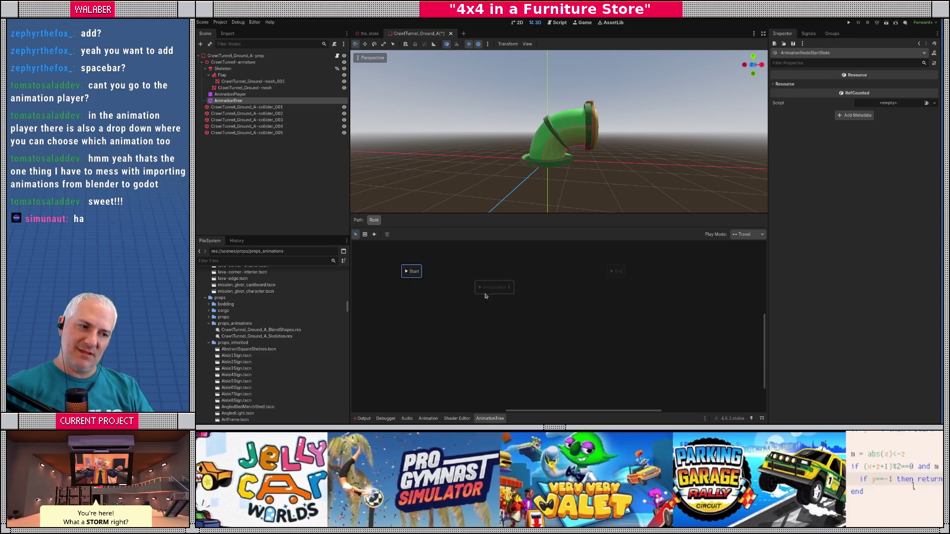
# - Enable Allow Transition to Self and play the ProduceKid animation on the tunnel
pyautogui.click(479, 289)
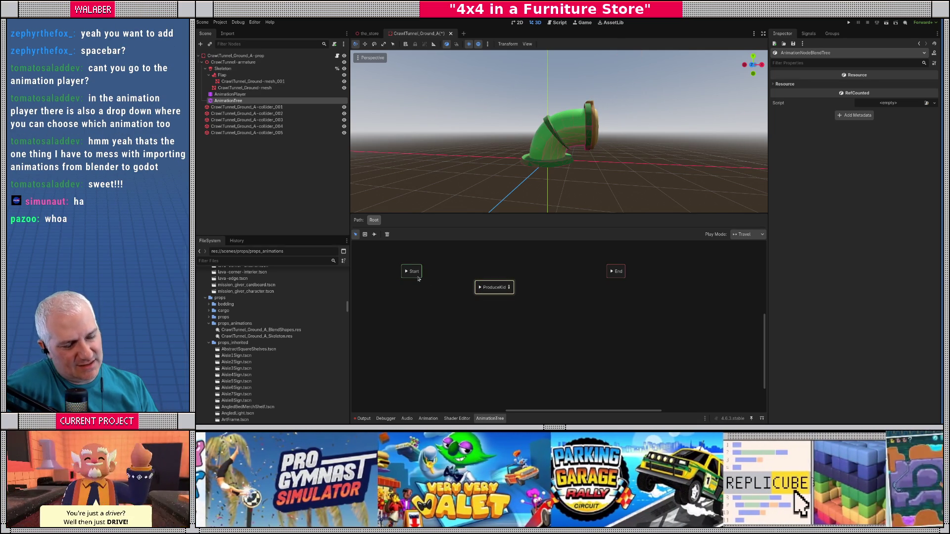
pyautogui.click(406, 272)
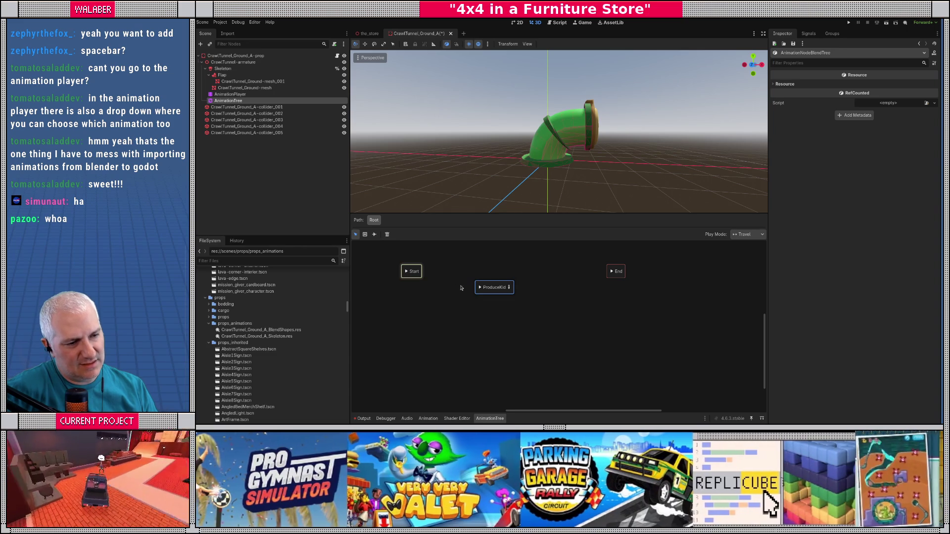
pyautogui.click(481, 289)
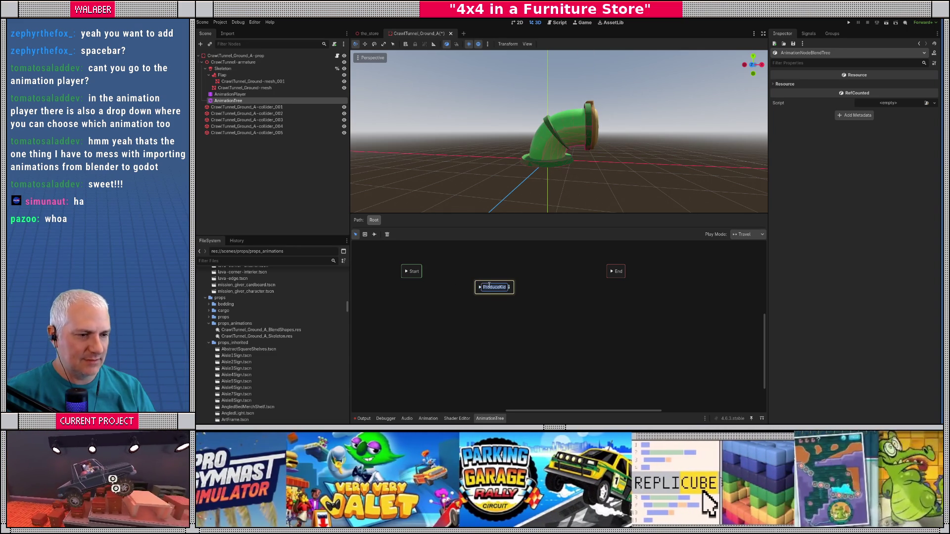
pyautogui.click(494, 278)
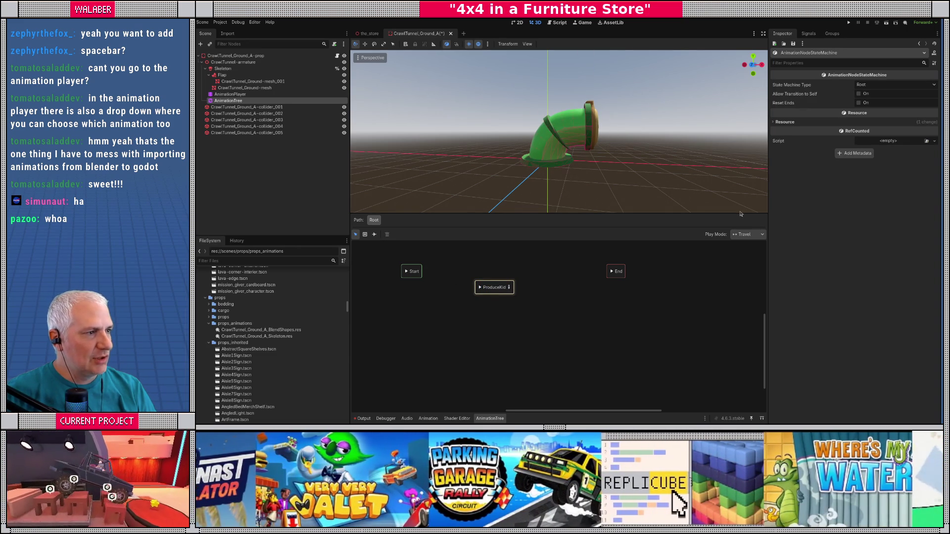
pyautogui.click(860, 93)
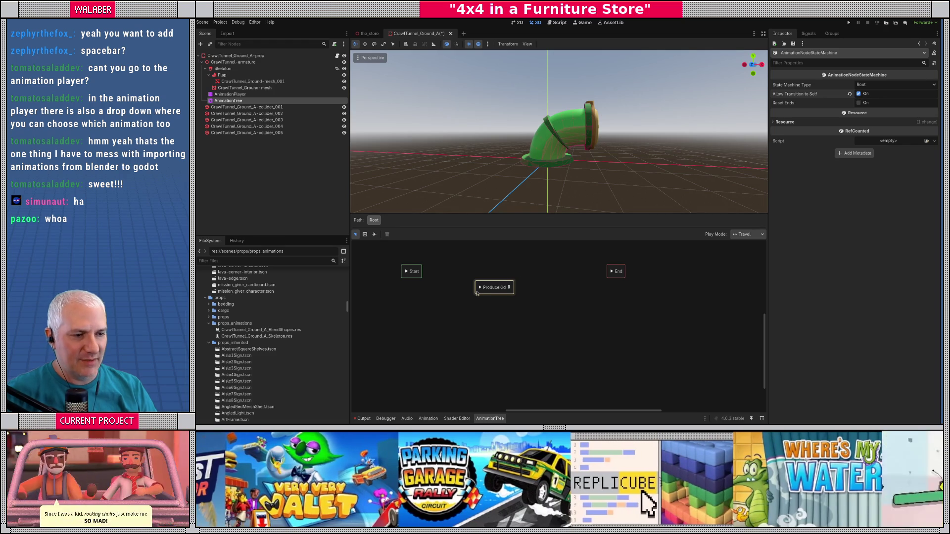
pyautogui.click(479, 288)
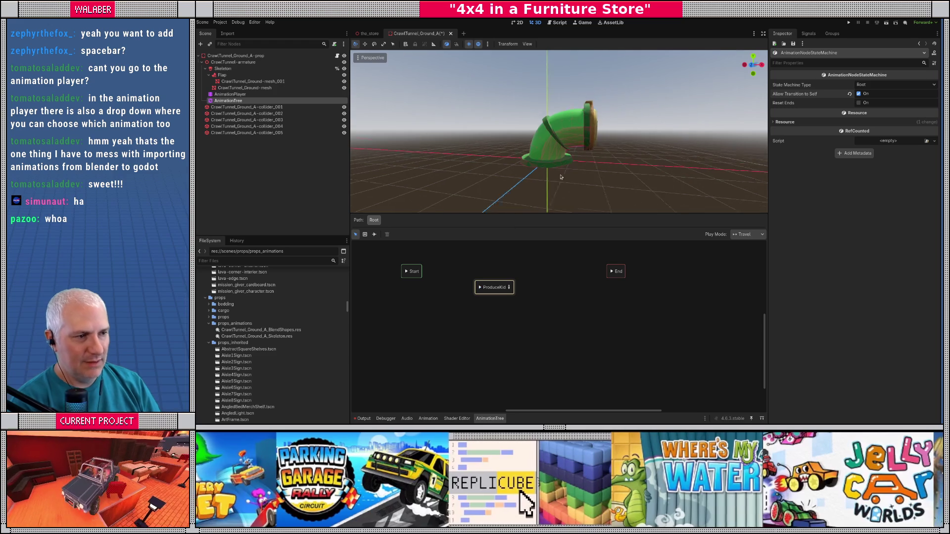
# - Orbit and enlarge the tunnel view, select the CrawlTunnel_Ground_A-prop root node, and focus the FileSystem filter
pyautogui.moveTo(560, 177); pyautogui.dragTo(530, 219)
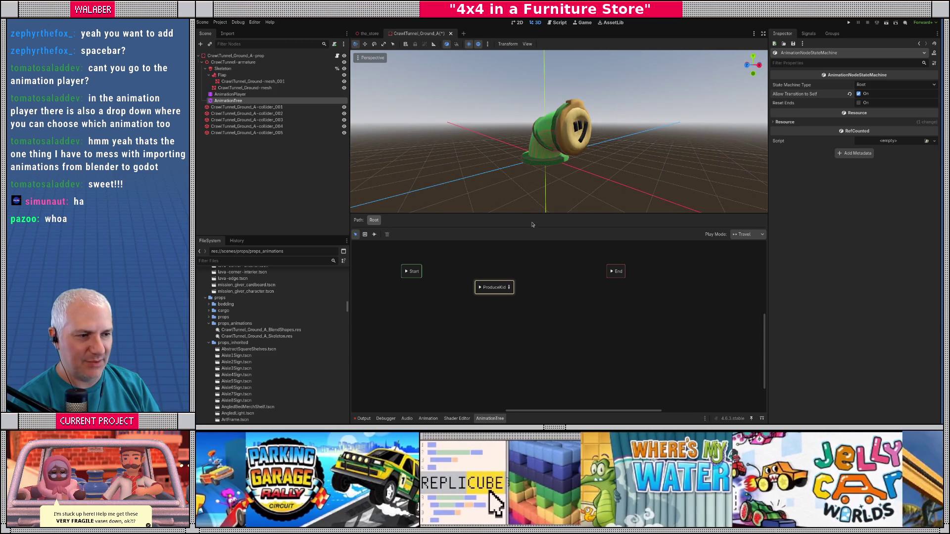
pyautogui.moveTo(552, 214); pyautogui.dragTo(543, 286)
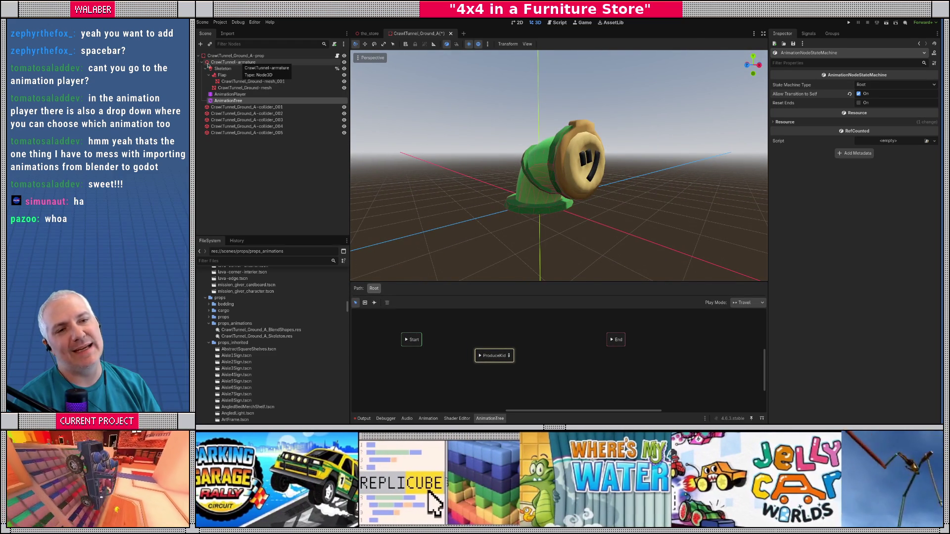
pyautogui.click(202, 63)
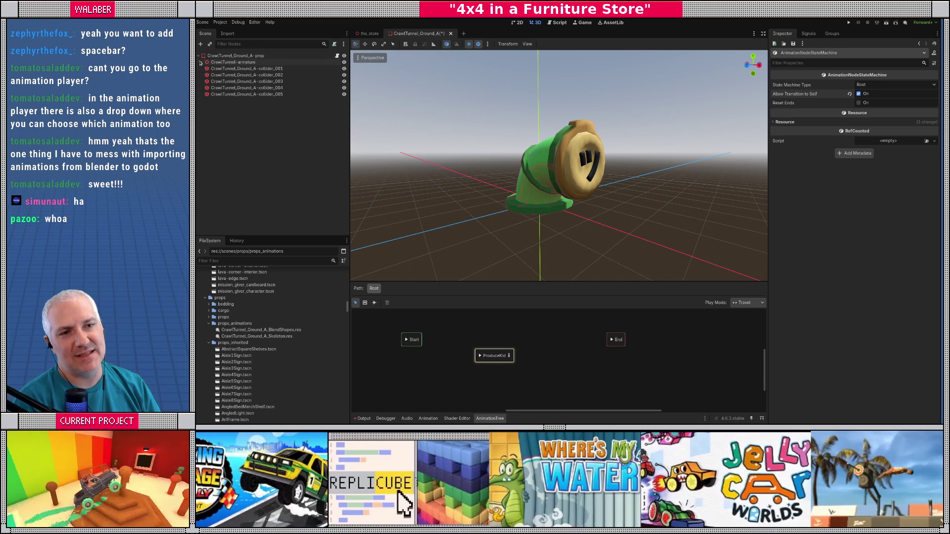
pyautogui.click(203, 63)
pyautogui.click(255, 56)
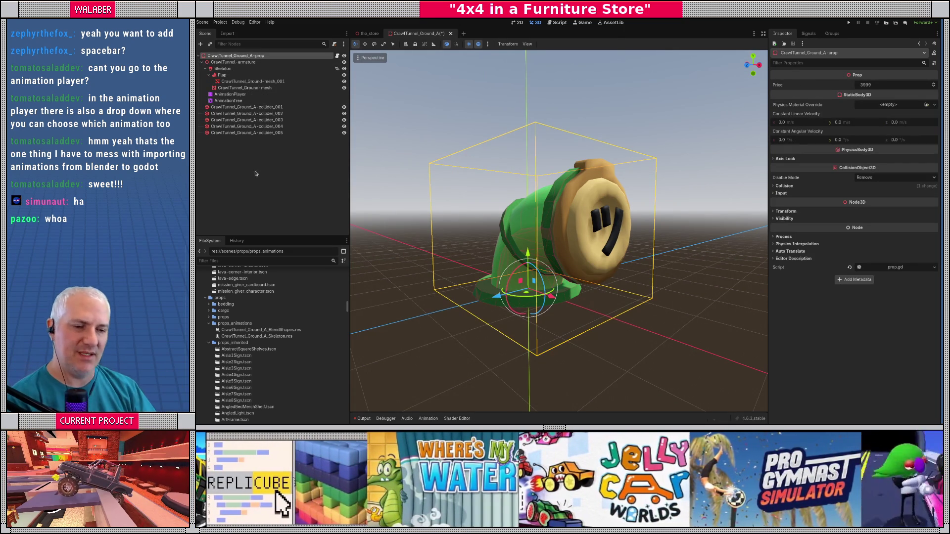
pyautogui.click(273, 258)
# - Filter files by 'activa', open activatable_prop.gd to review its signals, and bring up Find in Files
pyautogui.write('activa')
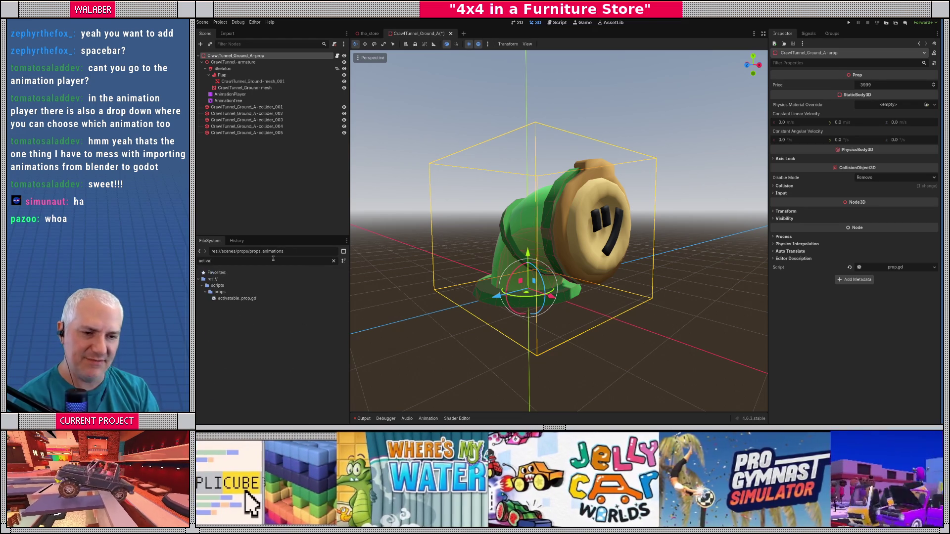
pyautogui.doubleClick(236, 298)
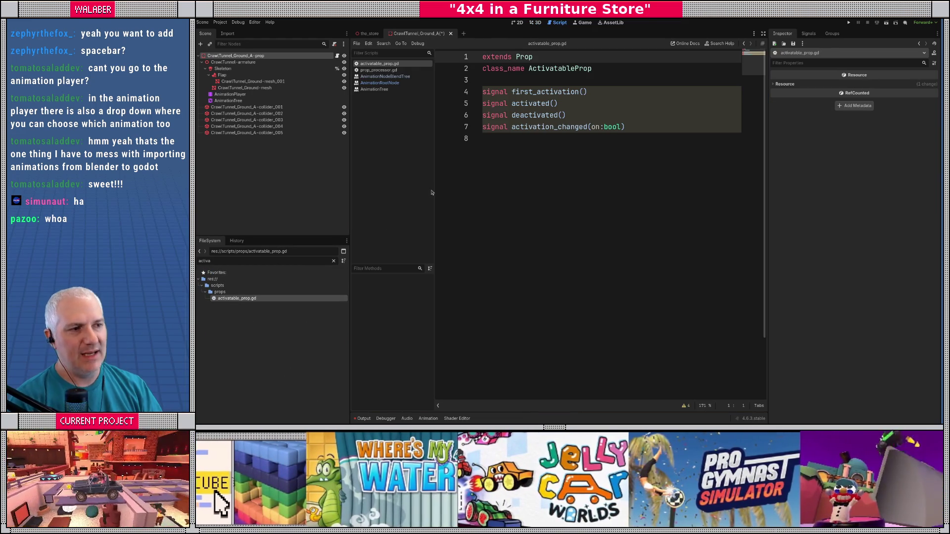
pyautogui.click(535, 84)
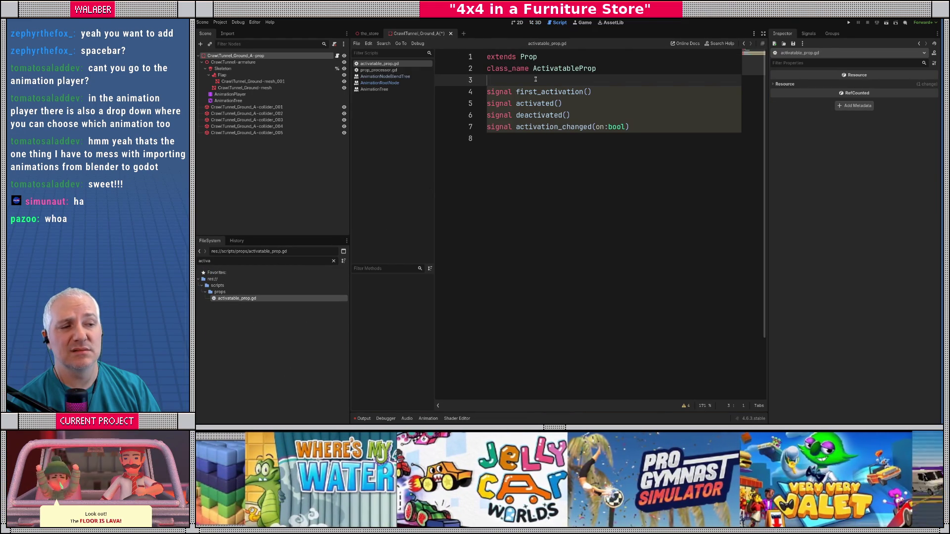
pyautogui.click(541, 178)
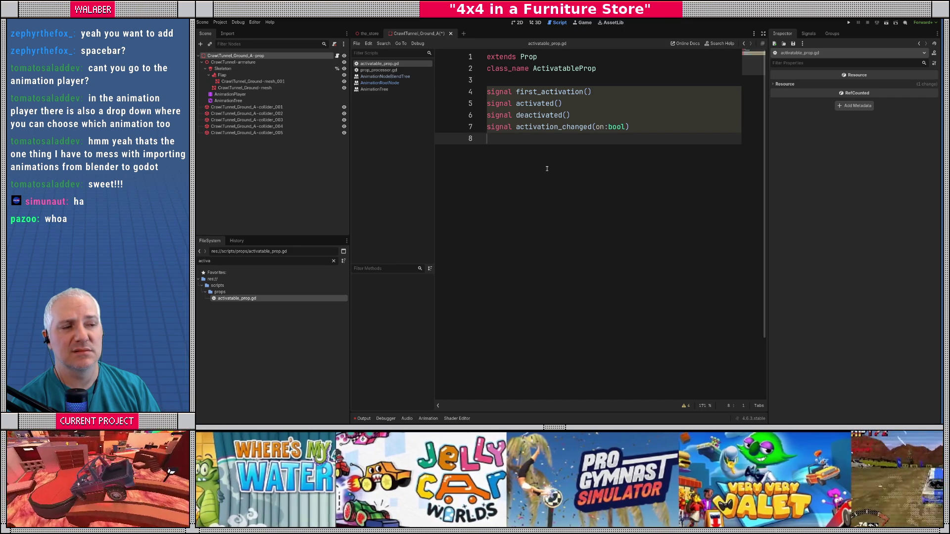
pyautogui.hotkey('ctrl', 'shift', 'f')
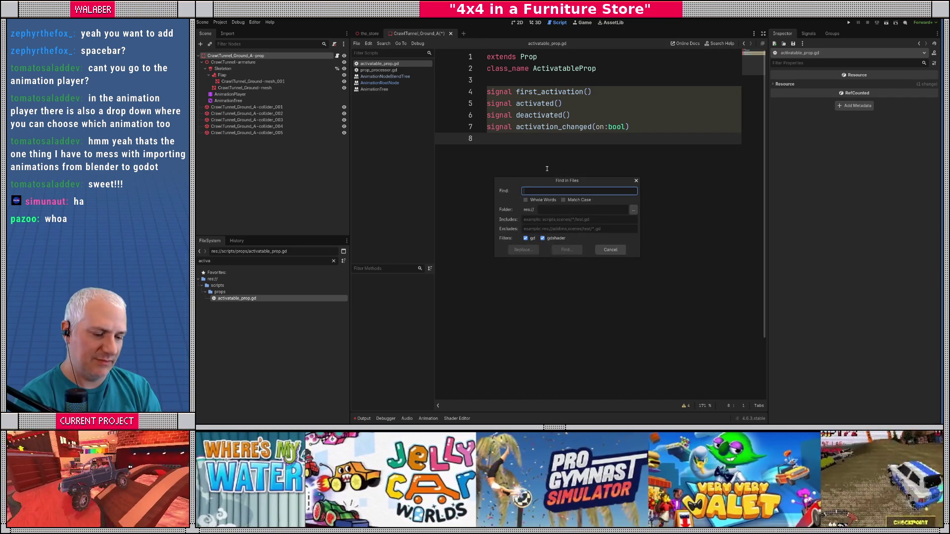
# - Search the project for 'first_ac' and open the push_button.gd match on line 95
pyautogui.write('first_ac')
pyautogui.press('Return')
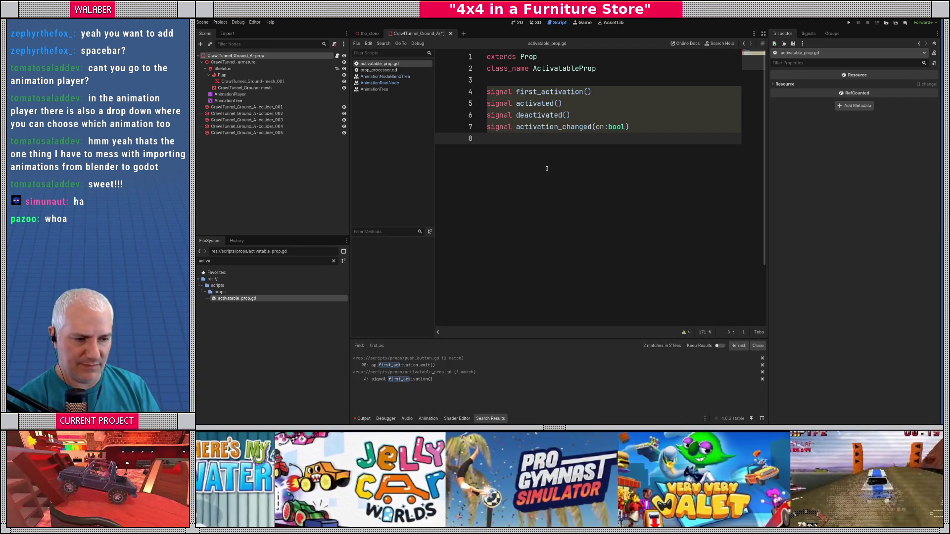
pyautogui.click(404, 364)
# - Read through push_button.gd and check the get_parent documentation tooltip
pyautogui.scroll(3, 752, 99)
pyautogui.scroll(2, 752, 98)
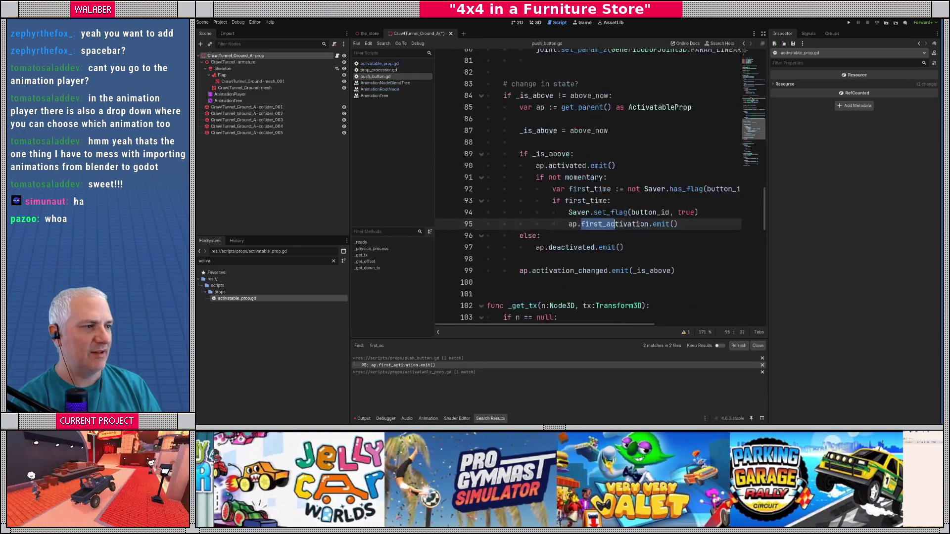
pyautogui.scroll(15, 751, 99)
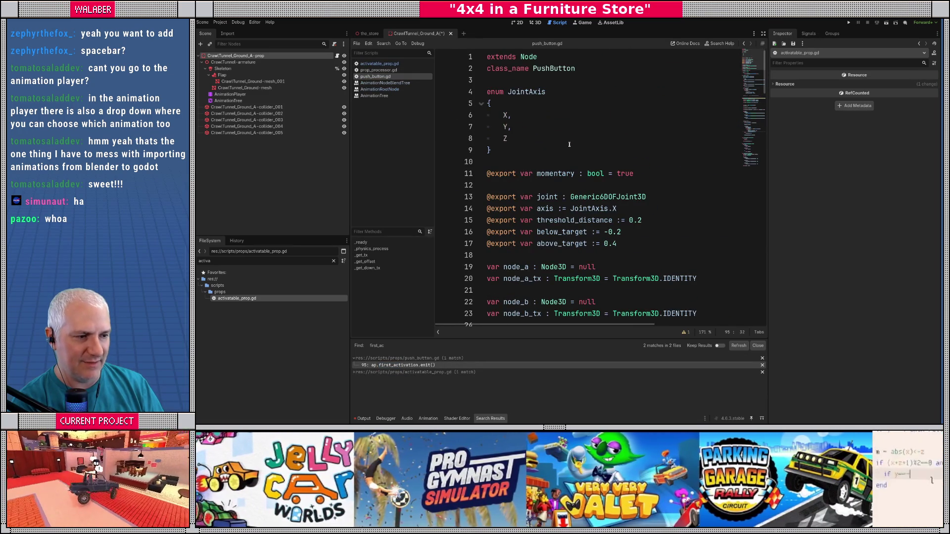
pyautogui.scroll(-3, 547, 141)
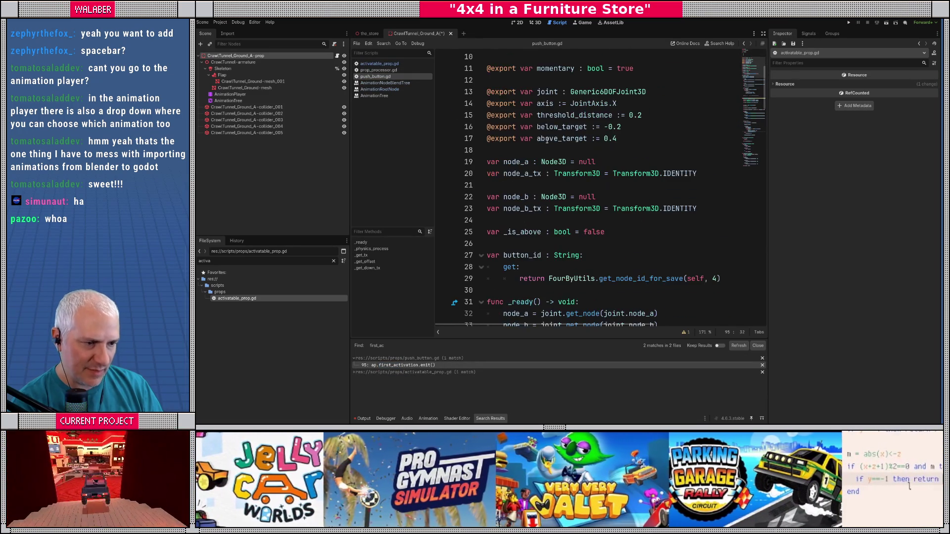
pyautogui.click(549, 154)
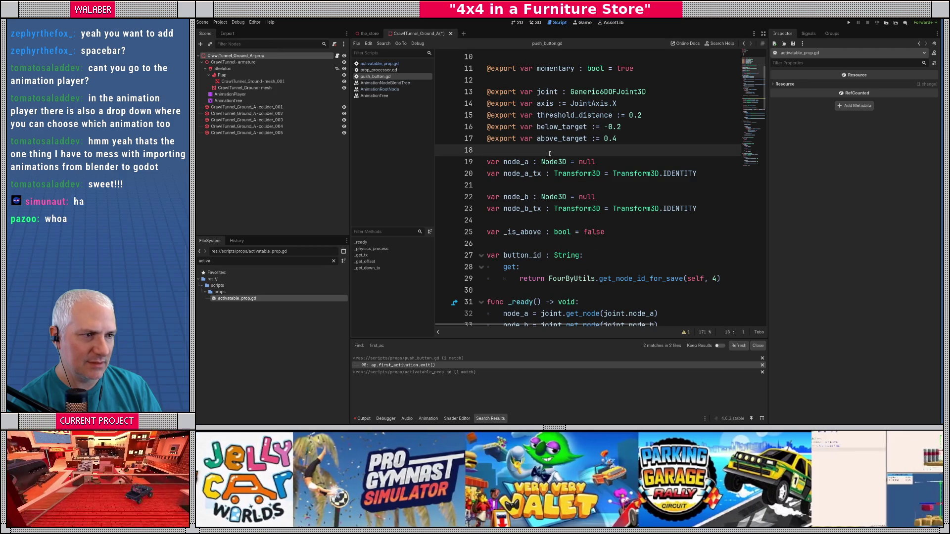
pyautogui.scroll(3, 549, 153)
pyautogui.scroll(-5, 549, 154)
pyautogui.scroll(-5, 549, 154)
pyautogui.scroll(-3, 549, 154)
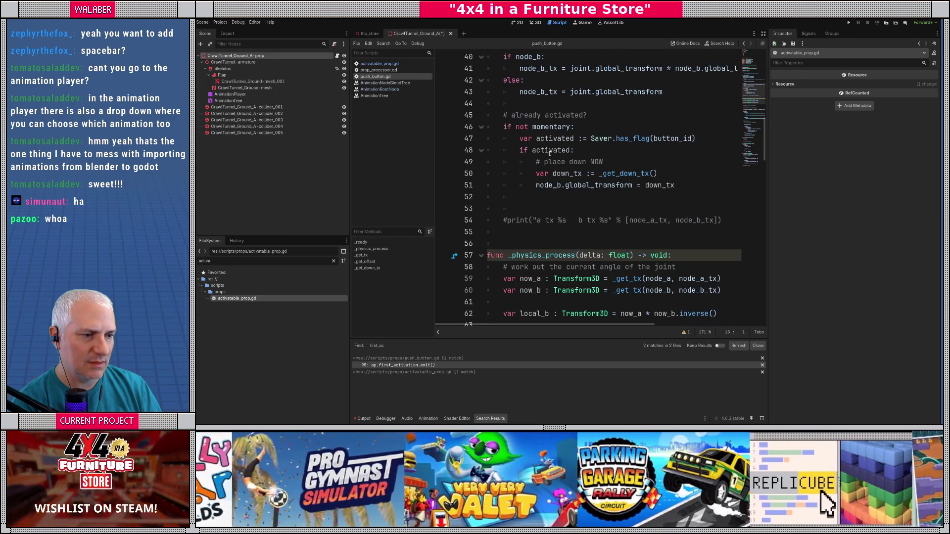
pyautogui.scroll(-14, 549, 154)
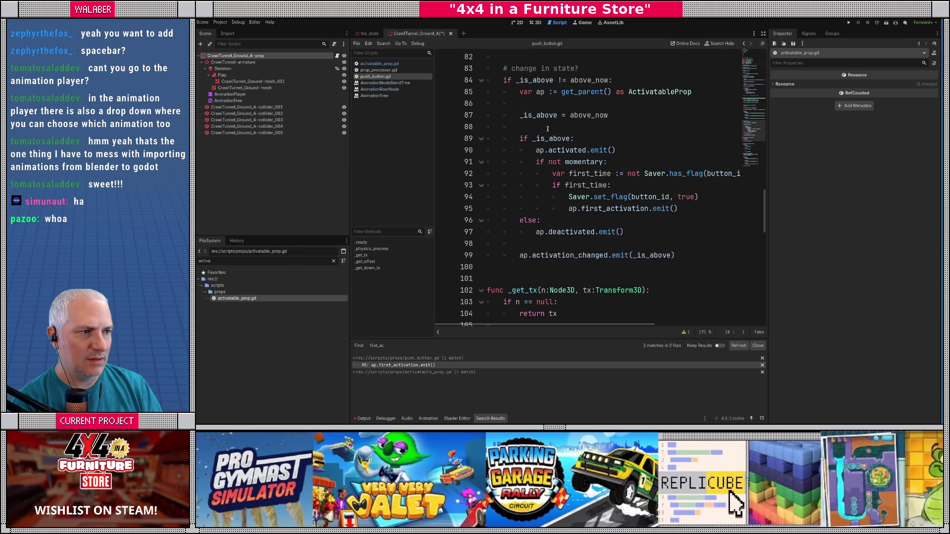
pyautogui.doubleClick(579, 92)
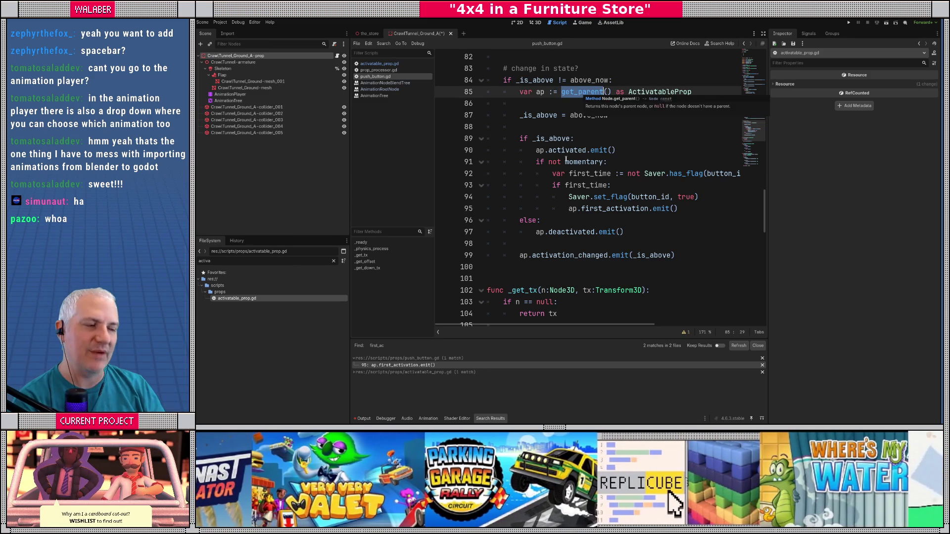
pyautogui.click(543, 114)
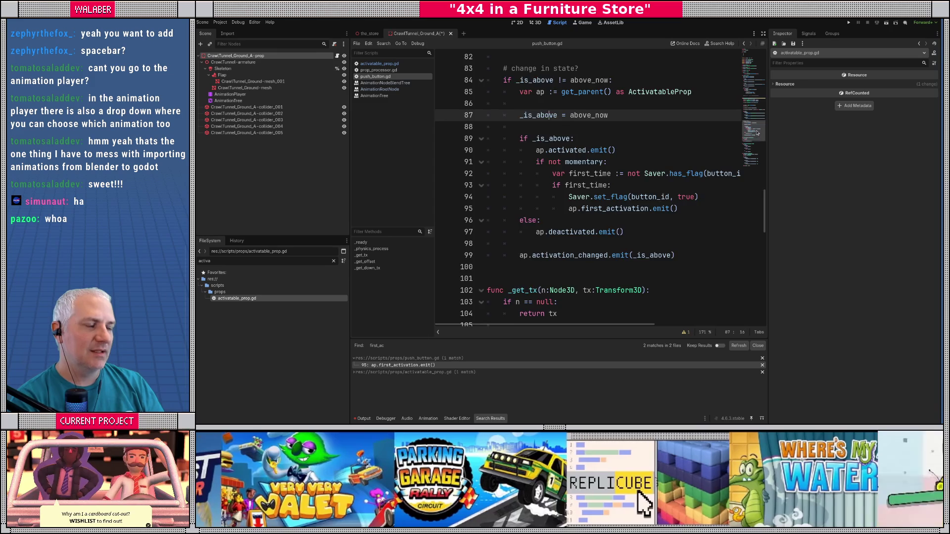
pyautogui.scroll(20, 757, 133)
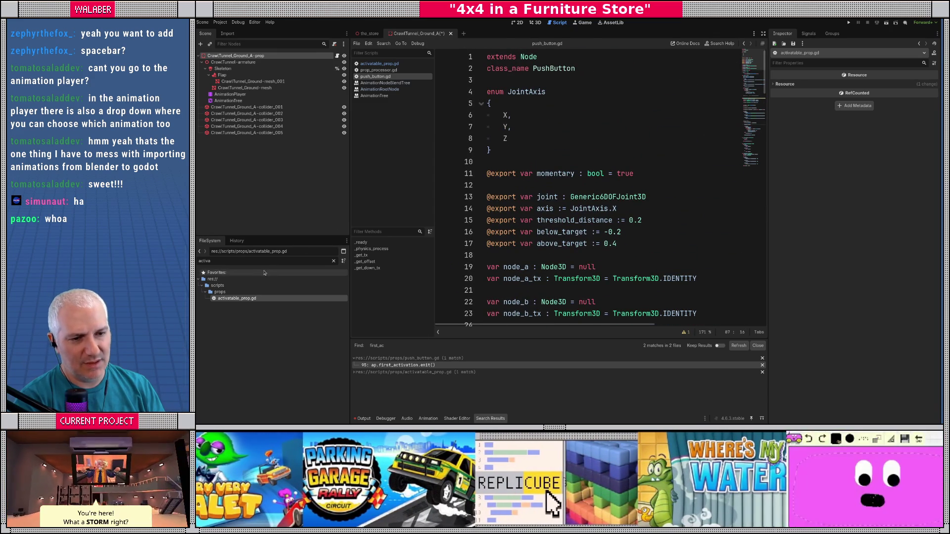
pyautogui.click(539, 22)
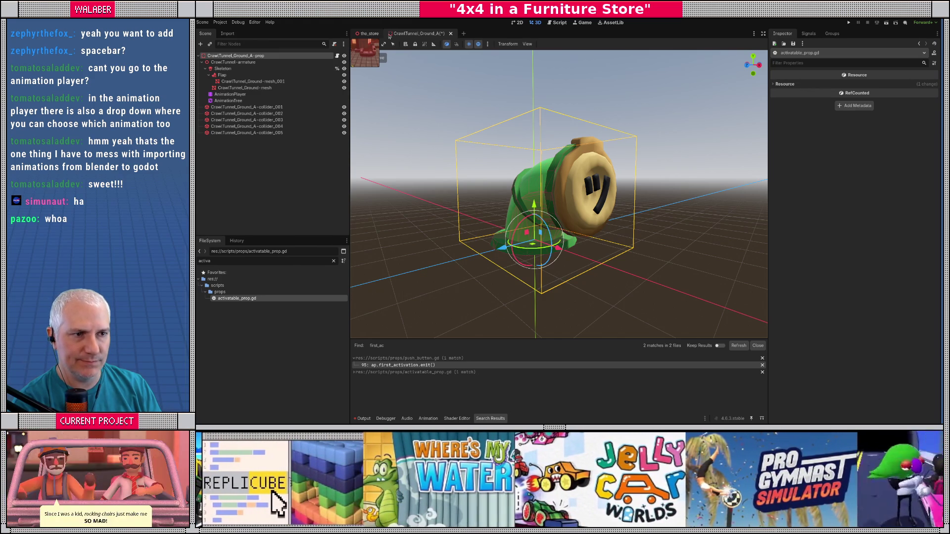
# - Switch to the the_store scene, widen the code view, and show the store in 3D
pyautogui.hotkey('ctrl', 'Tab')
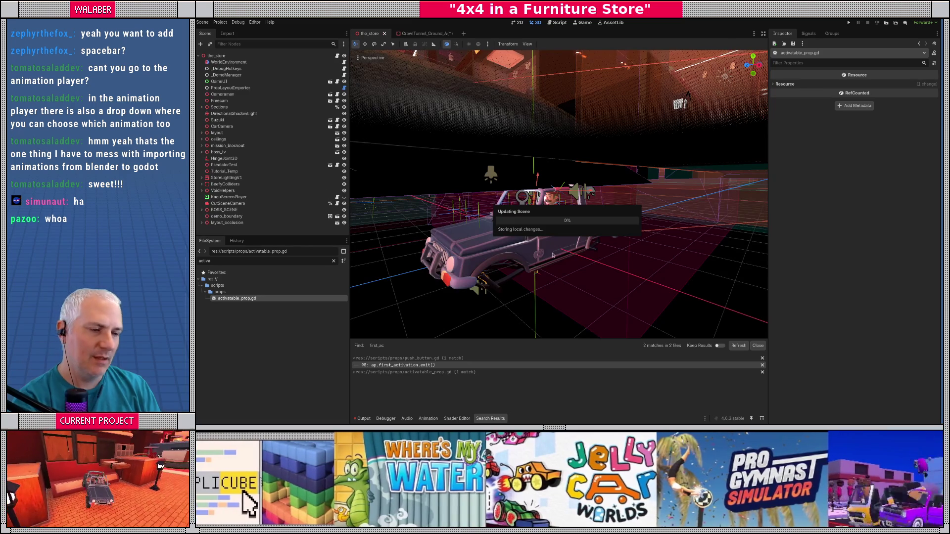
pyautogui.hotkey('alt', 'Tab')
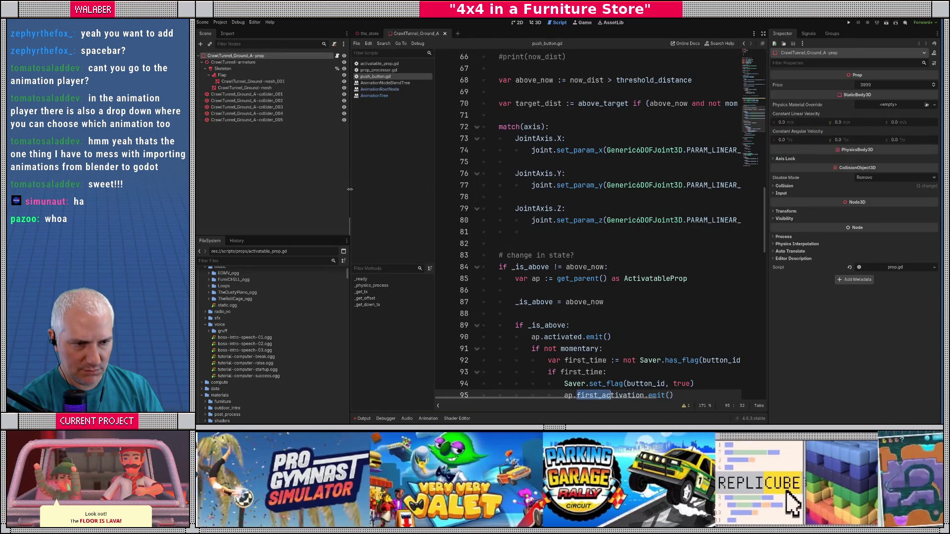
pyautogui.moveTo(350, 188); pyautogui.dragTo(300, 189)
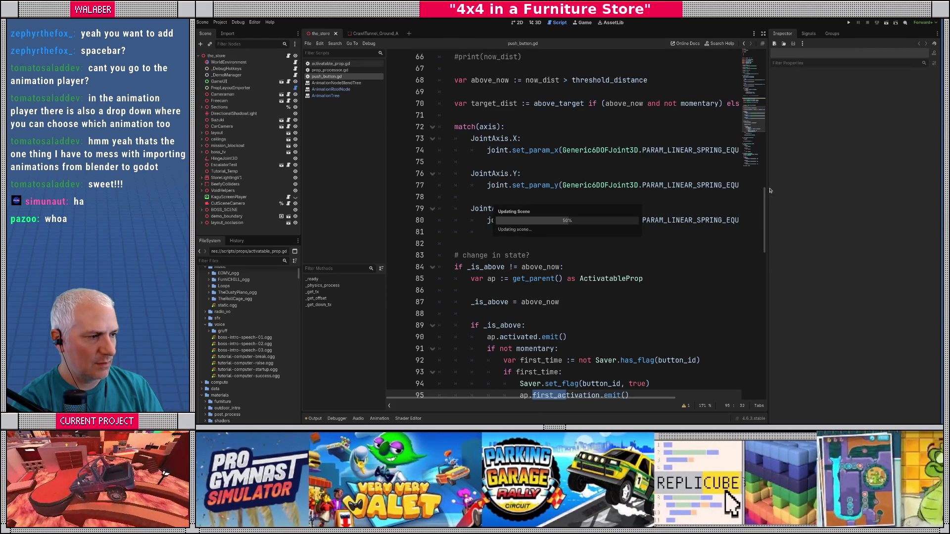
pyautogui.moveTo(769, 189); pyautogui.dragTo(814, 191)
pyautogui.click(534, 23)
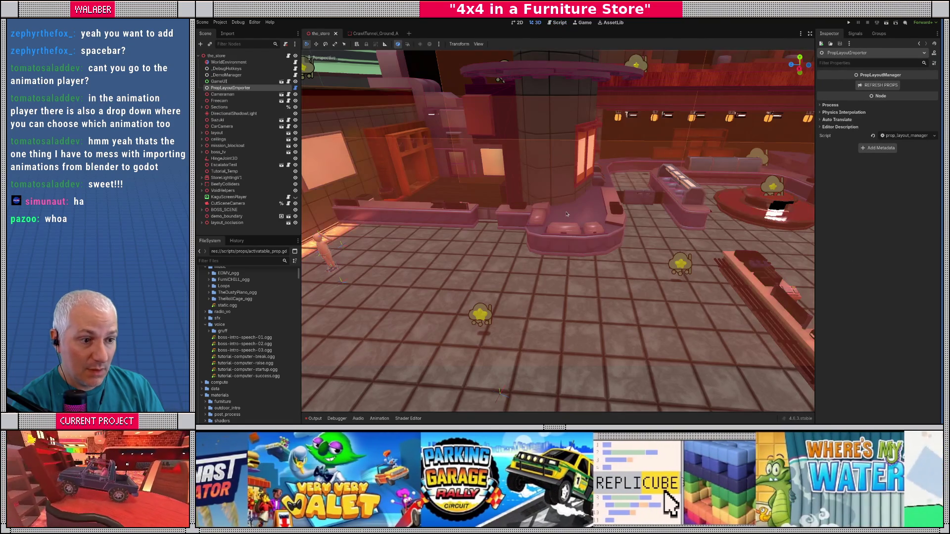
# - Fly the camera to the tunnel prop beside the mannequin, then return to CrawlTunnel_Ground_A
pyautogui.press('w')
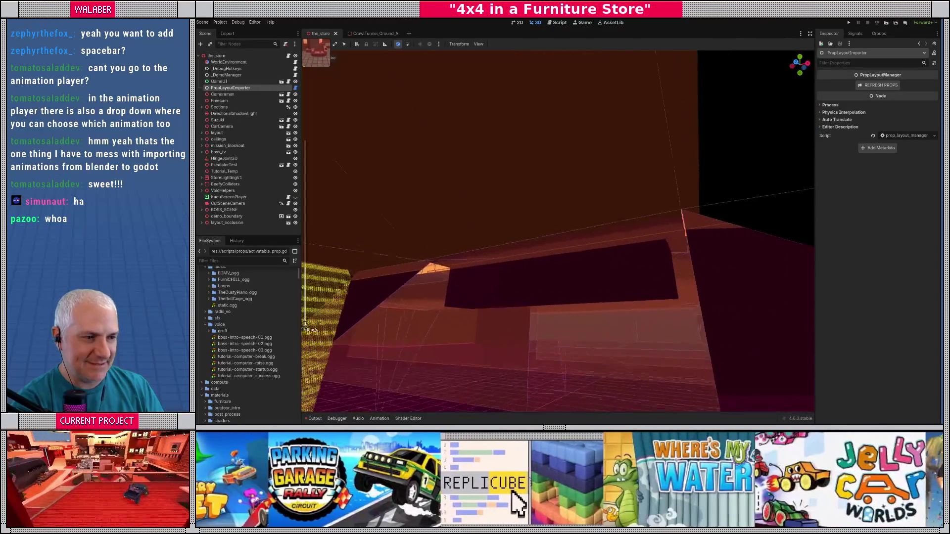
pyautogui.scroll(2, 558, 231)
pyautogui.press('w')
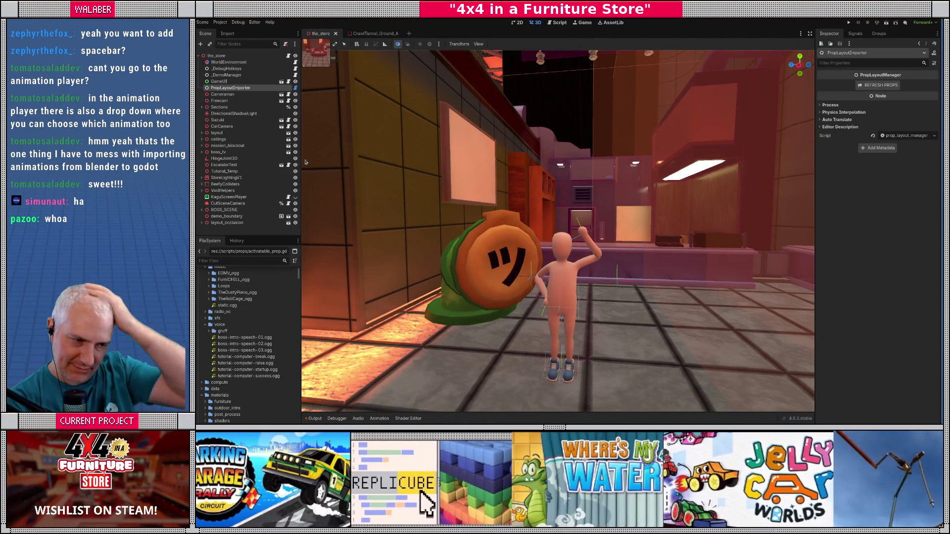
pyautogui.moveTo(301, 160); pyautogui.dragTo(311, 155)
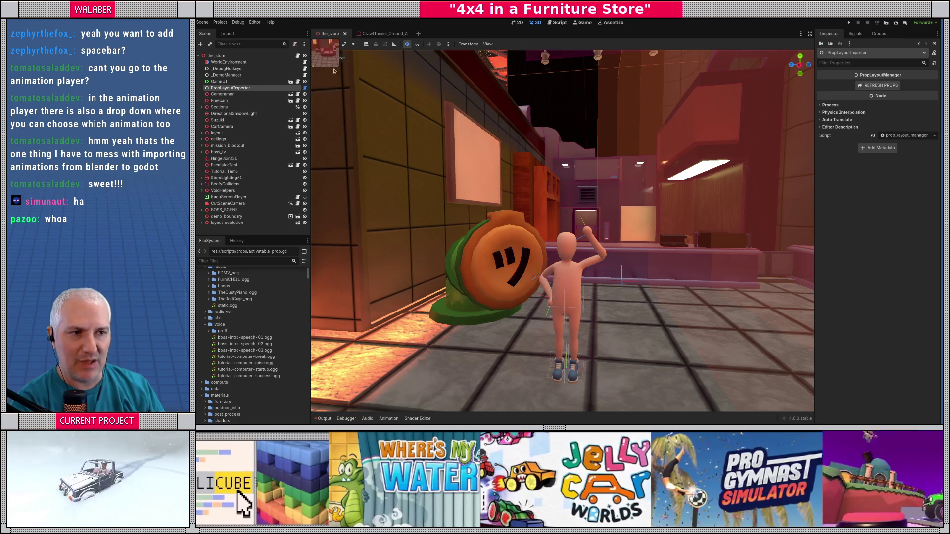
pyautogui.click(384, 35)
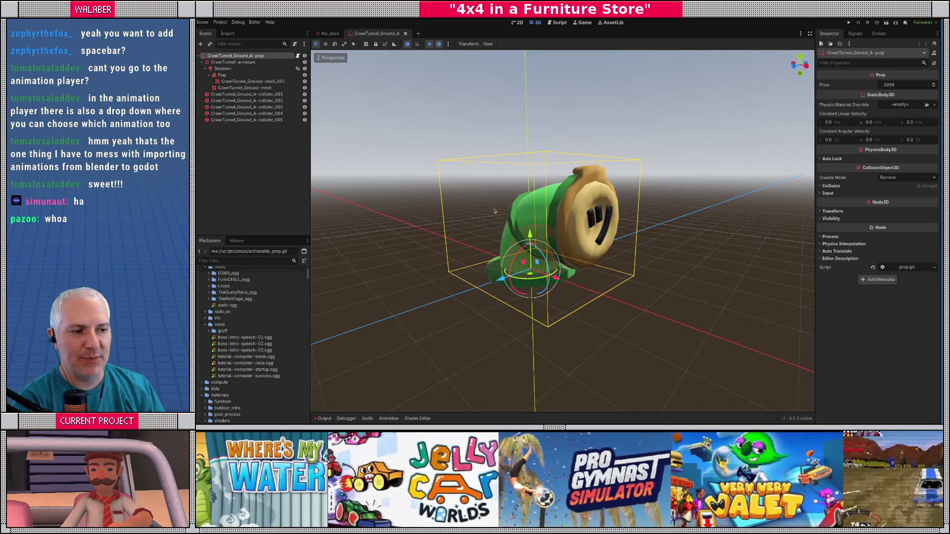
# - Filter files by 'crawl' and open props_inherited/CrawlTunnel_Ground_A.tscn
pyautogui.click(241, 145)
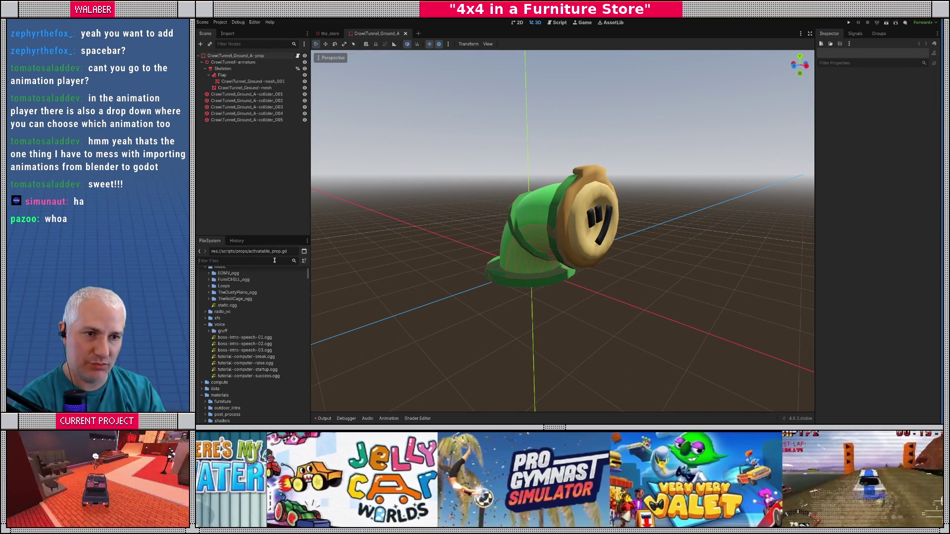
pyautogui.write('crawl')
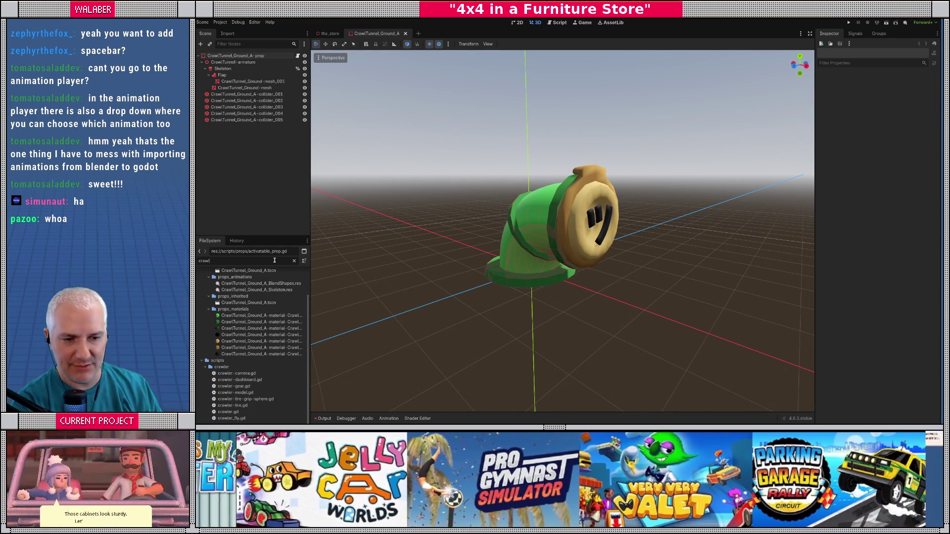
pyautogui.scroll(2, 270, 352)
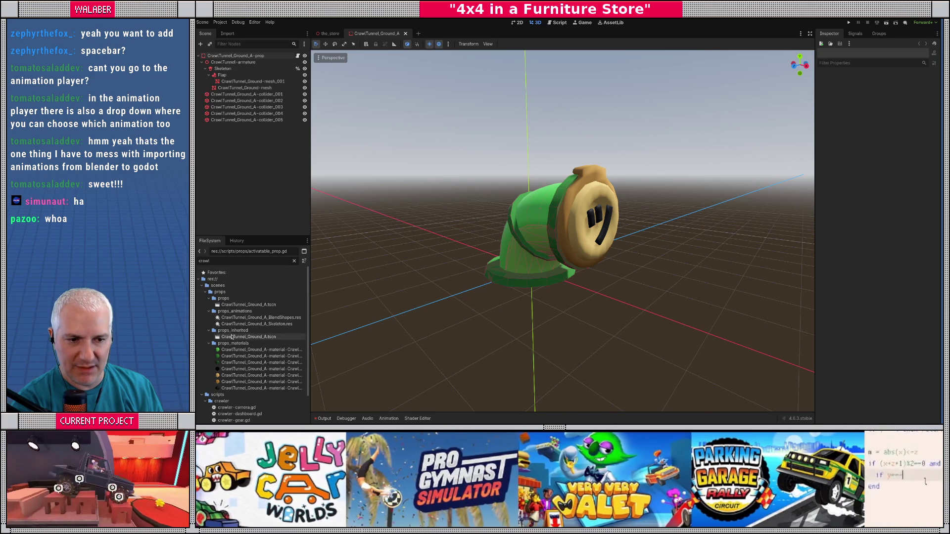
pyautogui.doubleClick(231, 338)
pyautogui.scroll(-3, 449, 229)
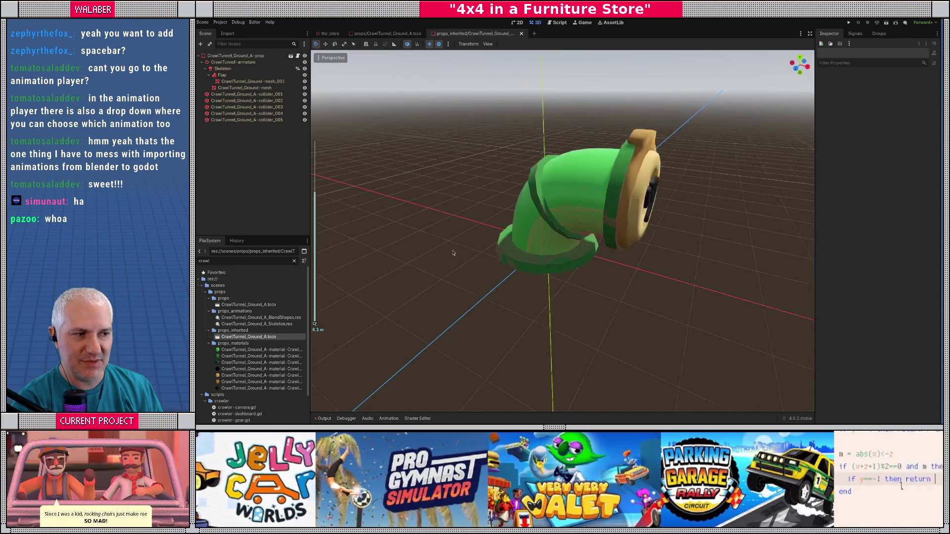
# - Add AnimationPlayer and AnimationTree child nodes under CrawlTunnel-armature
pyautogui.rightClick(223, 62)
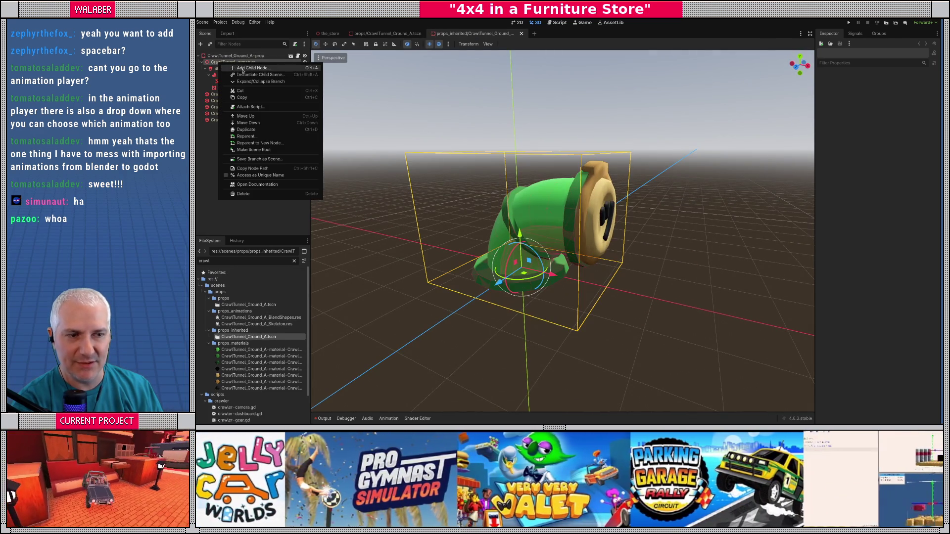
pyautogui.click(242, 71)
pyautogui.write('animatio')
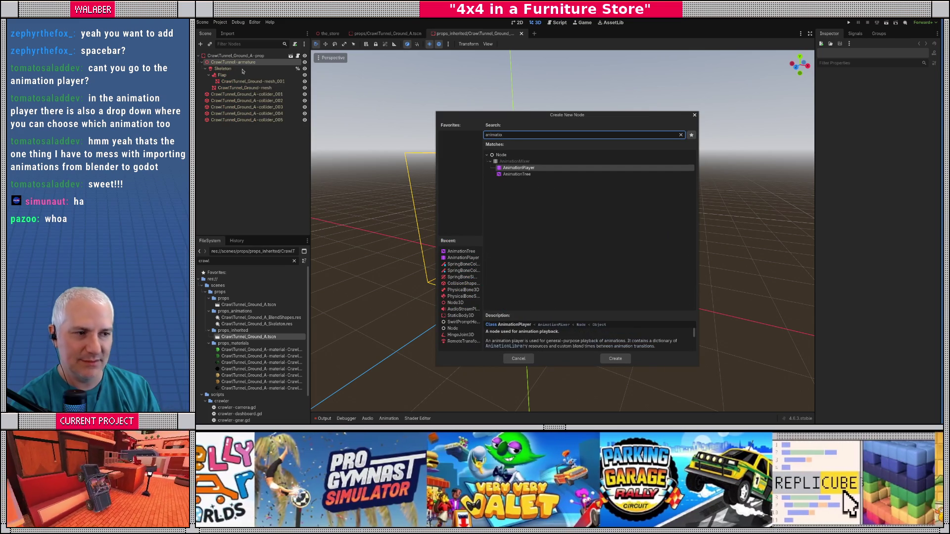
pyautogui.press('Return')
pyautogui.rightClick(230, 65)
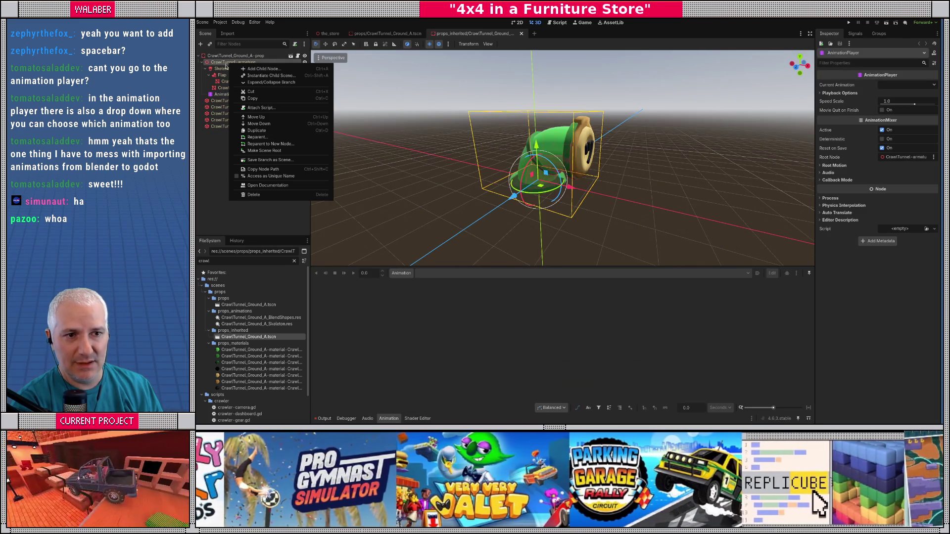
pyautogui.click(247, 71)
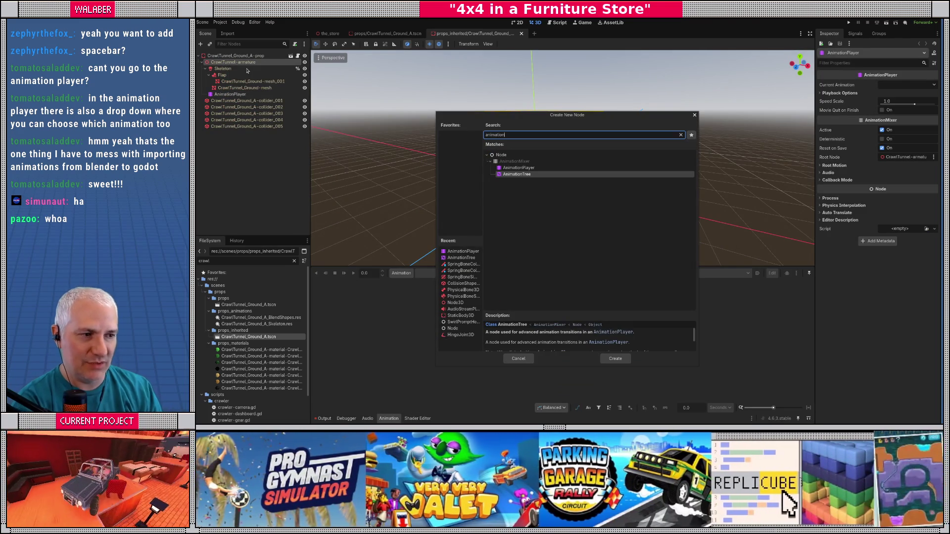
pyautogui.press('Return')
# - Bring up Manage Animations for the AnimationPlayer to edit its libraries
pyautogui.click(230, 94)
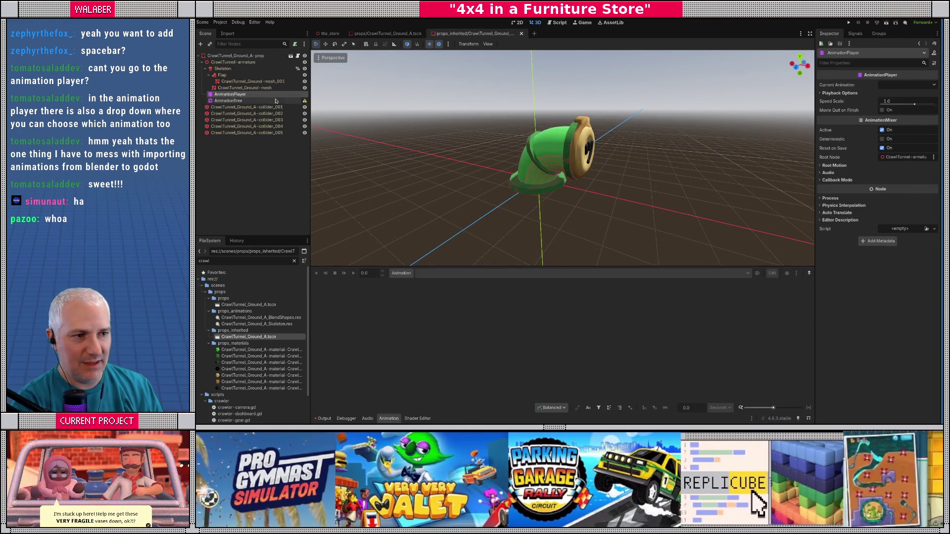
pyautogui.click(402, 273)
pyautogui.click(405, 294)
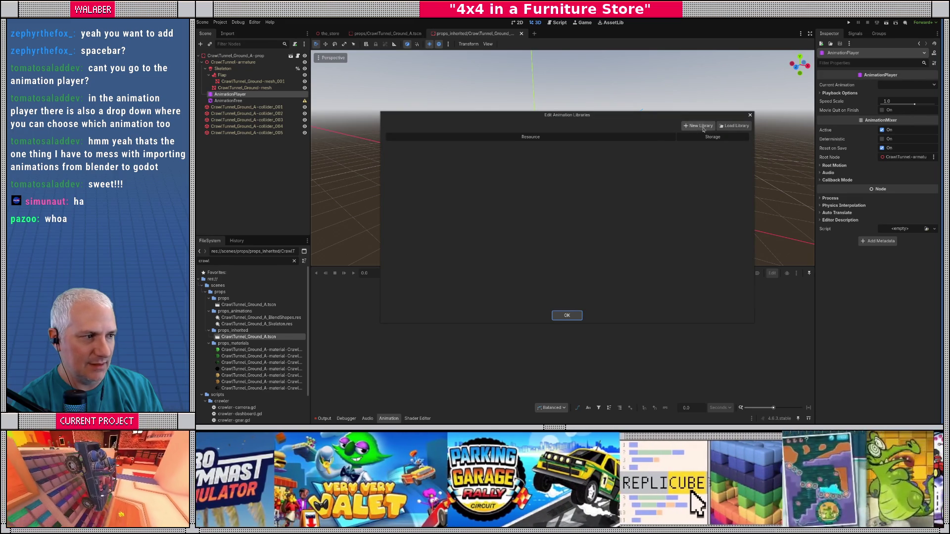
# - Create a new animation library named crawl_tunnel_ground_a
pyautogui.click(734, 125)
pyautogui.press('Escape')
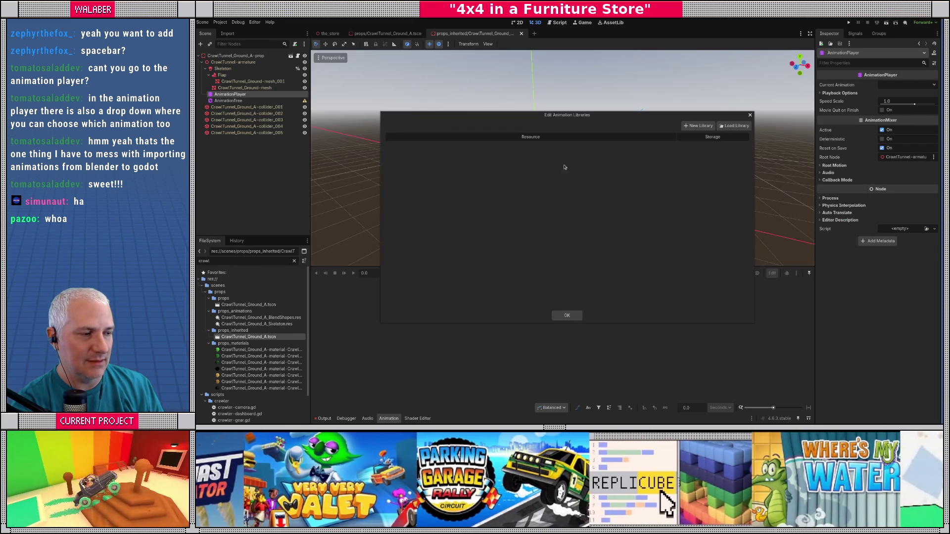
pyautogui.click(698, 125)
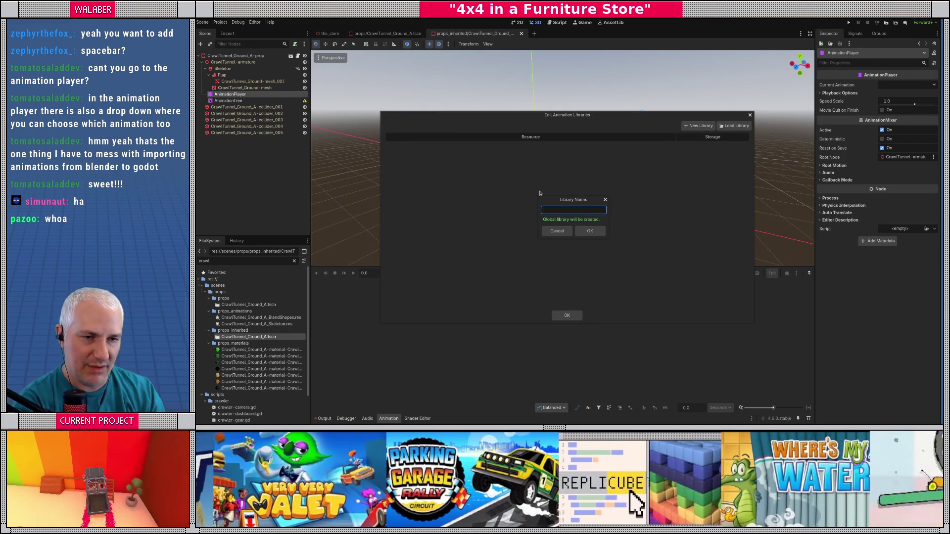
pyautogui.write('crawl_tunn')
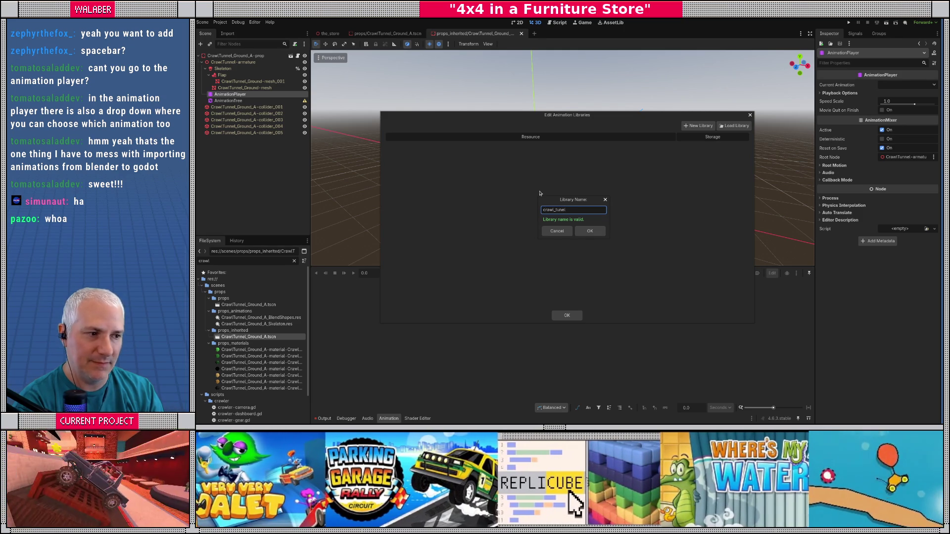
pyautogui.write('el_ground_a')
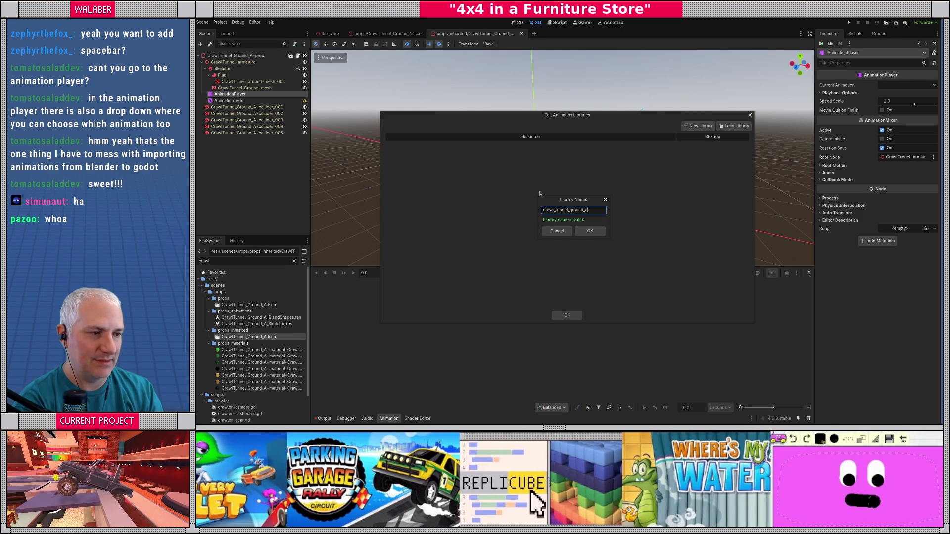
pyautogui.press('Return')
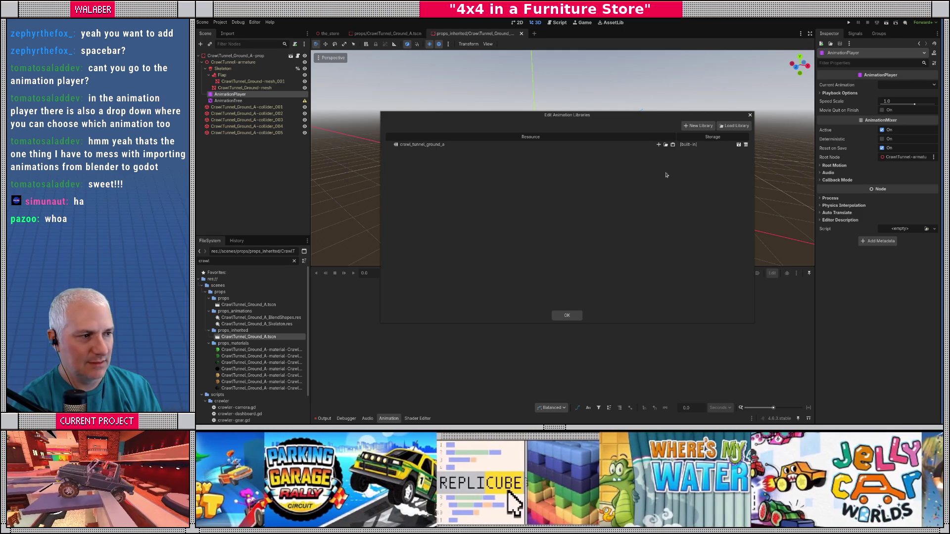
# - Load the Skeleton animation from scenes/props/props_animations into the library and close the editor
pyautogui.click(665, 146)
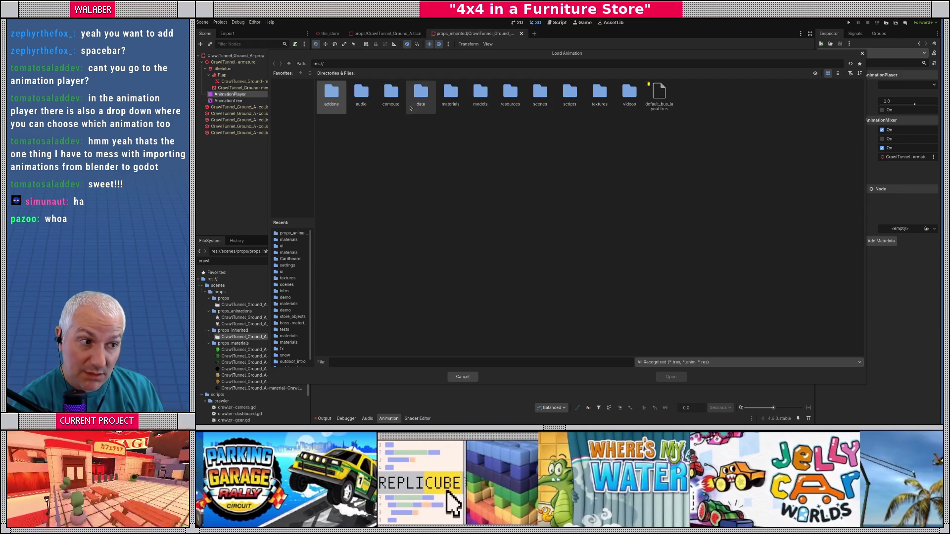
pyautogui.doubleClick(540, 93)
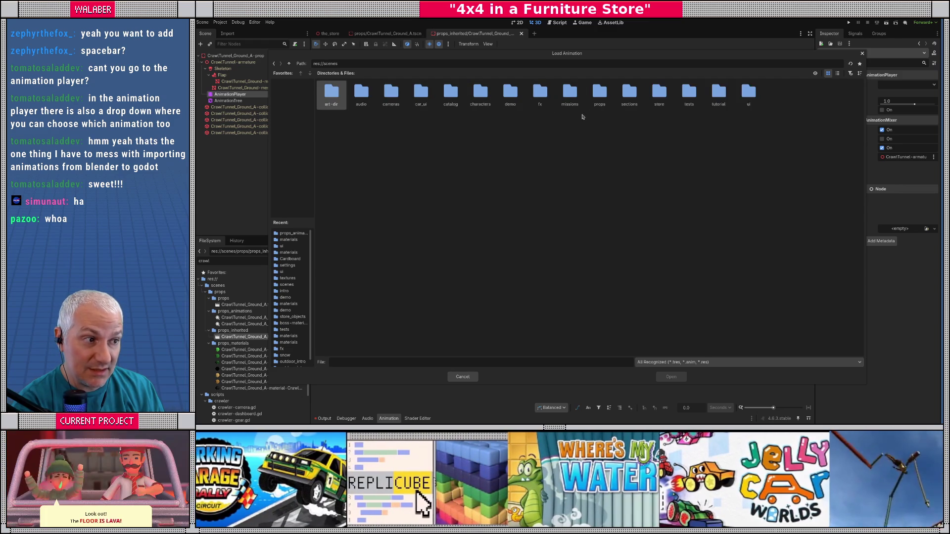
pyautogui.doubleClick(599, 97)
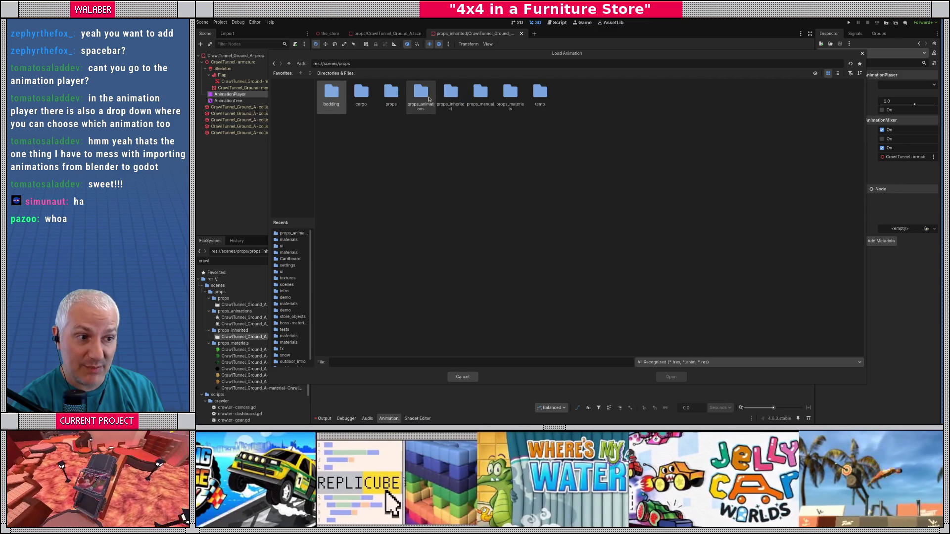
pyautogui.doubleClick(420, 98)
pyautogui.click(354, 98)
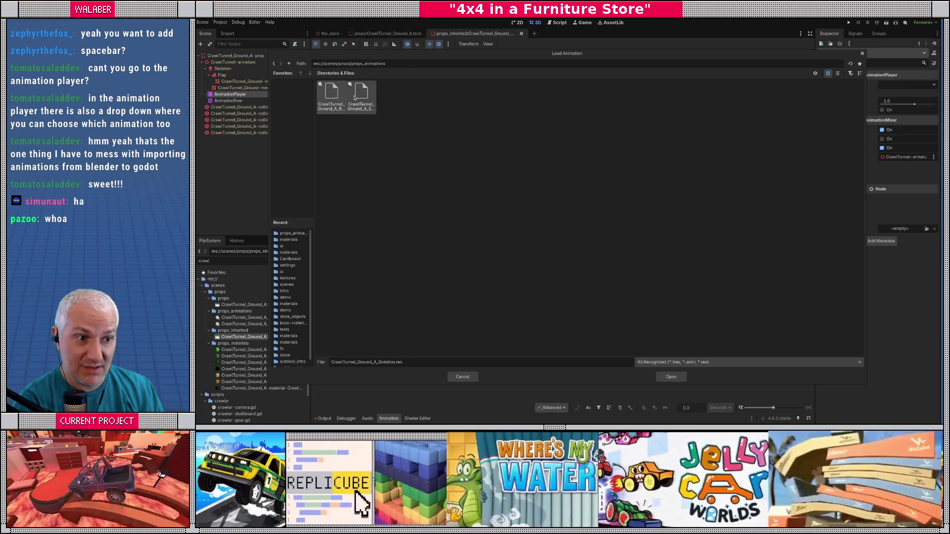
pyautogui.click(670, 377)
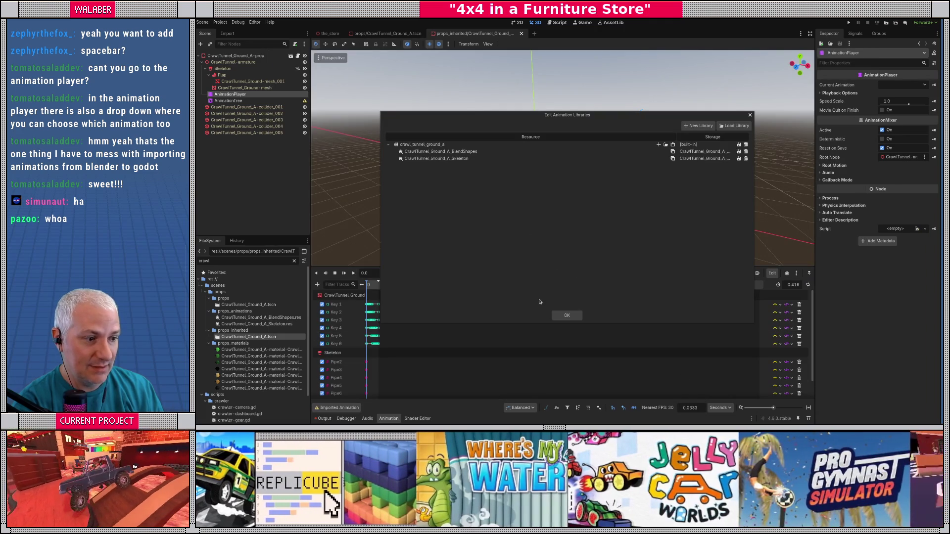
pyautogui.click(567, 315)
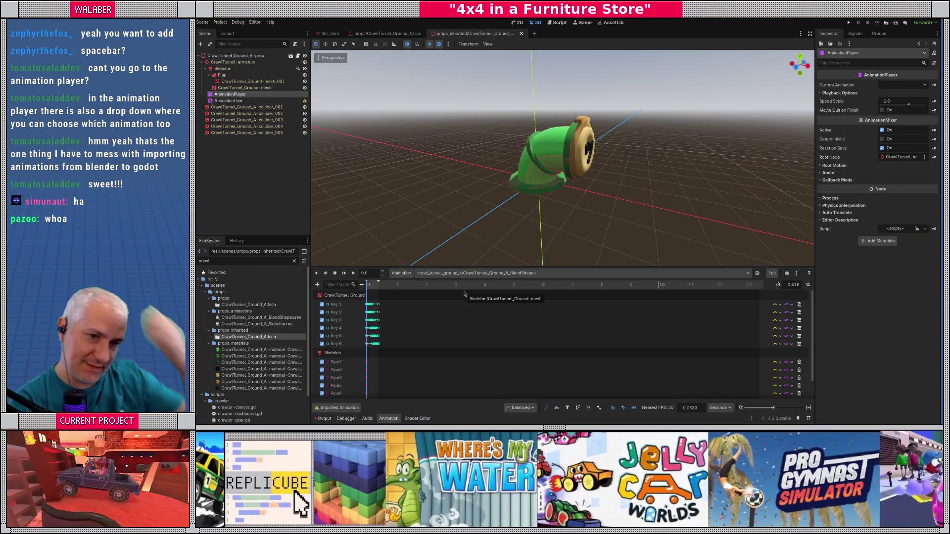
# - Set the AnimationTree's Tree Root to a new AnimationNodeStateMachine, leaving only Start and End states
pyautogui.click(221, 101)
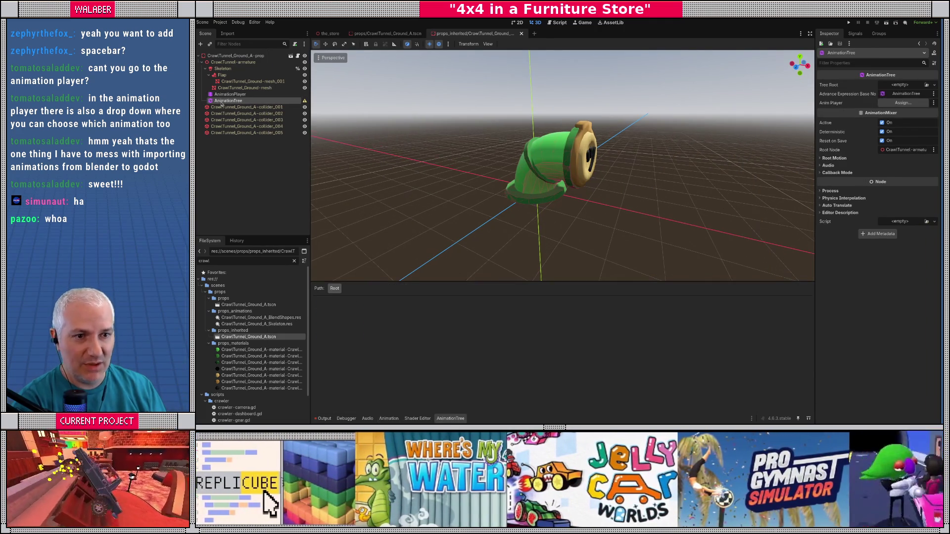
pyautogui.click(901, 85)
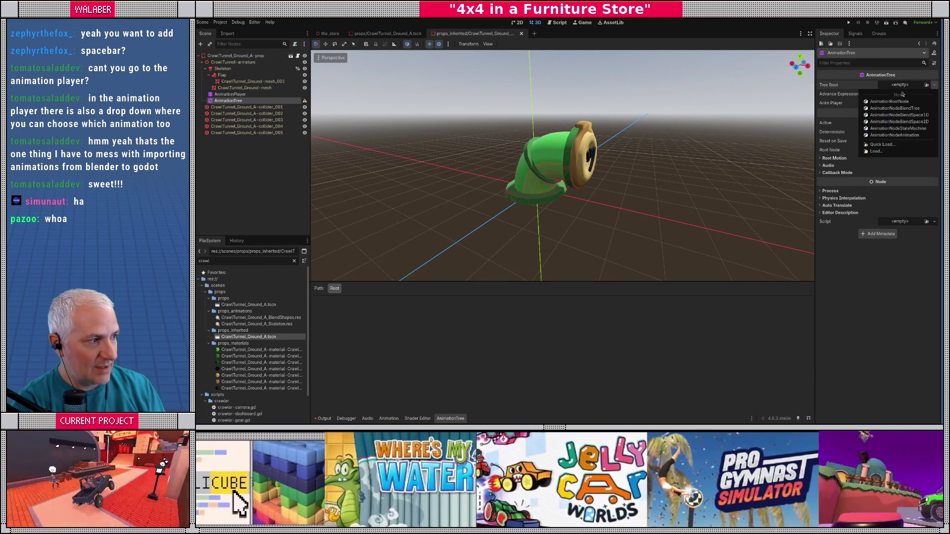
pyautogui.click(901, 128)
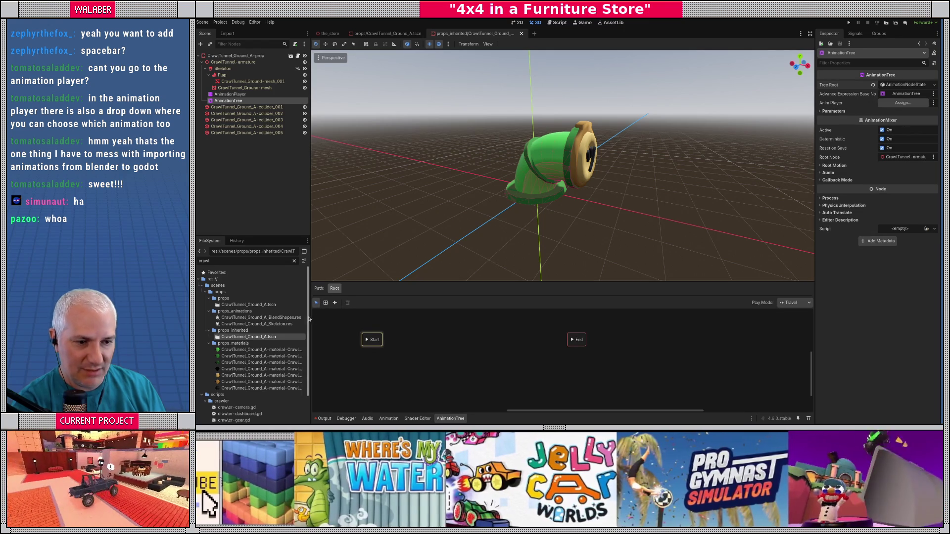
pyautogui.click(325, 303)
pyautogui.click(435, 344)
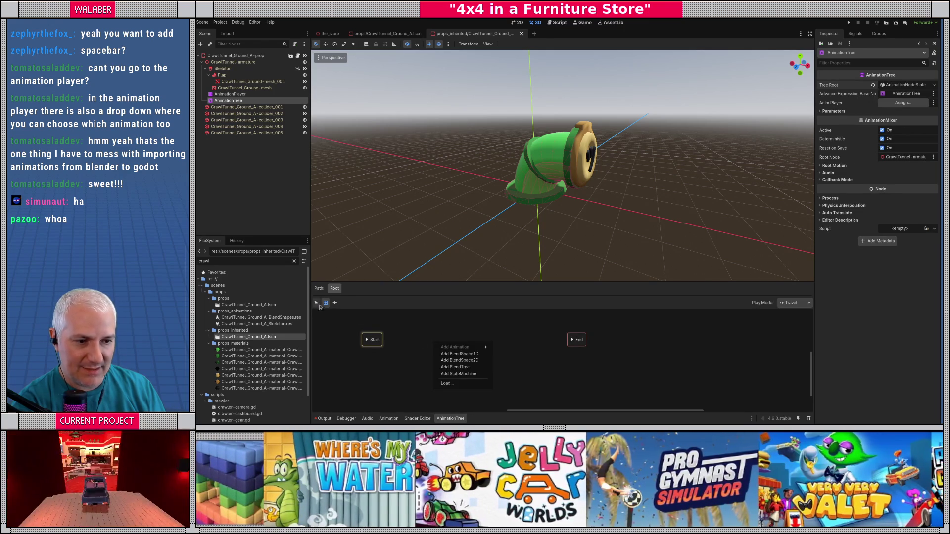
# - Add a BlendTree state to the state machine and place two Animation nodes inside it
pyautogui.click(455, 367)
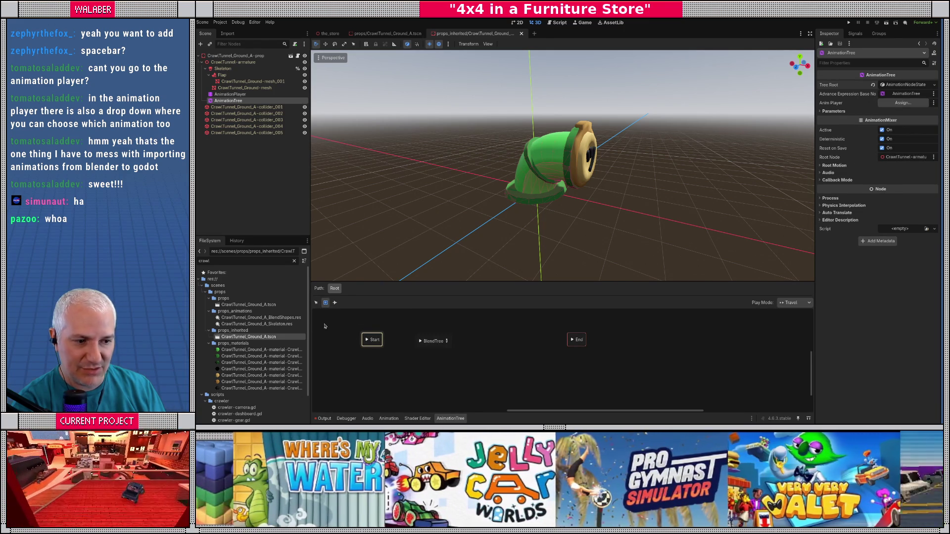
pyautogui.click(446, 341)
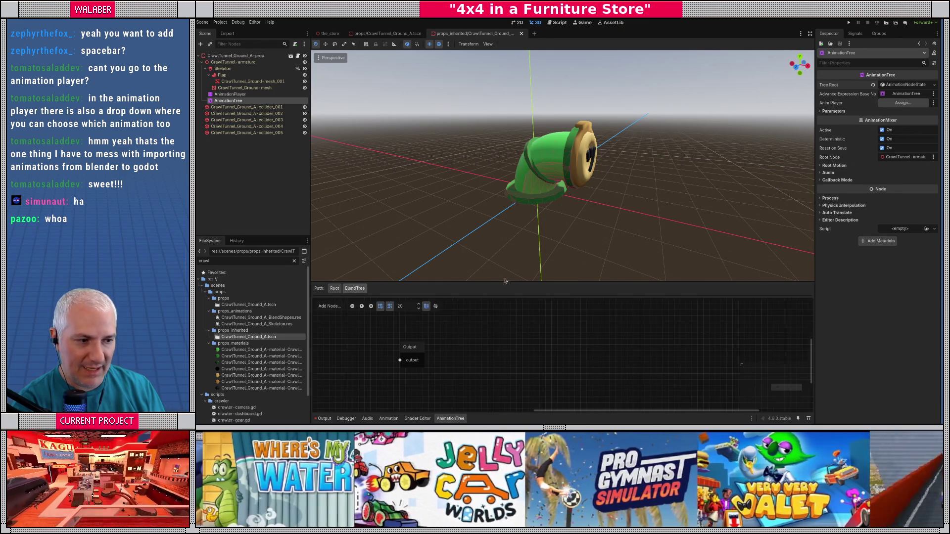
pyautogui.moveTo(510, 282); pyautogui.dragTo(512, 231)
pyautogui.moveTo(403, 295); pyautogui.dragTo(650, 313)
pyautogui.click(330, 253)
pyautogui.click(340, 267)
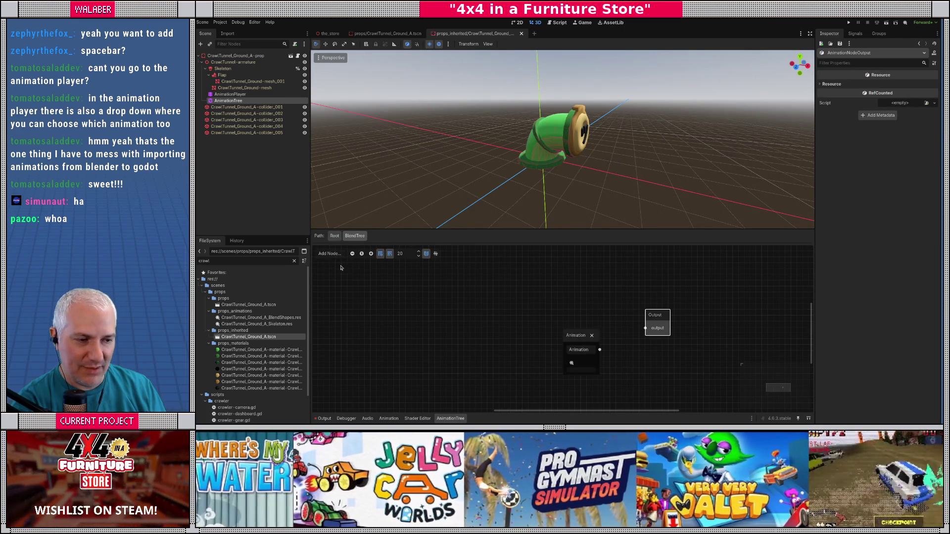
pyautogui.moveTo(559, 334); pyautogui.dragTo(369, 280)
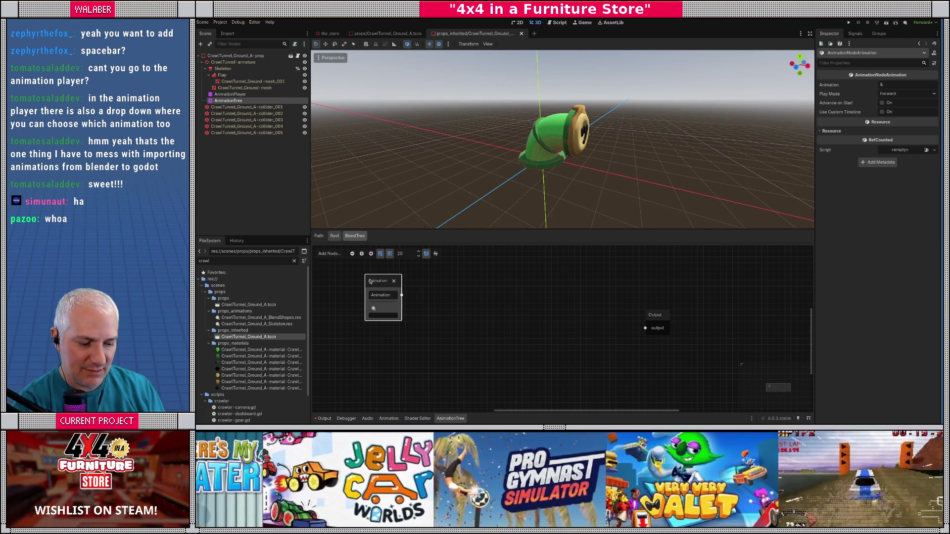
pyautogui.click(329, 253)
pyautogui.click(341, 267)
pyautogui.moveTo(556, 336); pyautogui.dragTo(382, 335)
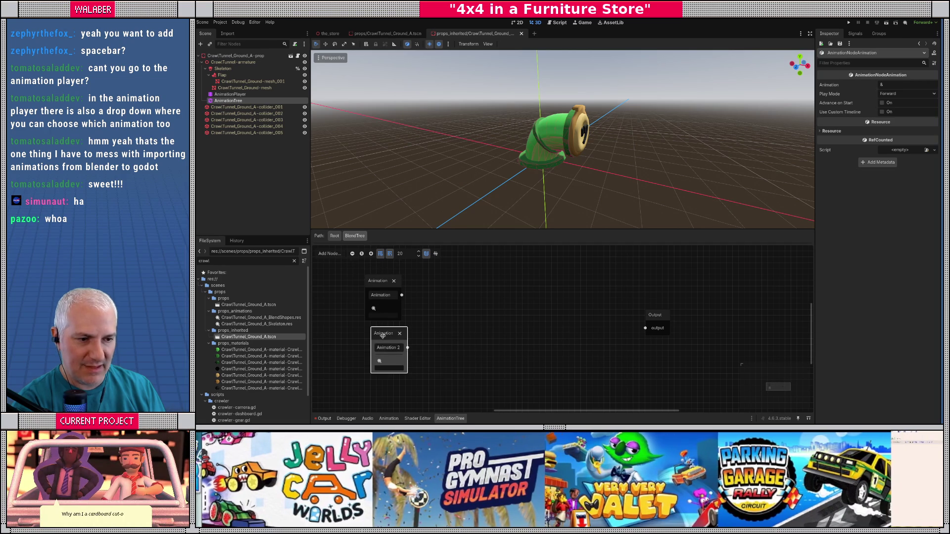
# - Assign the AnimationPlayer and set the two Animation nodes to BlendShapes and Skeleton
pyautogui.click(229, 102)
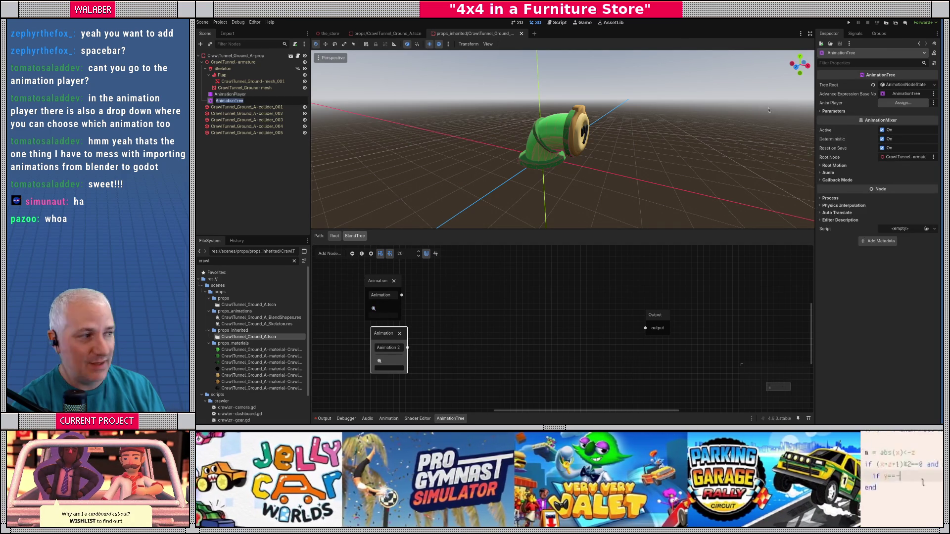
pyautogui.moveTo(230, 94); pyautogui.dragTo(903, 102)
pyautogui.click(420, 312)
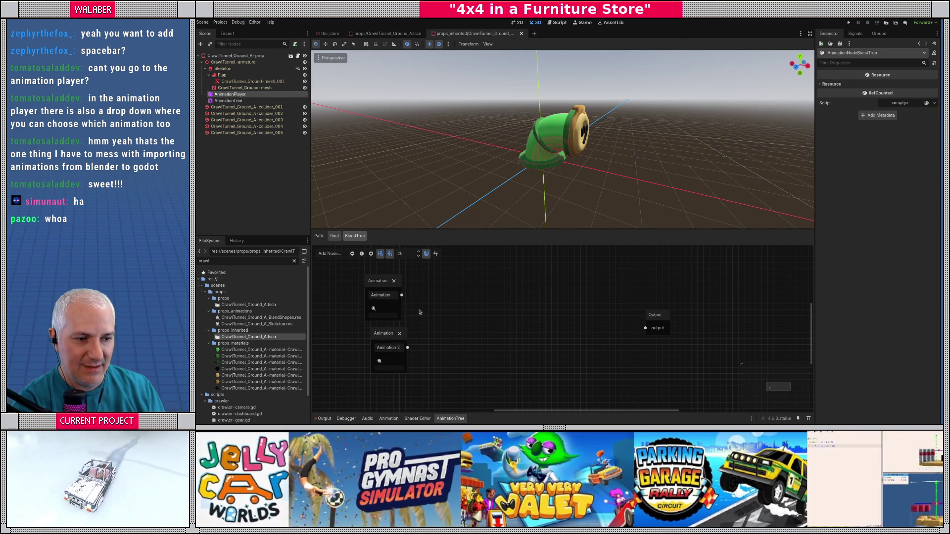
pyautogui.click(373, 309)
pyautogui.click(420, 317)
pyautogui.click(378, 361)
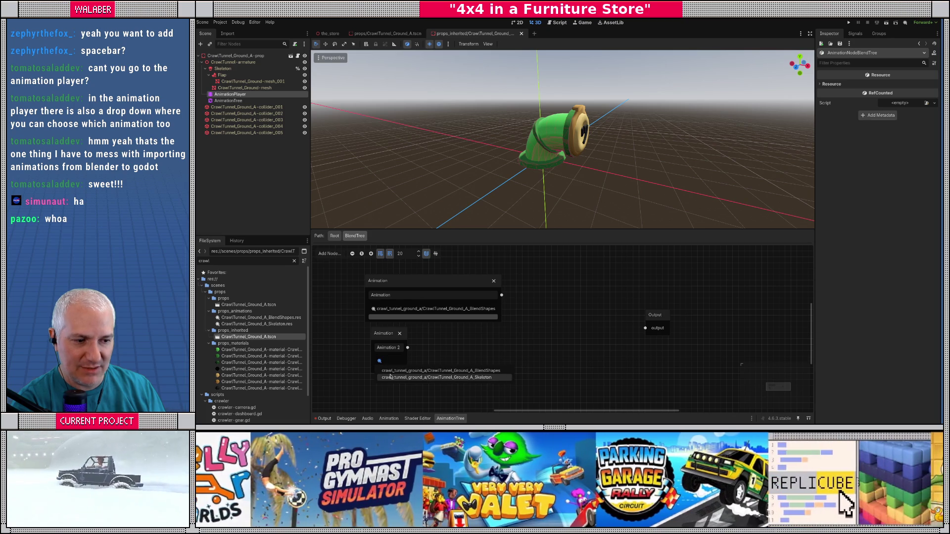
pyautogui.click(390, 377)
pyautogui.click(421, 333)
pyautogui.moveTo(417, 284); pyautogui.dragTo(388, 284)
pyautogui.moveTo(462, 335); pyautogui.dragTo(443, 336)
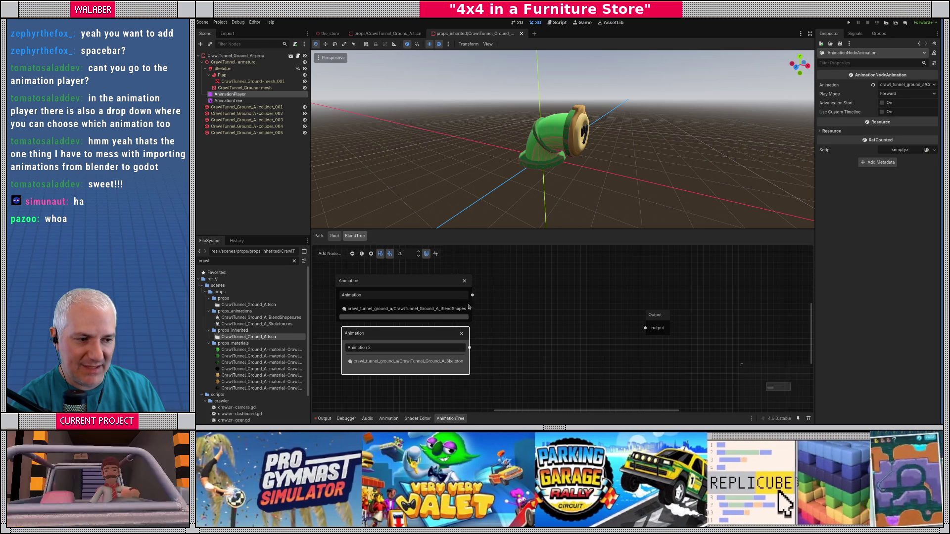
# - Combine both animations through an Add2 node with amount 1.0, wired into the Output
pyautogui.rightClick(494, 306)
pyautogui.click(505, 316)
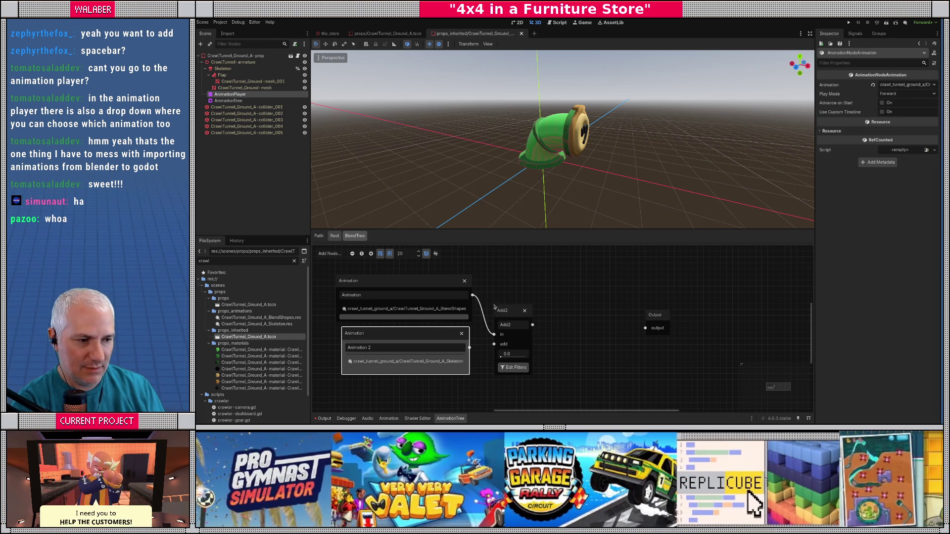
pyautogui.moveTo(469, 348); pyautogui.dragTo(489, 349)
pyautogui.moveTo(523, 304); pyautogui.dragTo(523, 292)
pyautogui.click(506, 342)
pyautogui.write('1')
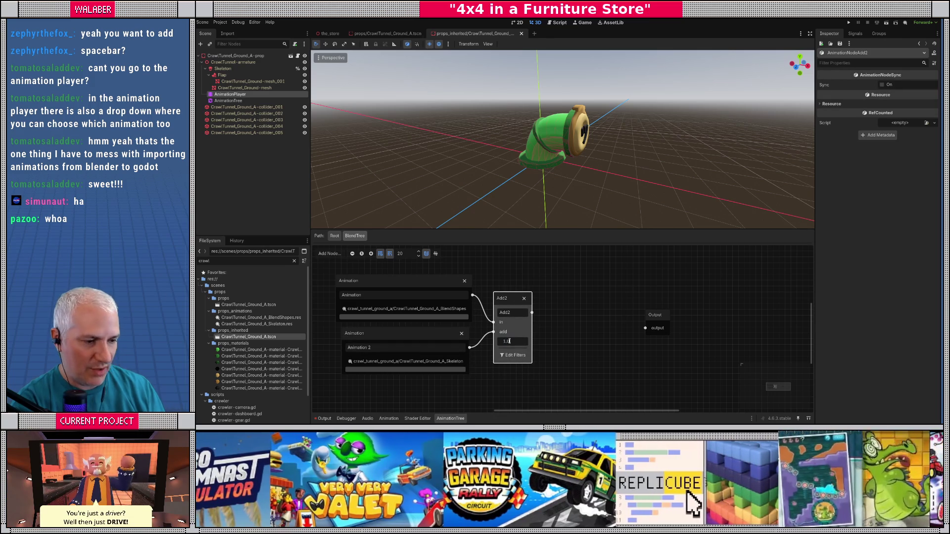
pyautogui.press('Return')
pyautogui.moveTo(531, 312); pyautogui.dragTo(644, 328)
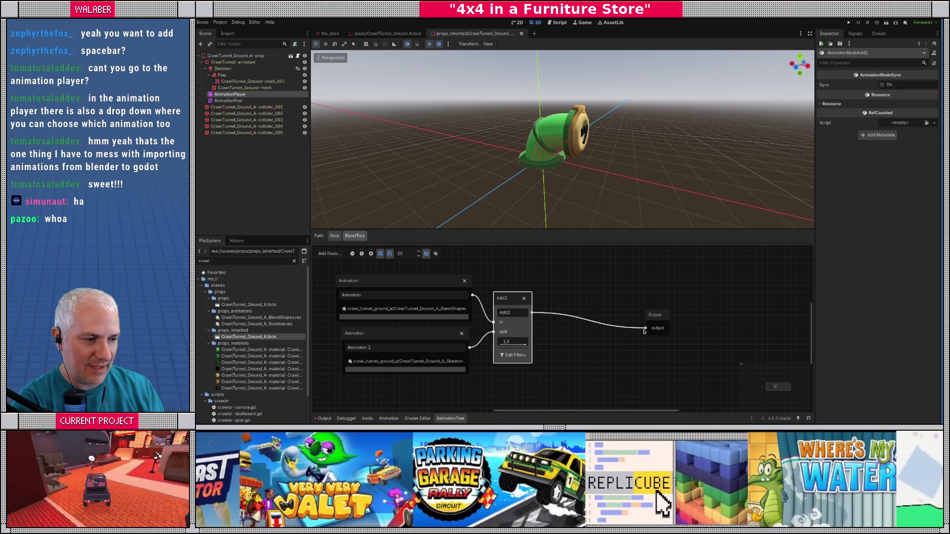
pyautogui.click(341, 239)
# - Rename the BlendTree state to ProduceKid
pyautogui.doubleClick(430, 289)
pyautogui.write('Produce')
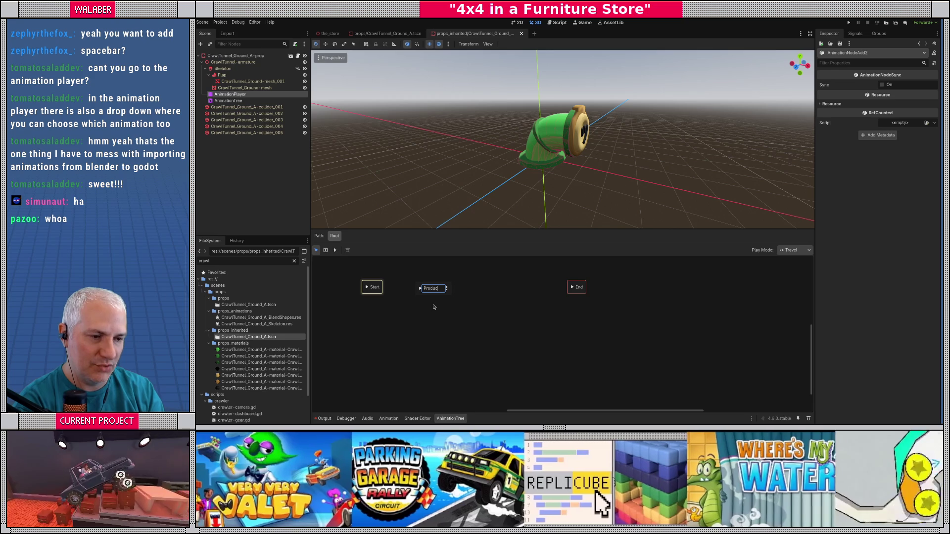
pyautogui.write('Kid')
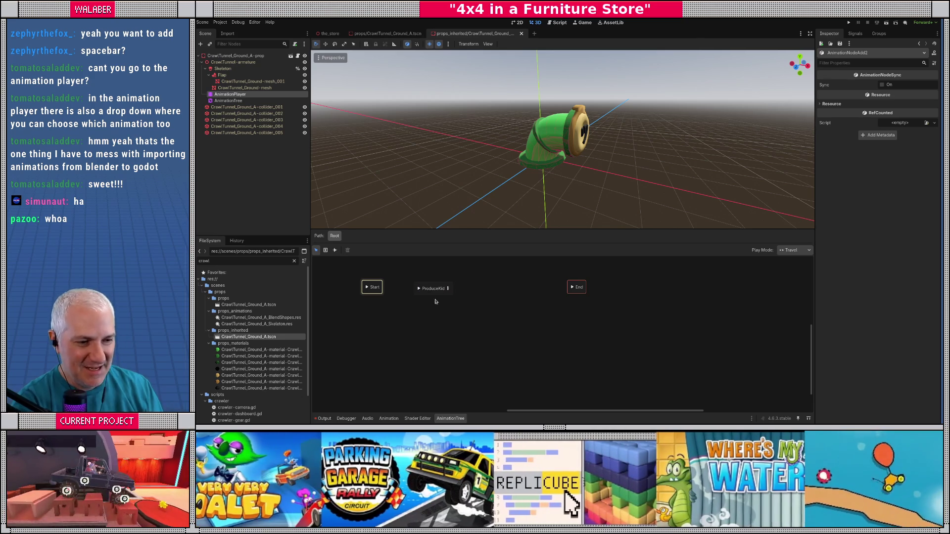
pyautogui.doubleClick(431, 289)
pyautogui.press('Return')
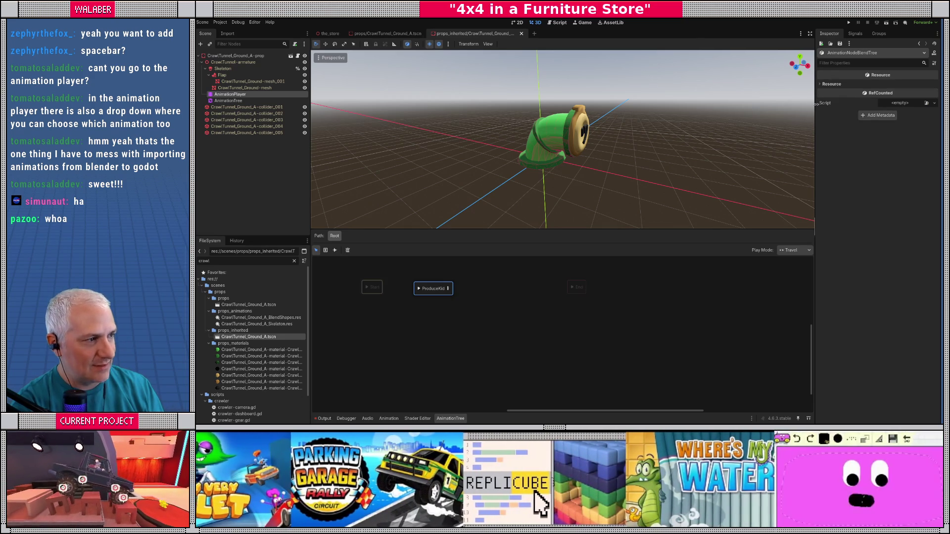
pyautogui.click(448, 297)
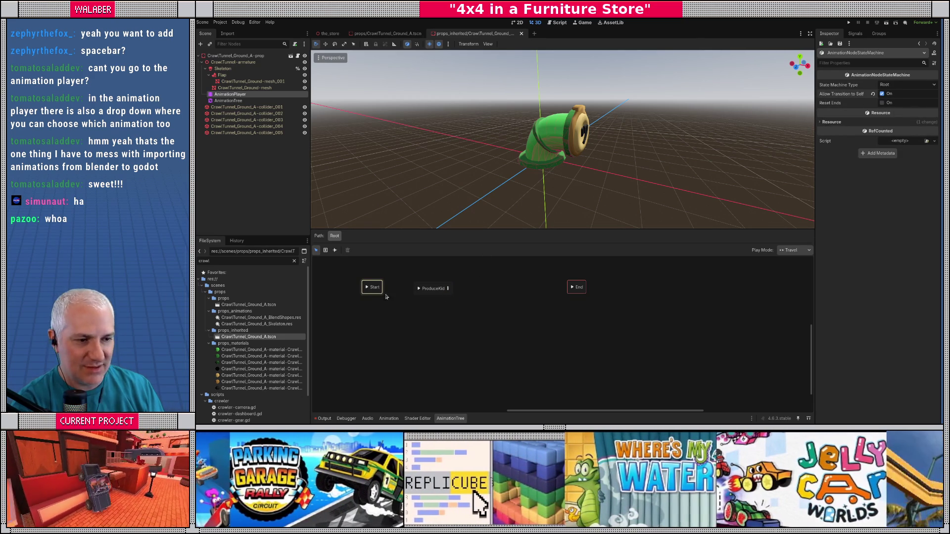
# - Preview the ProduceKid animation on the model, then close the inherited tunnel scene tab
pyautogui.click(423, 292)
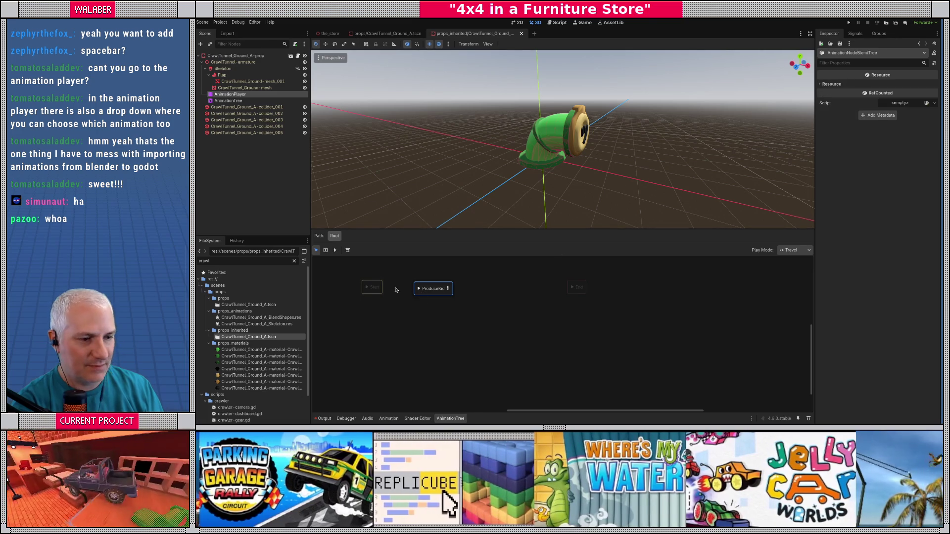
pyautogui.click(448, 289)
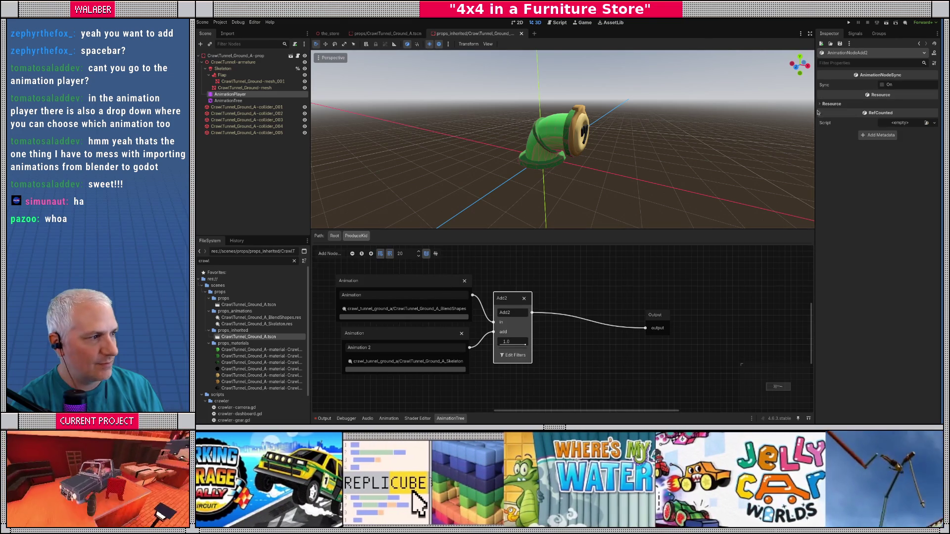
pyautogui.click(334, 236)
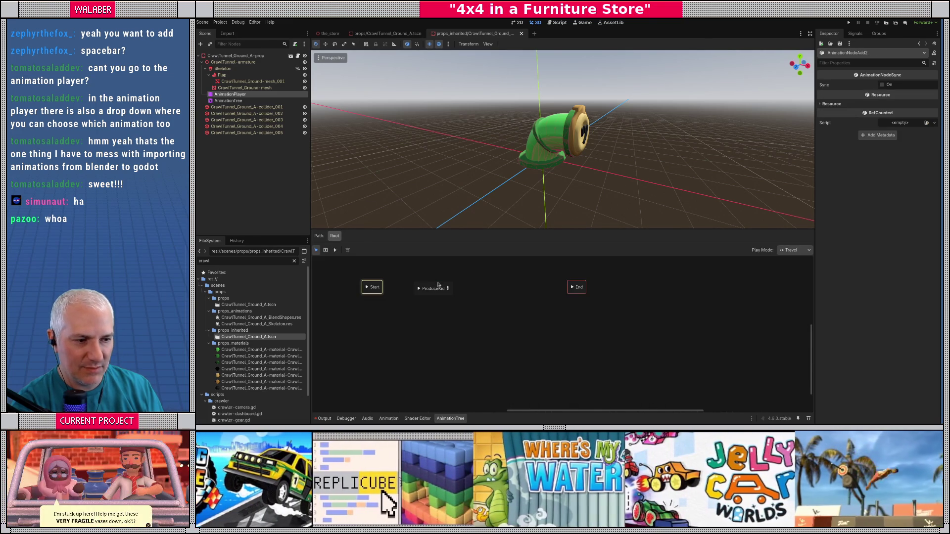
pyautogui.click(423, 265)
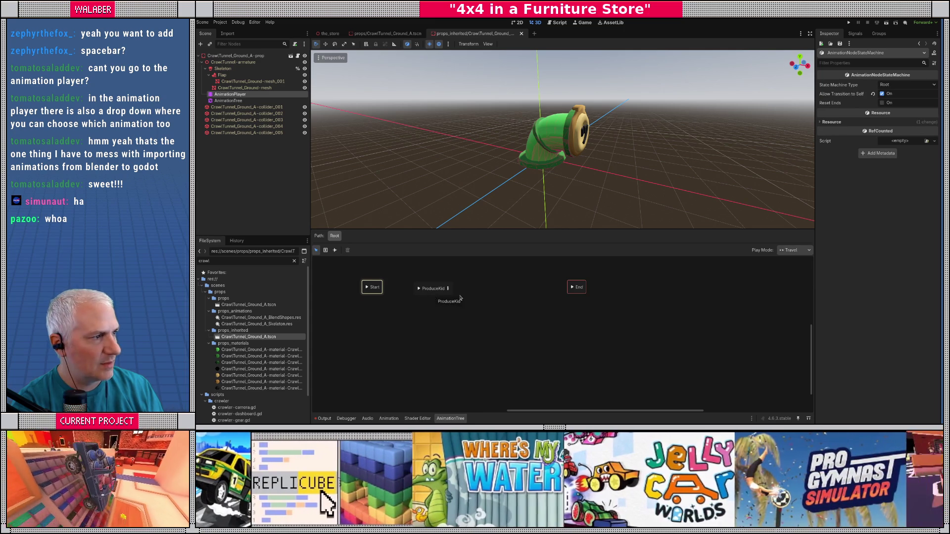
pyautogui.click(418, 289)
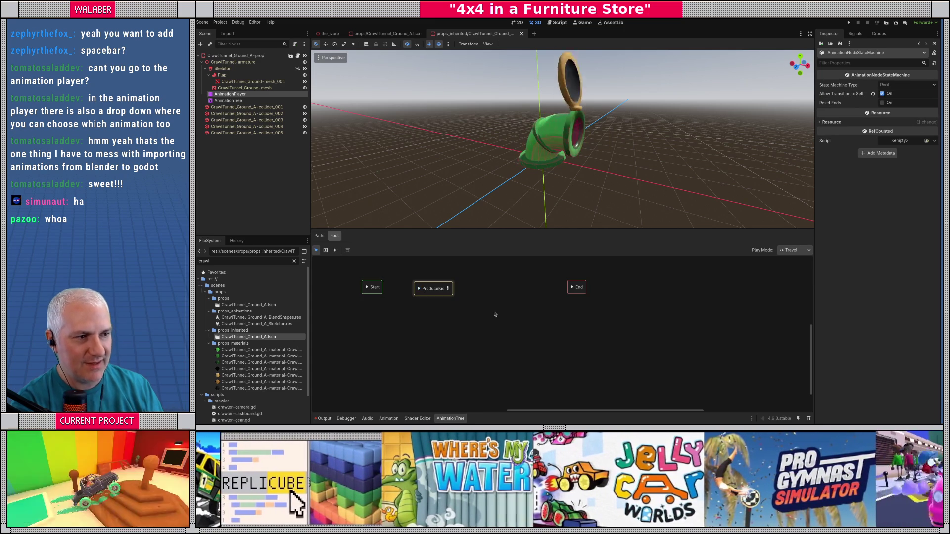
pyautogui.click(418, 289)
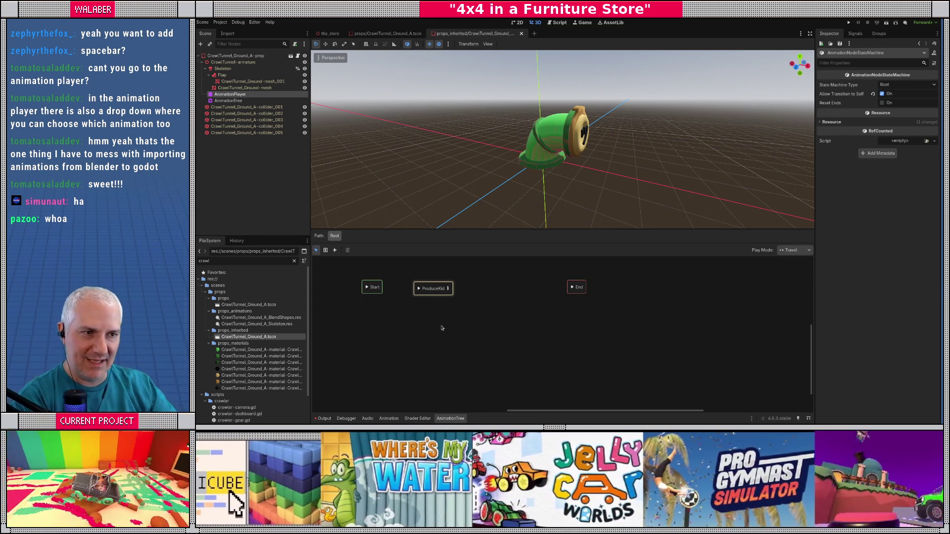
pyautogui.click(521, 34)
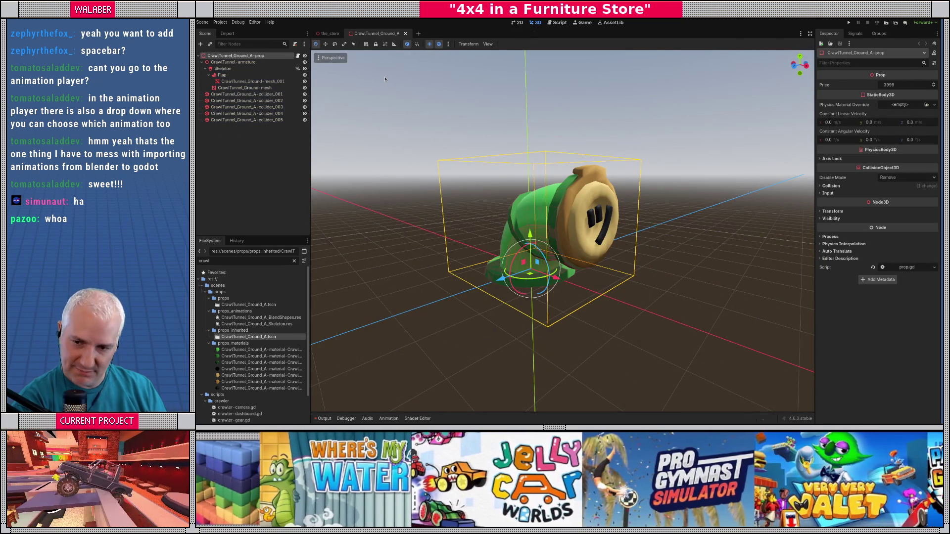
# - Open CrawlTunnel_Ground_A from the_store and show its AnimationTree state machine panel
pyautogui.hotkey('ctrl', 's')
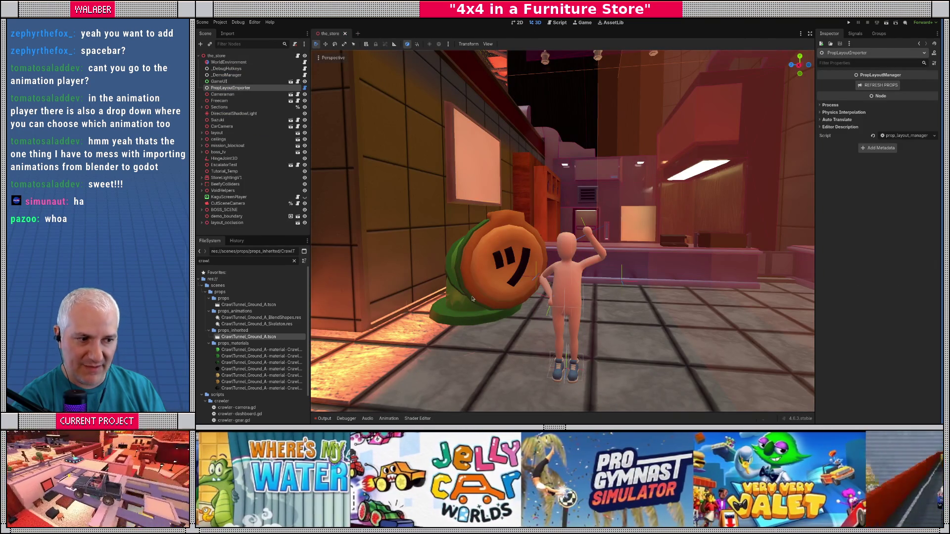
pyautogui.click(473, 298)
pyautogui.click(287, 229)
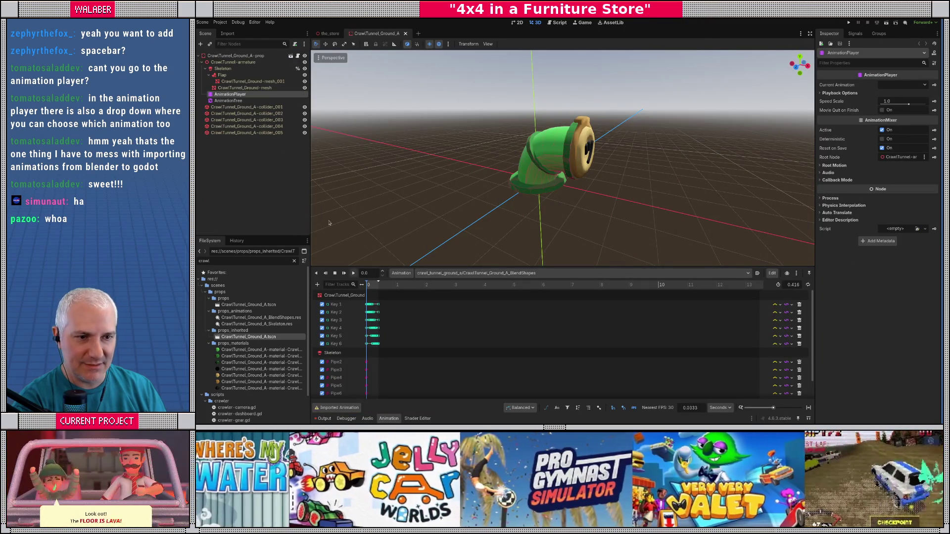
pyautogui.click(242, 107)
pyautogui.click(242, 101)
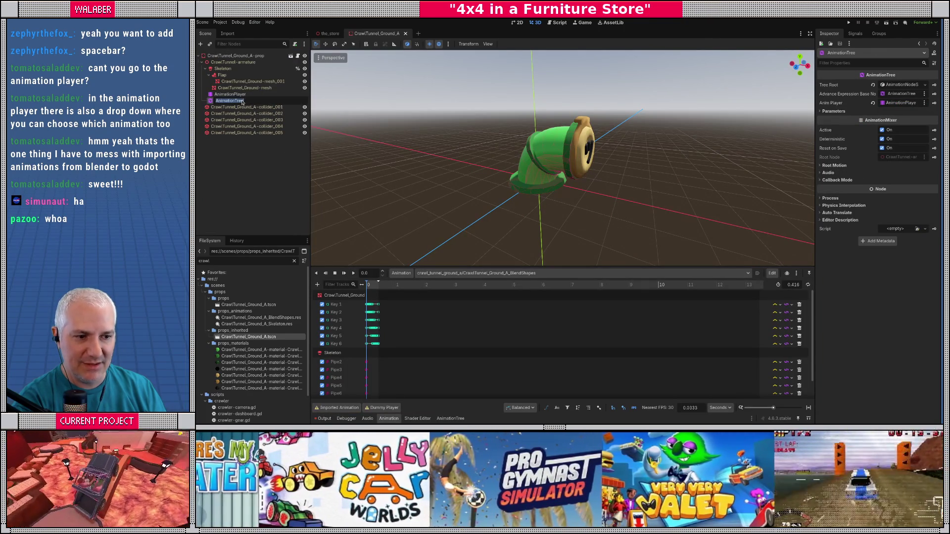
pyautogui.scroll(2, 594, 98)
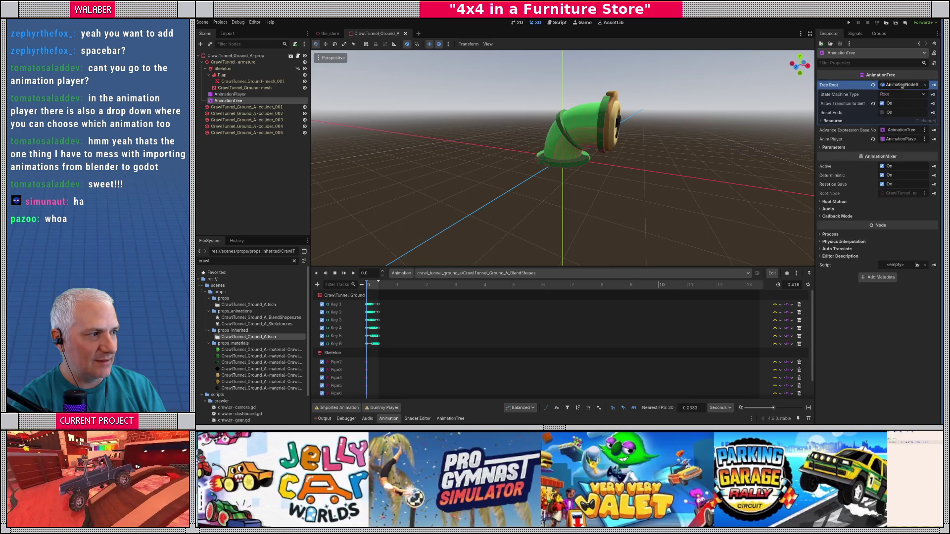
pyautogui.click(449, 419)
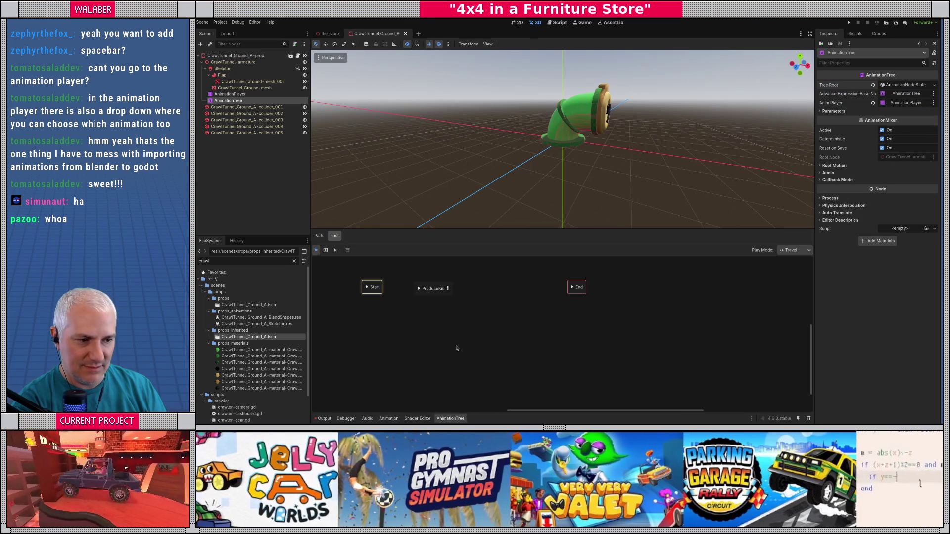
# - Play the ProduceKid state and lower the panel splitter to enlarge the 3D viewport
pyautogui.click(421, 288)
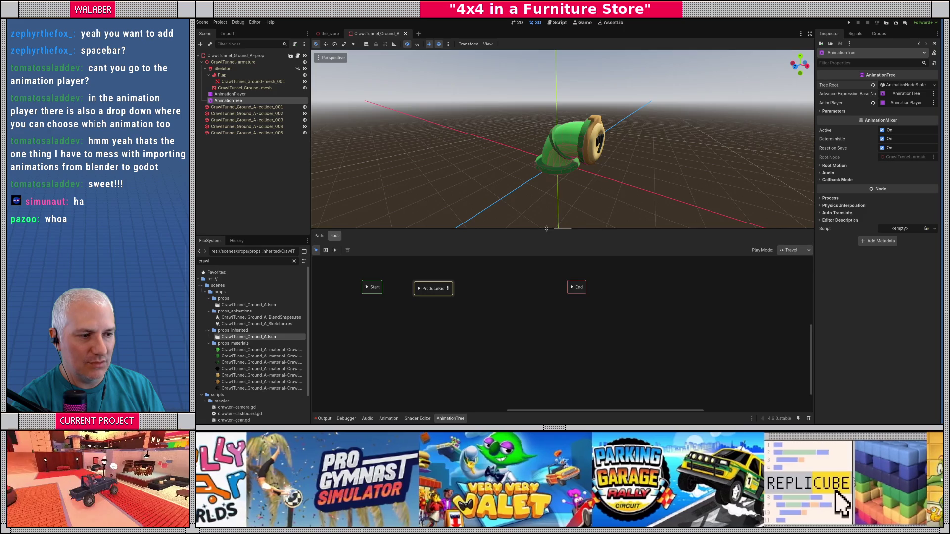
pyautogui.moveTo(547, 229); pyautogui.dragTo(547, 245)
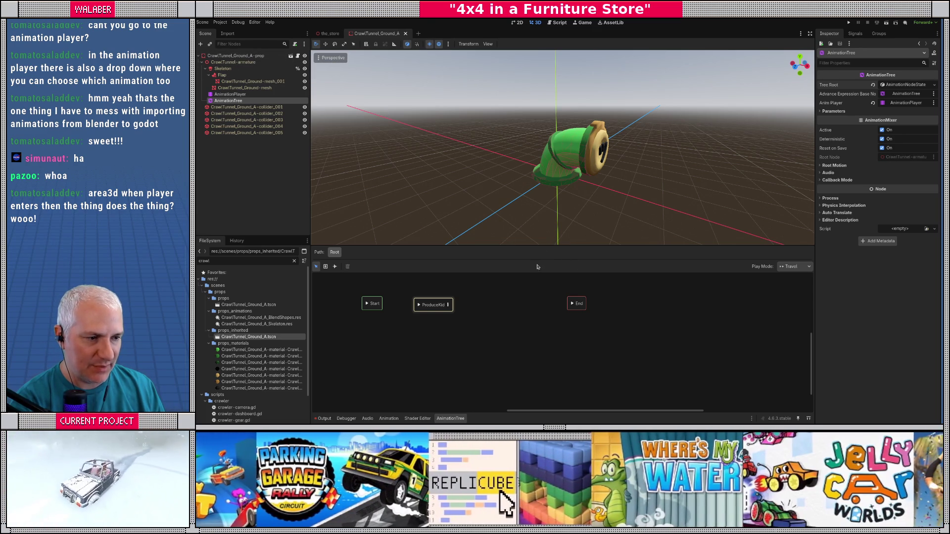
pyautogui.moveTo(560, 245); pyautogui.dragTo(560, 261)
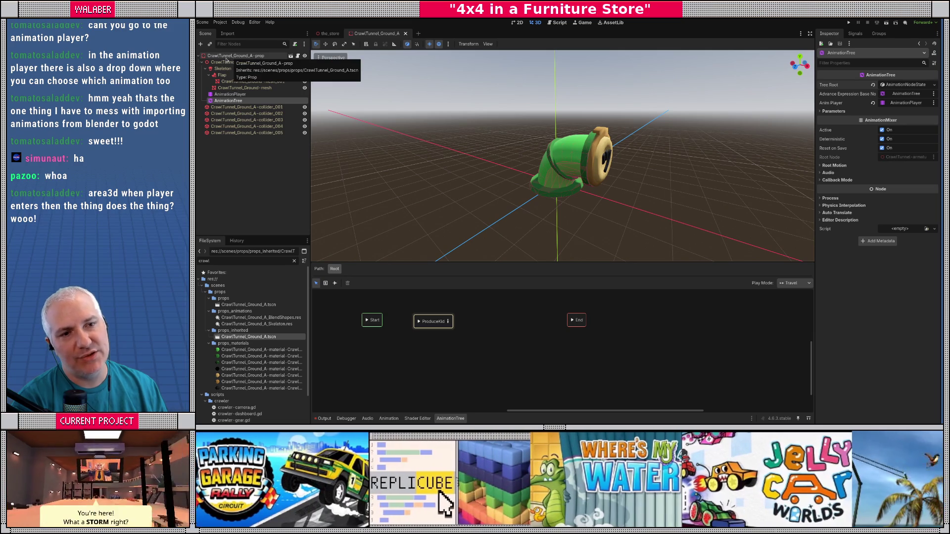
pyautogui.click(202, 61)
# - Add a plain Node child to the tunnel prop root and name it AnimationEventRelay
pyautogui.click(202, 62)
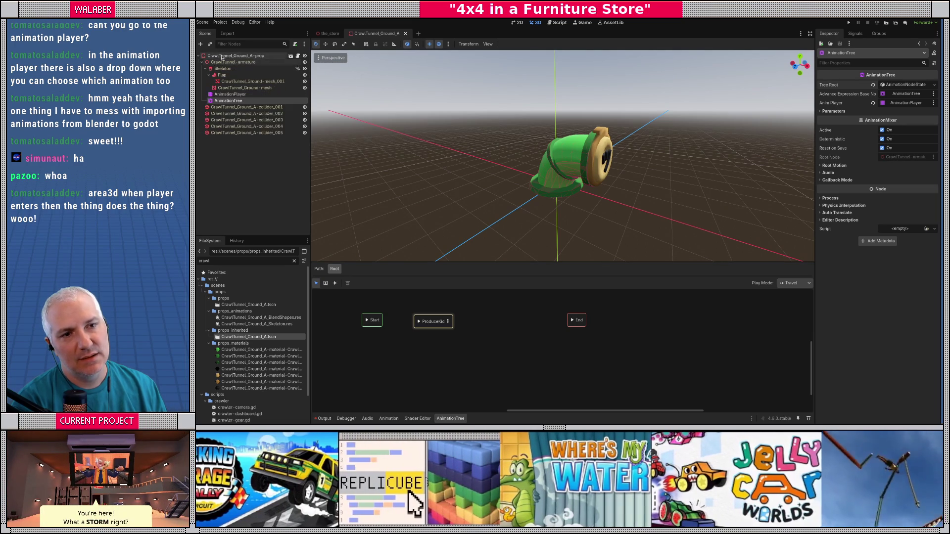
pyautogui.rightClick(222, 56)
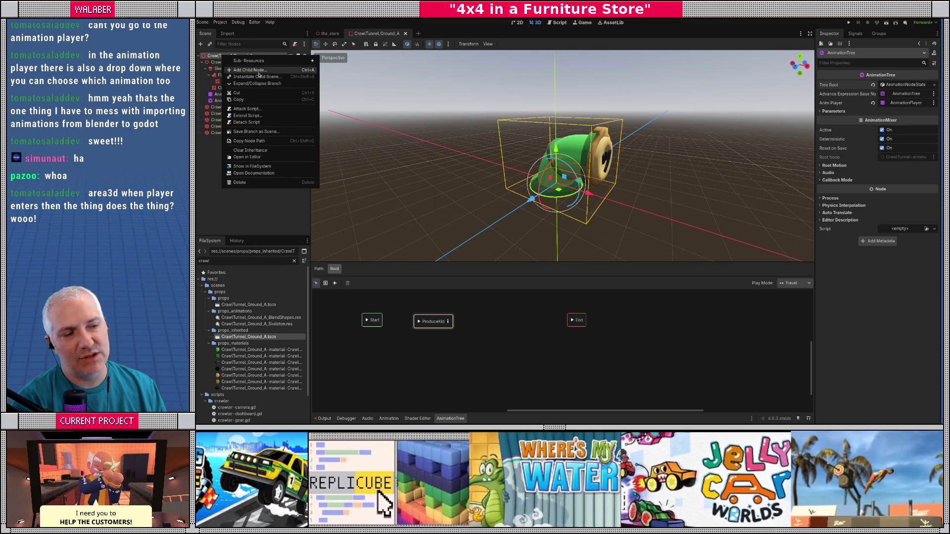
pyautogui.click(250, 70)
pyautogui.press('BackSpace')
pyautogui.press('Return')
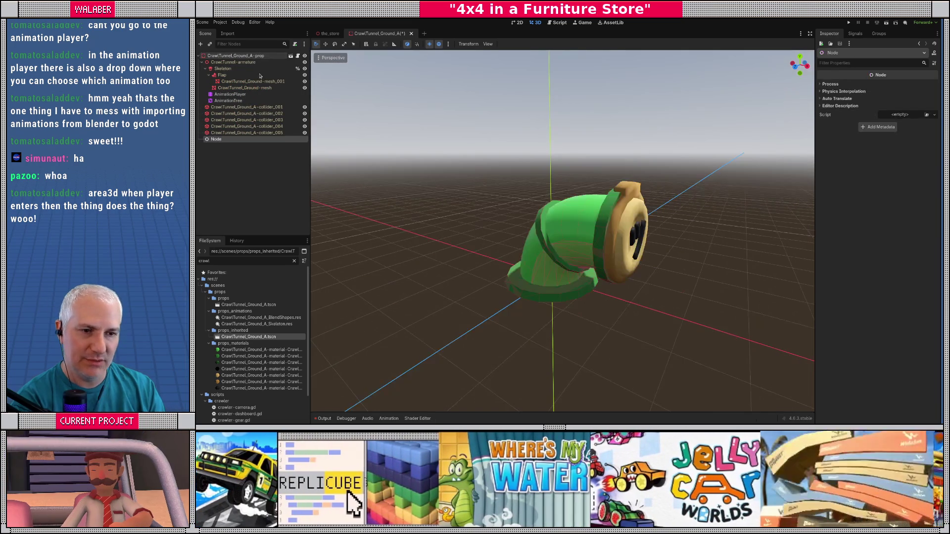
pyautogui.press('F2')
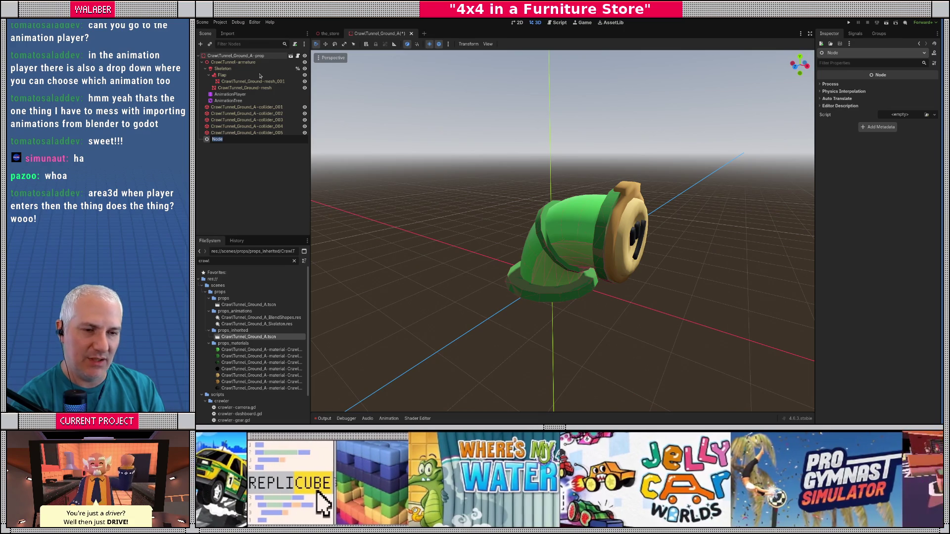
pyautogui.write('EventC')
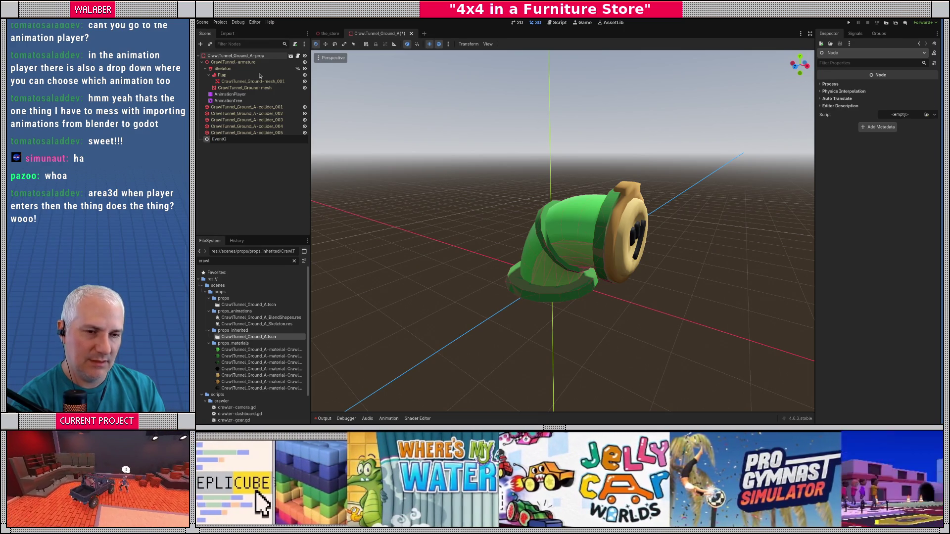
pyautogui.write('imationE')
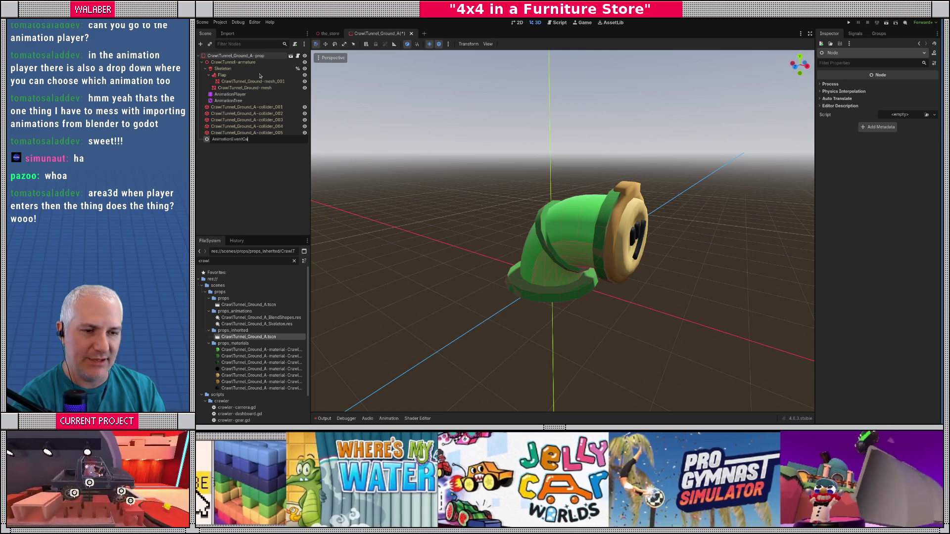
pyautogui.press('BackSpace')
pyautogui.press('BackSpace')
pyautogui.press('BackSpace')
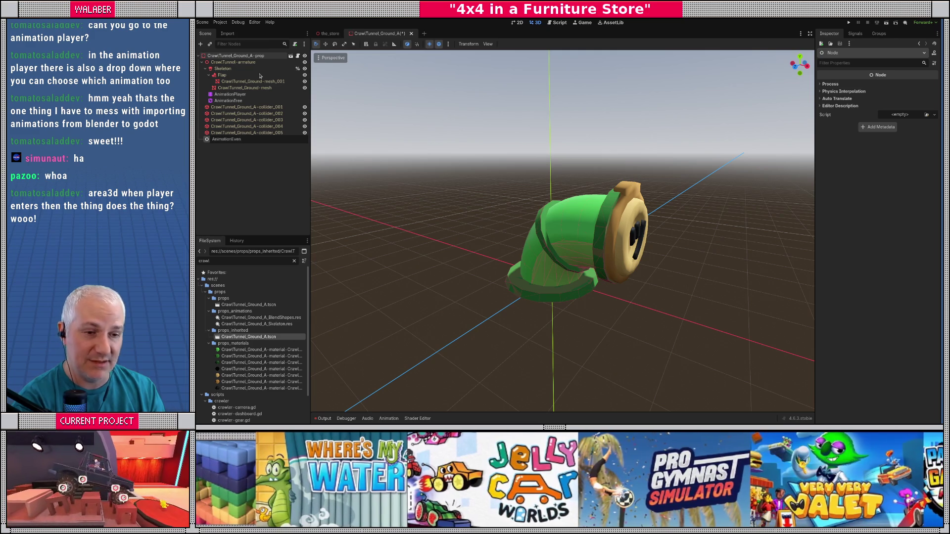
pyautogui.write('elay')
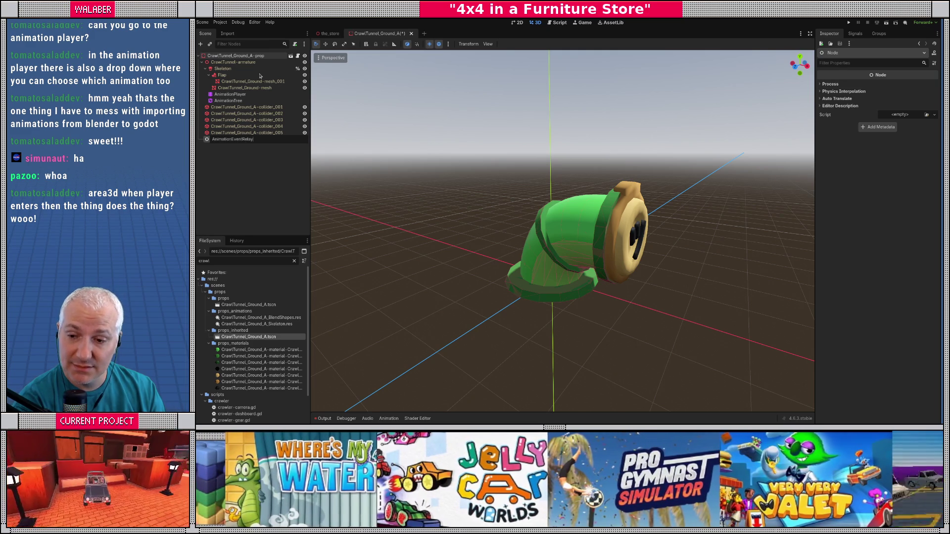
pyautogui.press('Return')
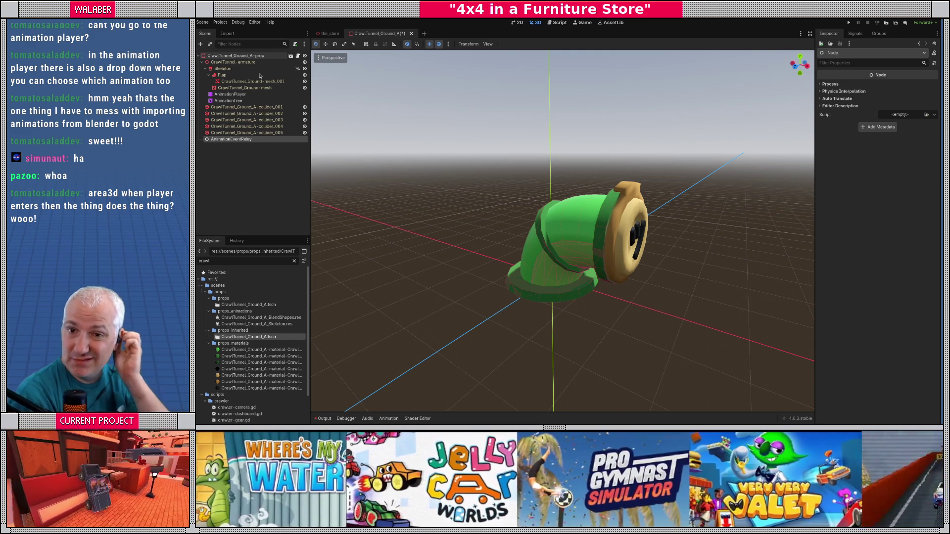
# - Attach a new script to AnimationEventRelay saved as res://scripts/props/prop_animation_event_relay.gd
pyautogui.rightClick(265, 139)
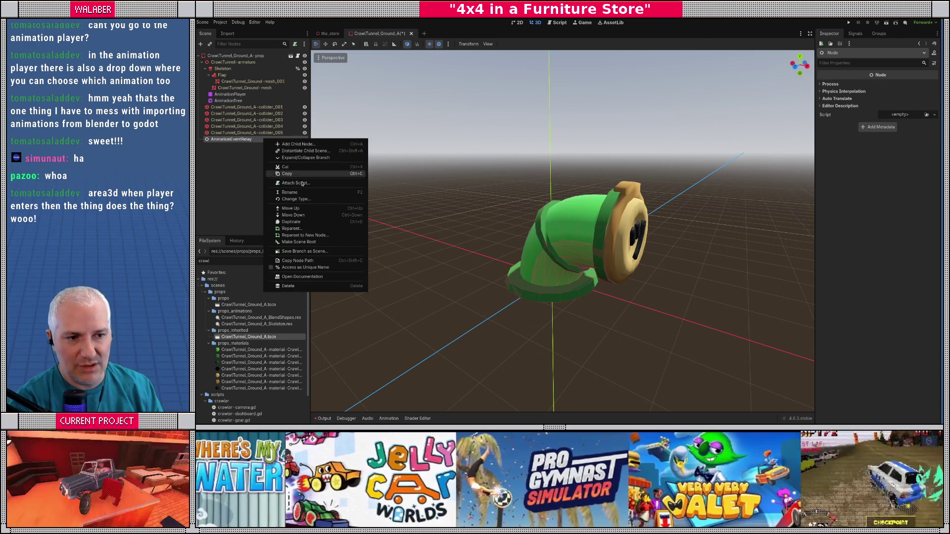
pyautogui.click(296, 183)
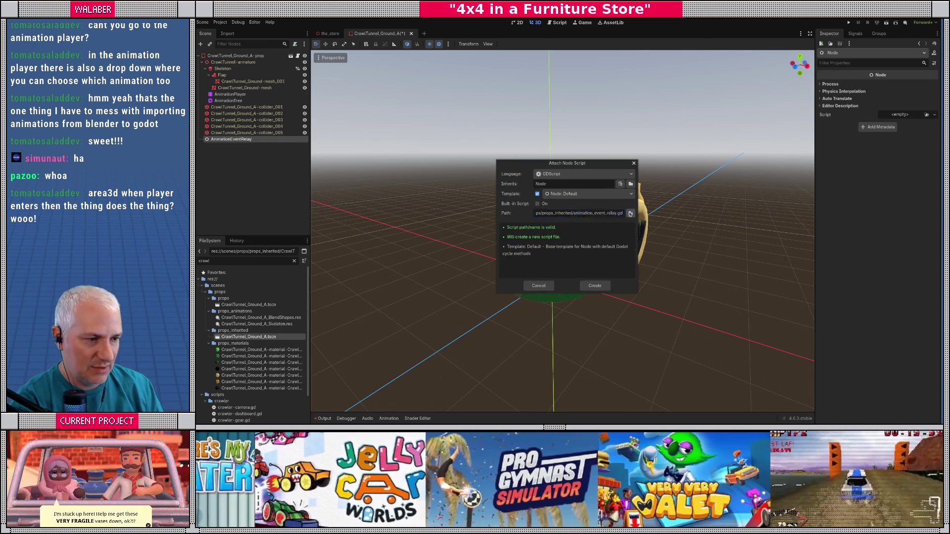
pyautogui.click(632, 214)
pyautogui.click(435, 125)
pyautogui.click(434, 125)
pyautogui.click(435, 125)
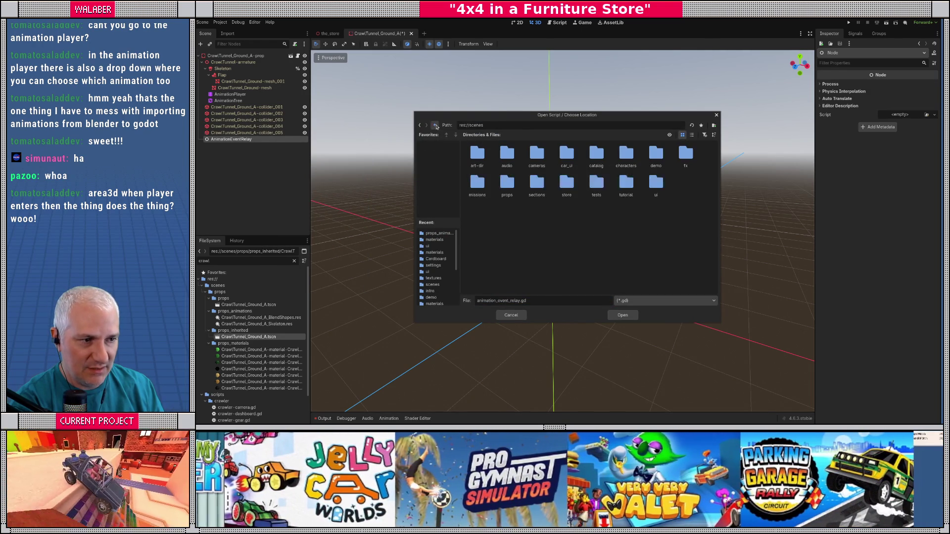
pyautogui.doubleClick(476, 183)
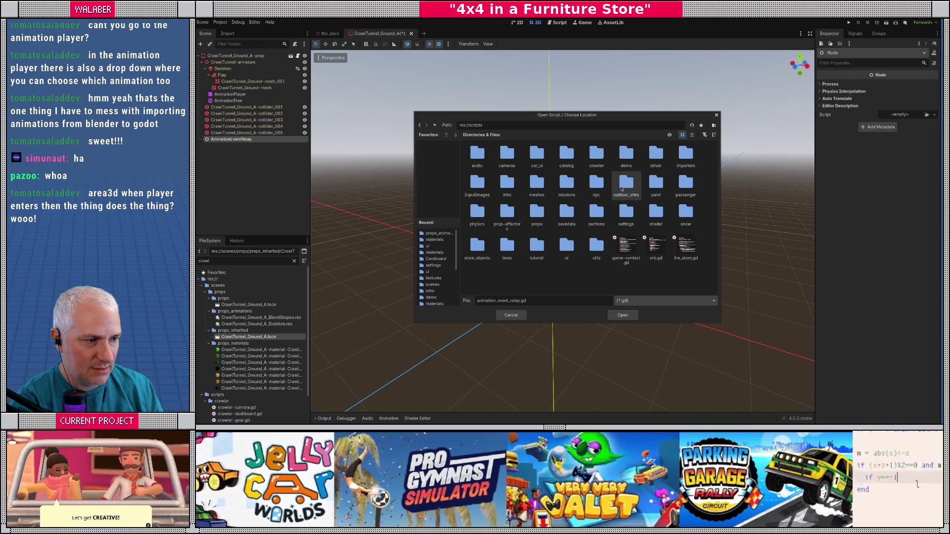
pyautogui.doubleClick(537, 213)
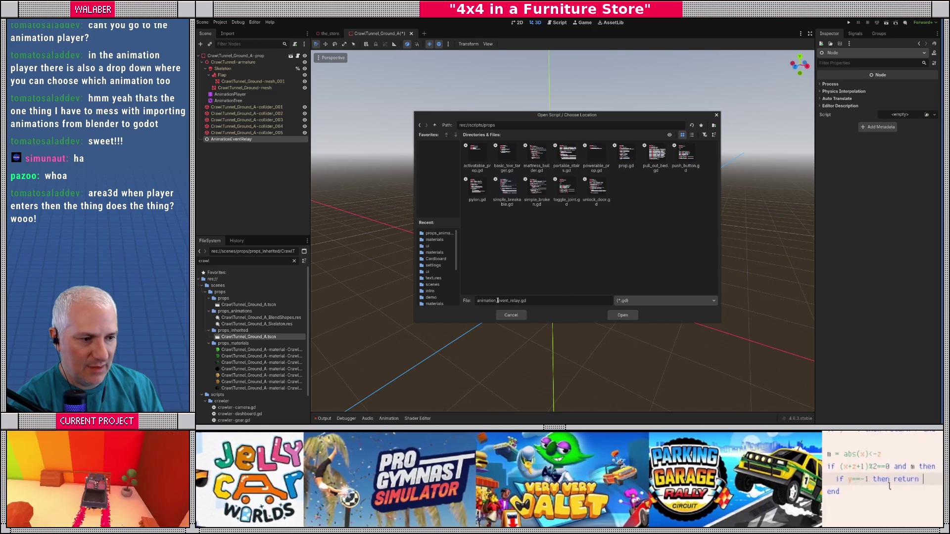
pyautogui.click(621, 315)
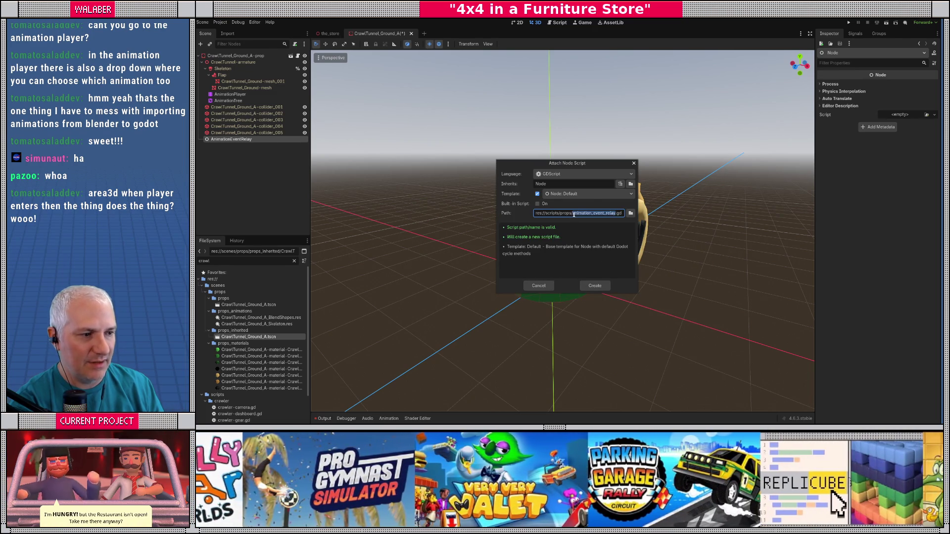
pyautogui.click(573, 214)
pyautogui.write('prop_')
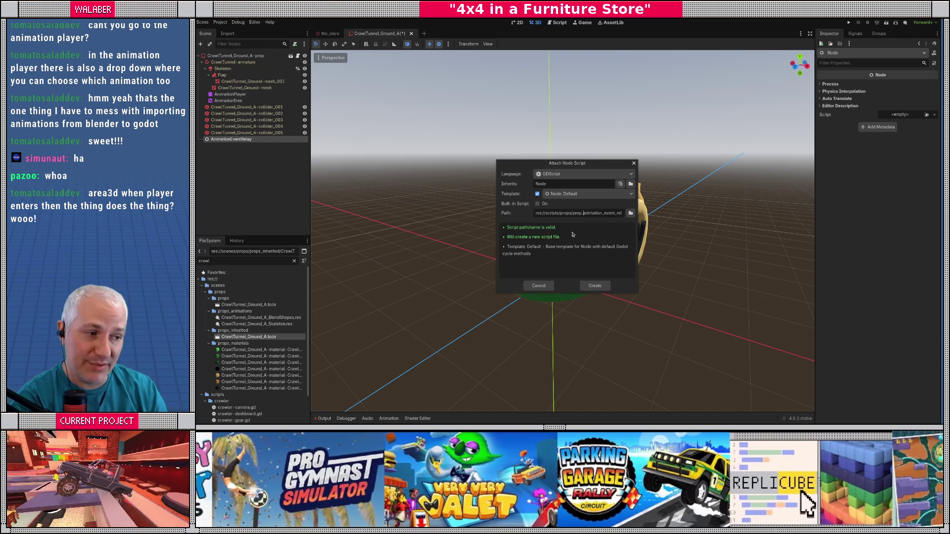
pyautogui.click(595, 286)
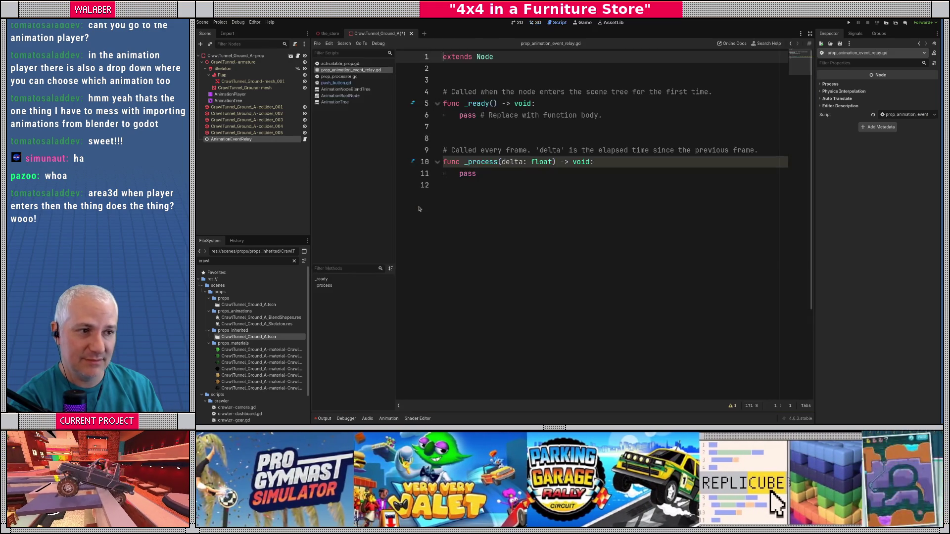
# - Add class_name PropAnimationEventRelay below extends Node
pyautogui.press('Down')
pyautogui.write('class_name PropAnm')
pyautogui.press('BackSpace')
pyautogui.write('imationEventRelay')
pyautogui.press('Return')
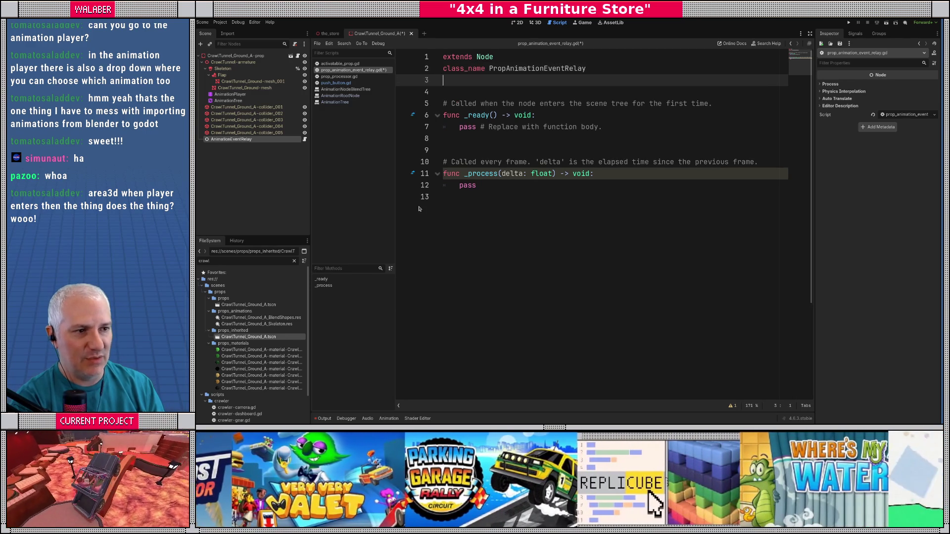
pyautogui.press('Return')
# - Export event_name: String = "some_event", anim_tree: AnimationTree and anim_state_name = "some_state"
pyautogui.write('@export ')
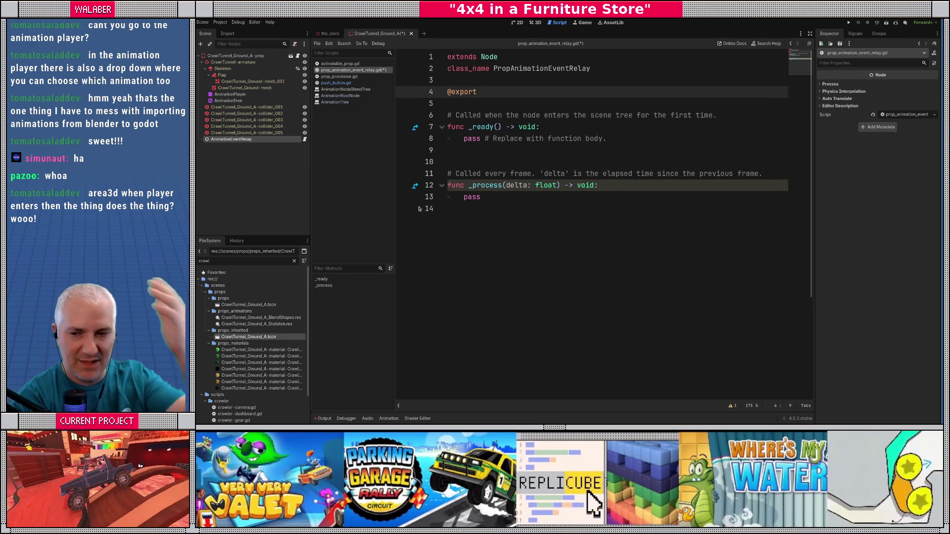
pyautogui.write('var event_na')
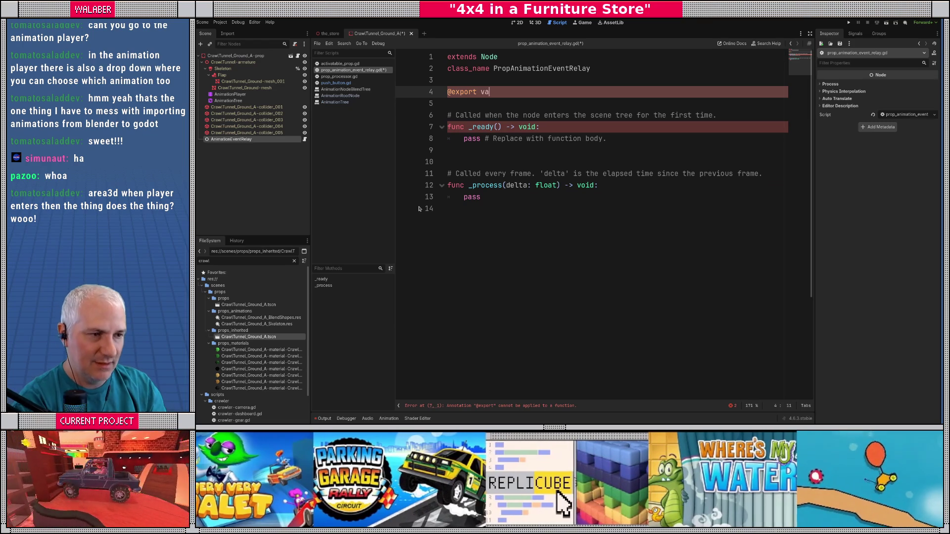
pyautogui.write('me := "')
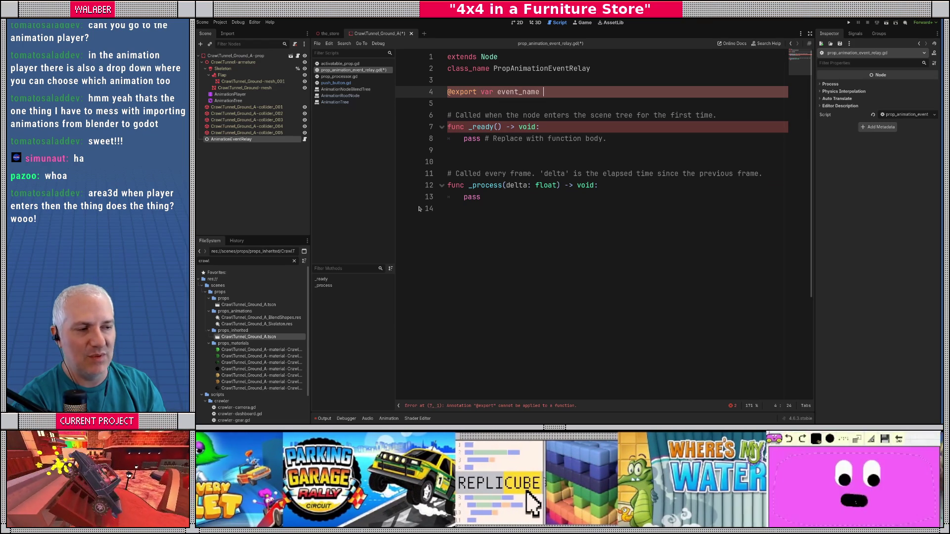
pyautogui.press('Escape')
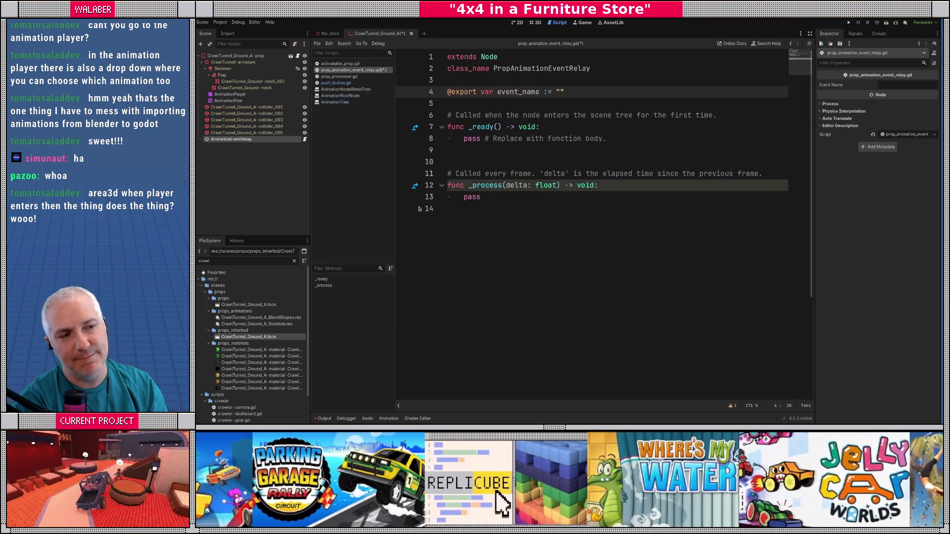
pyautogui.write('String')
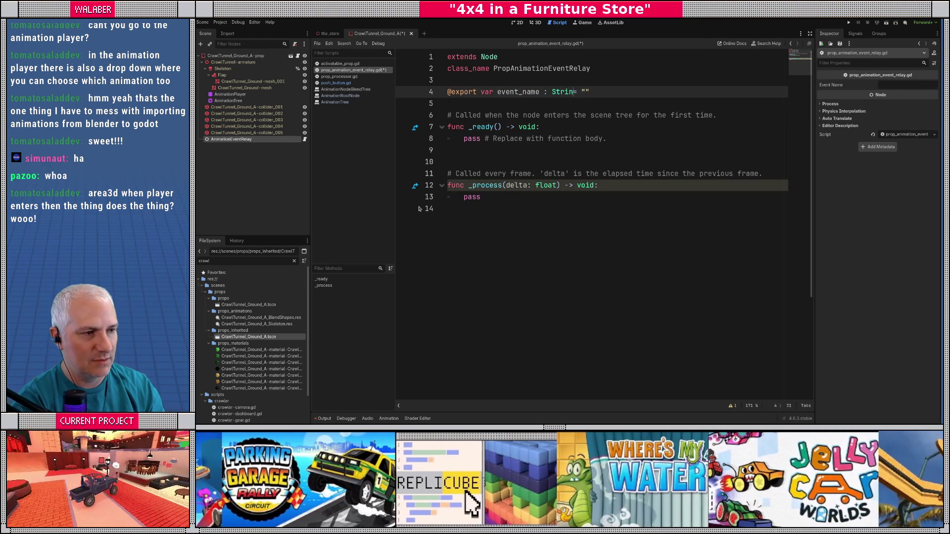
pyautogui.press('End')
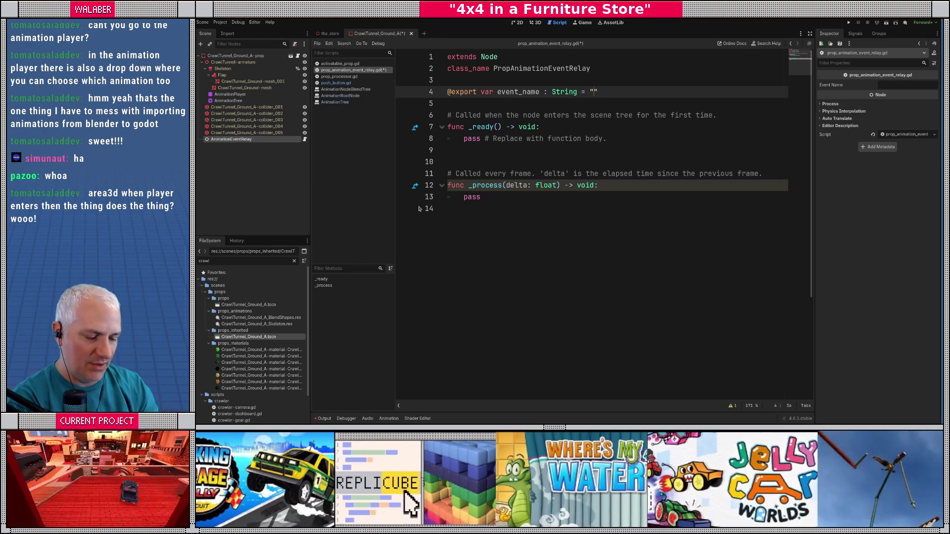
pyautogui.write('some_event')
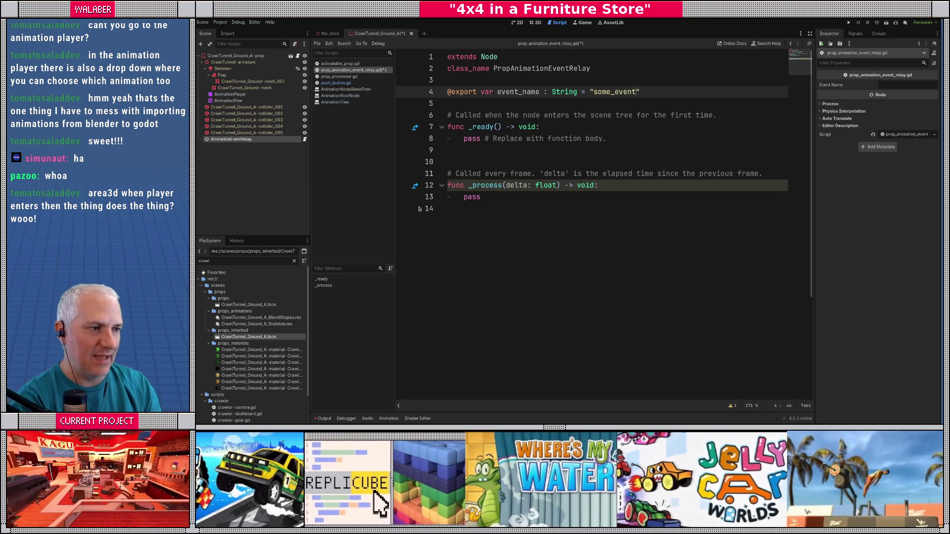
pyautogui.press('Return')
pyautogui.press('Return')
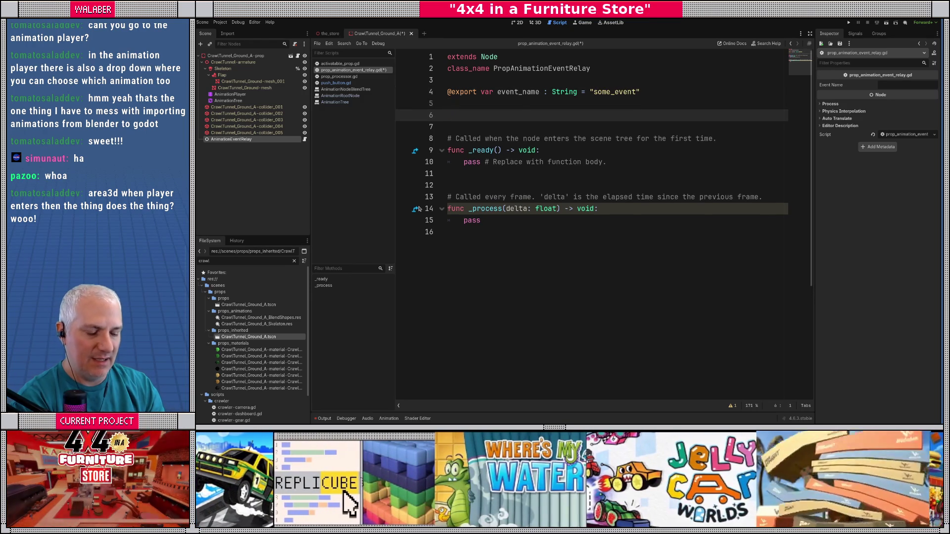
pyautogui.write('@export var ')
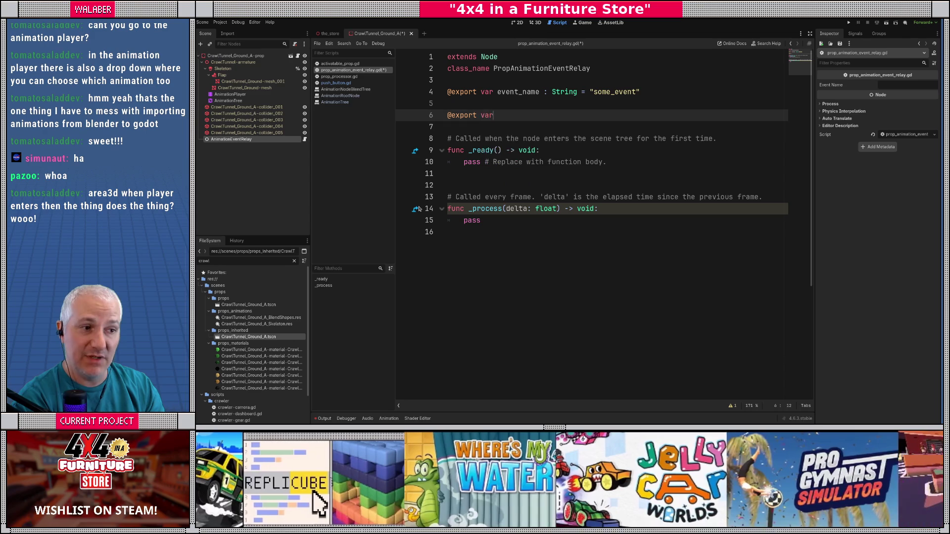
pyautogui.write('anim_tr')
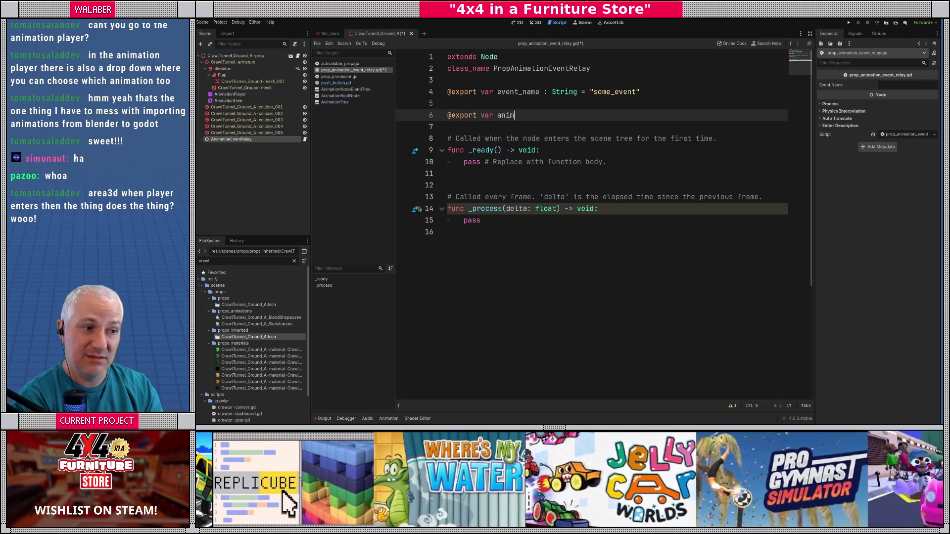
pyautogui.write('ee : AnimationTr')
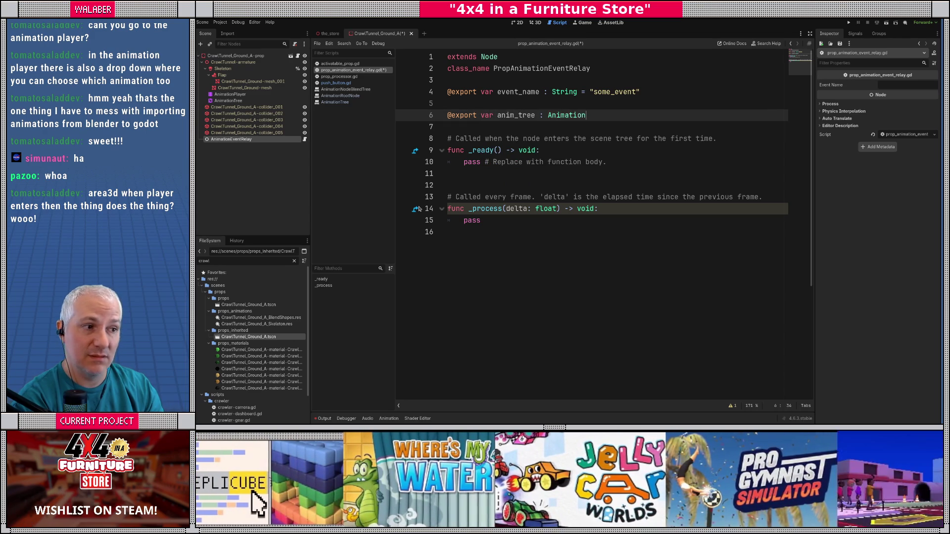
pyautogui.press('Return')
pyautogui.press('Return')
pyautogui.write('@export var ')
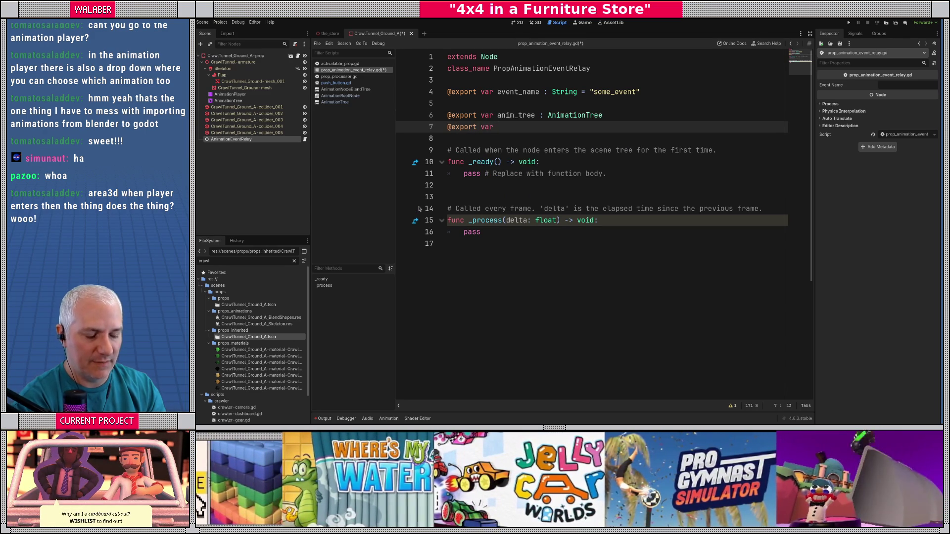
pyautogui.write('anim_state_n')
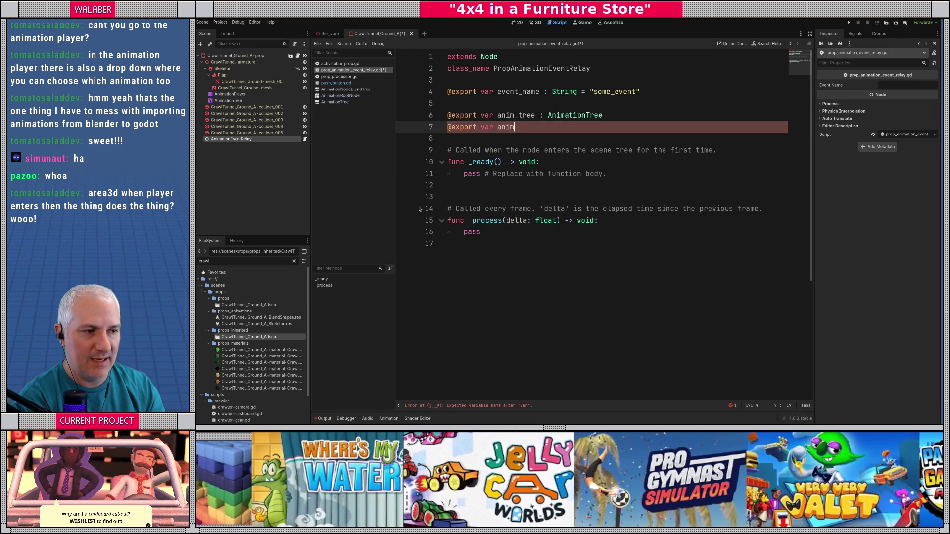
pyautogui.write('ame :')
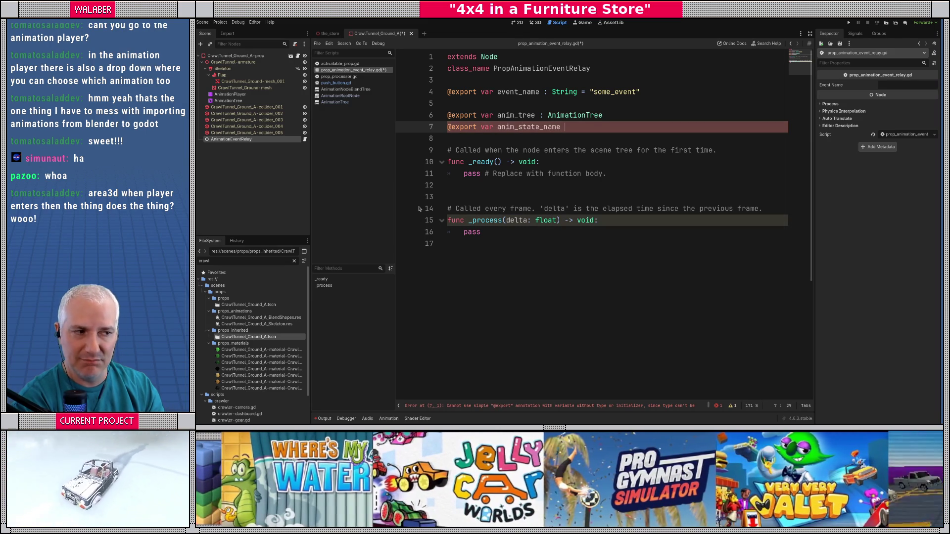
pyautogui.write('= "some_state')
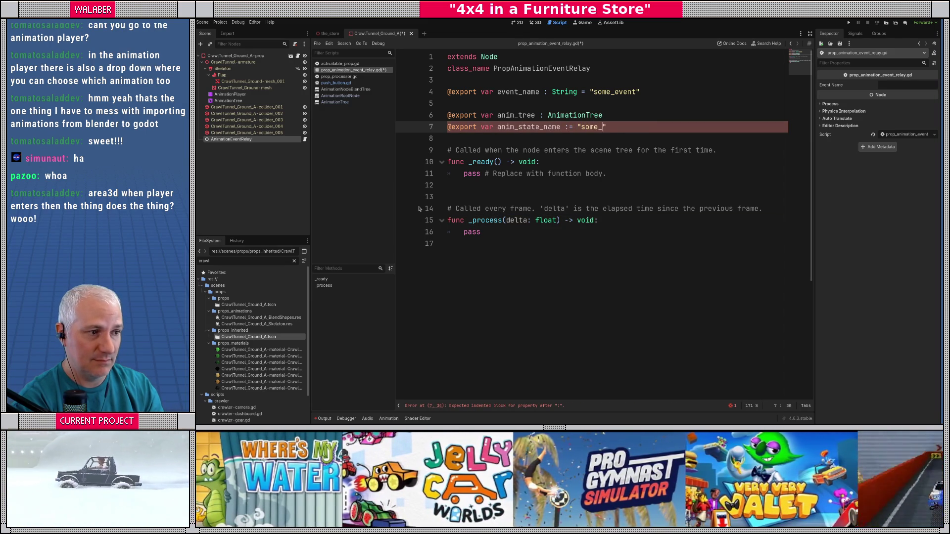
pyautogui.press('Down')
pyautogui.press('Return')
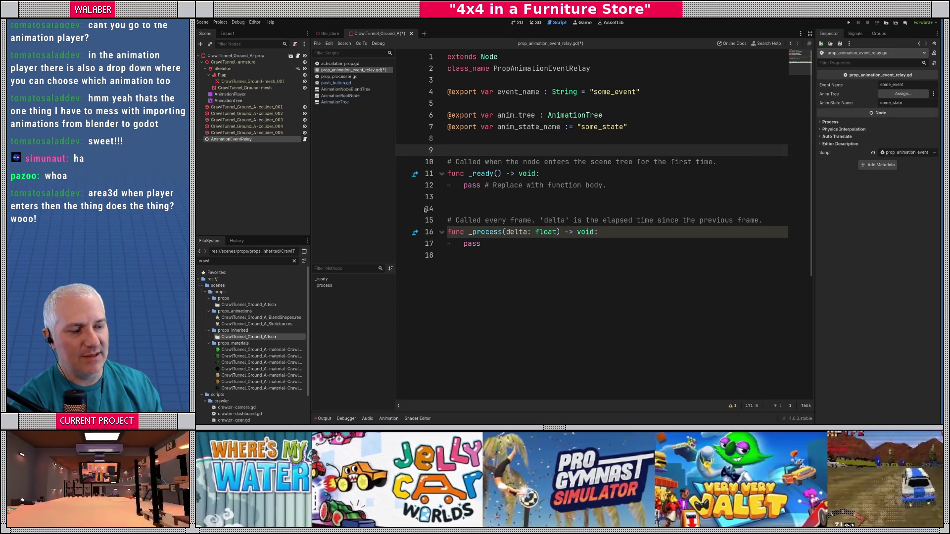
pyautogui.moveTo(505, 279); pyautogui.dragTo(411, 152)
# - Replace the _ready/_process stubs with func handle_prop_event(event_name: String) -> void:
pyautogui.press('BackSpace')
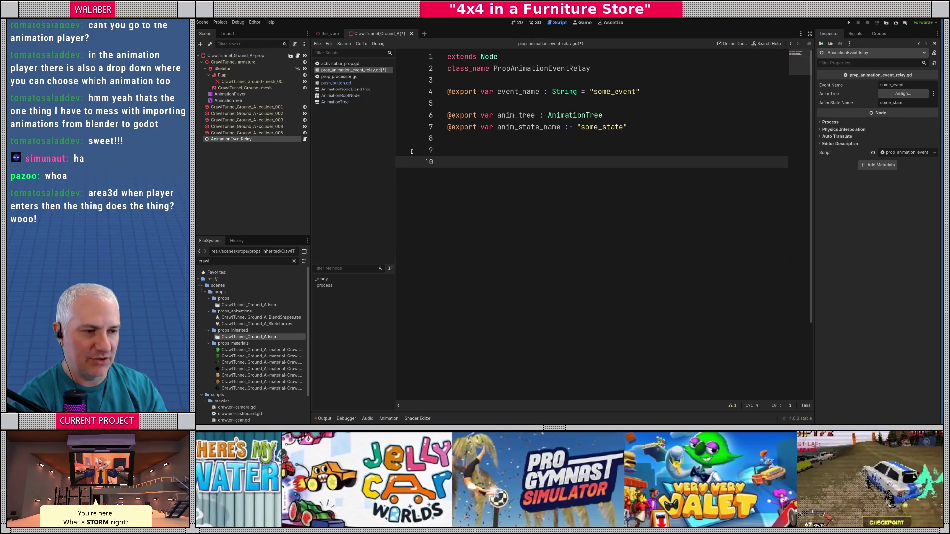
pyautogui.press('Return')
pyautogui.write('func handle')
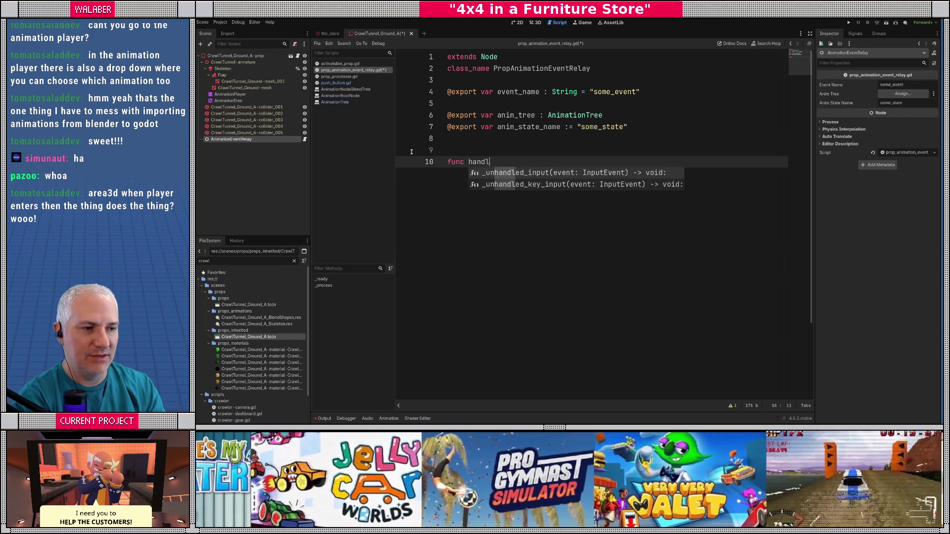
pyautogui.write('_prop_event')
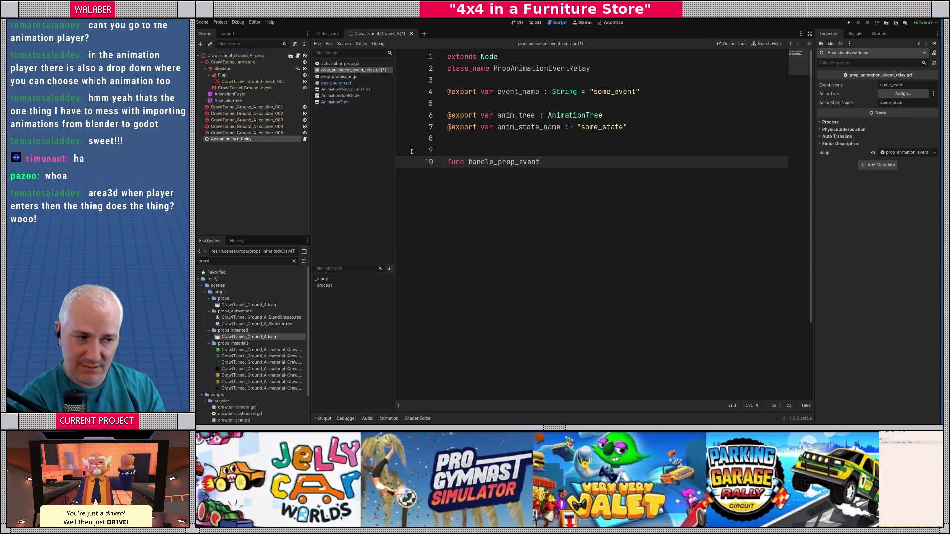
pyautogui.write('(event_name:s')
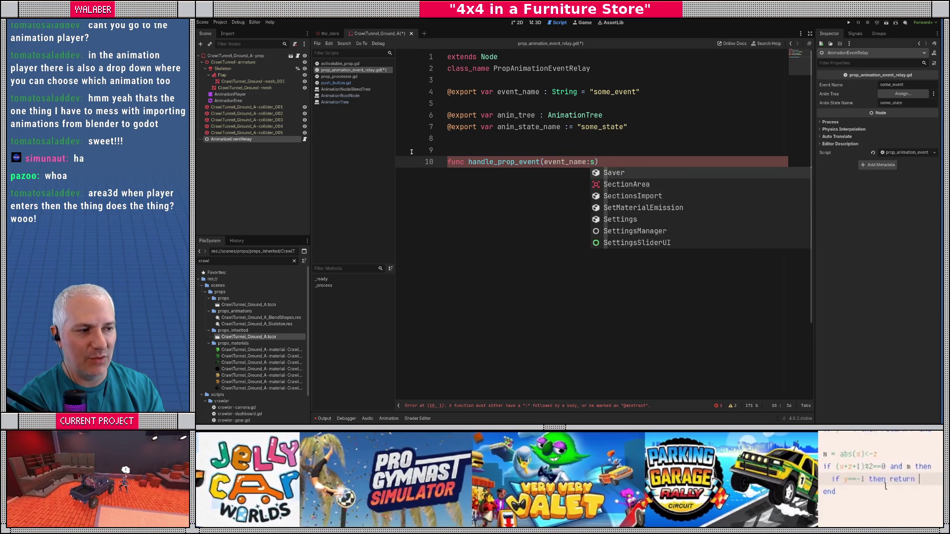
pyautogui.press('BackSpace')
pyautogui.write('String) -> void:')
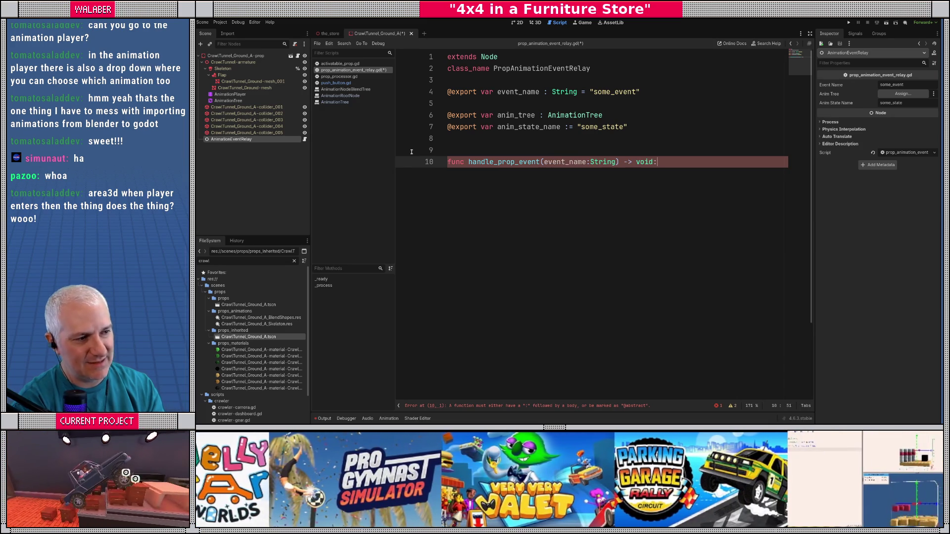
pyautogui.press('Return')
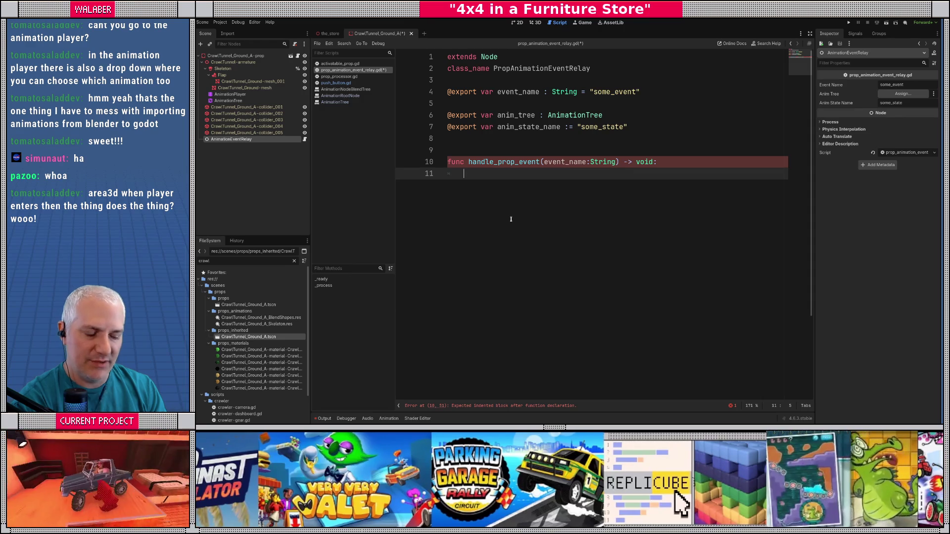
pyautogui.write('if')
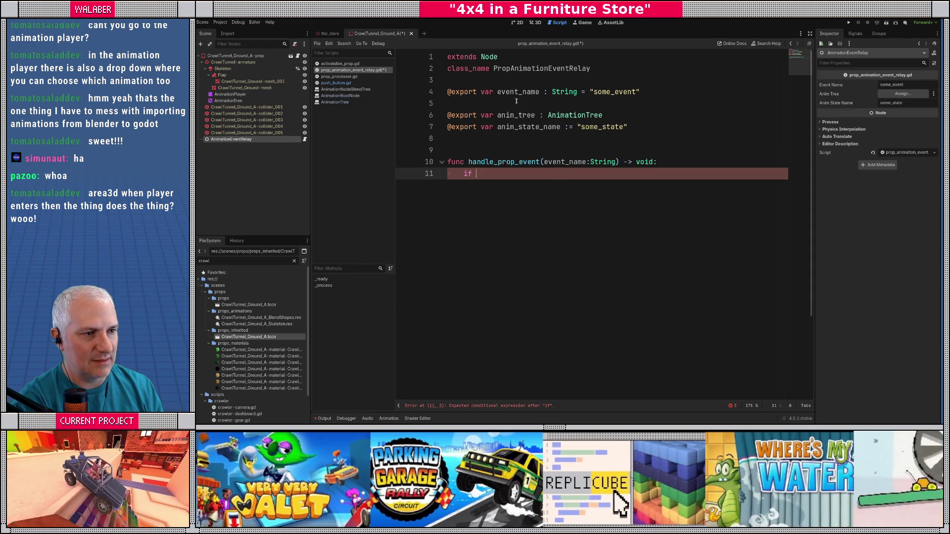
# - Rename the export to target_event_name and write if event_name == target_event_name:
pyautogui.click(497, 92)
pyautogui.write('target_')
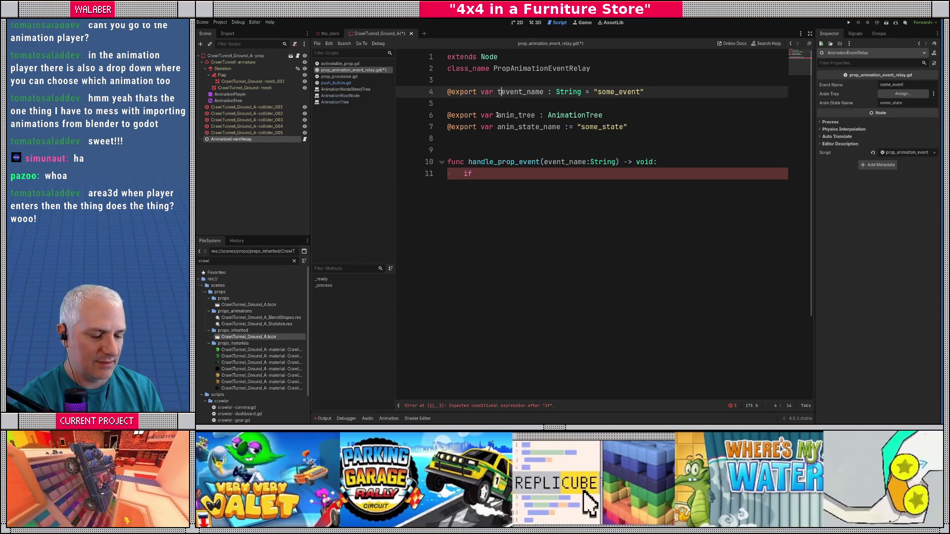
pyautogui.click(482, 173)
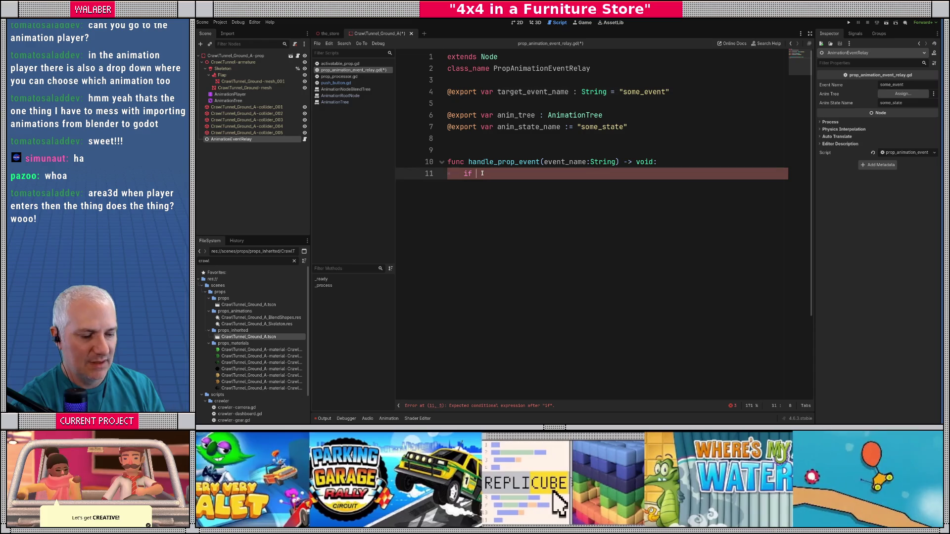
pyautogui.write('ve')
pyautogui.press('Return')
pyautogui.write('== t')
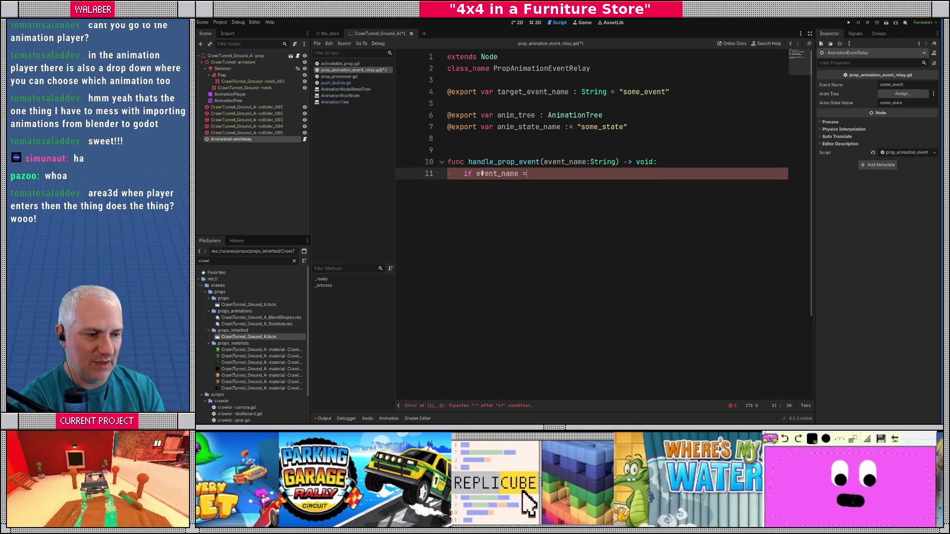
pyautogui.write('ar')
pyautogui.press('Return')
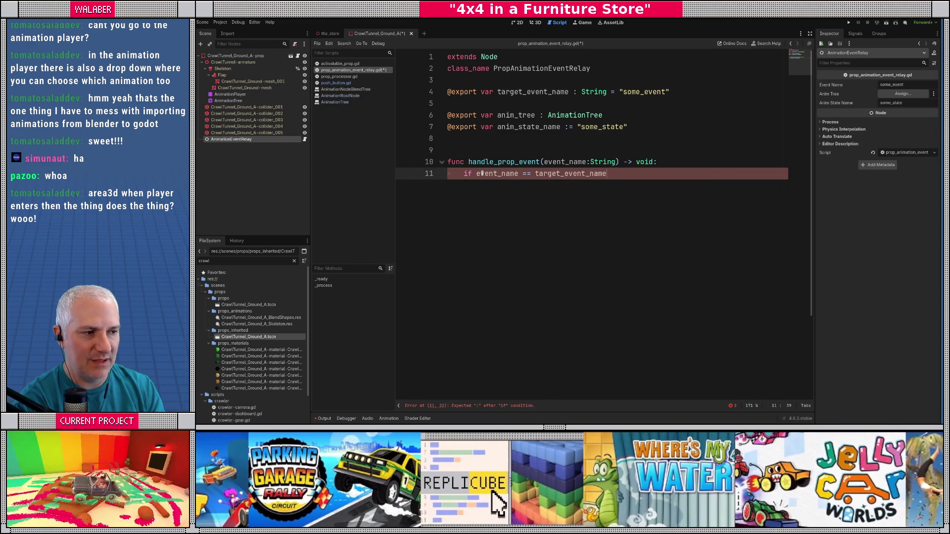
pyautogui.write(':')
# - Extend the condition with and anim_tree != null and begin the if body with anim_tree
pyautogui.press('Return')
pyautogui.press('Up')
pyautogui.press('End')
pyautogui.press('Left')
pyautogui.write('and anim')
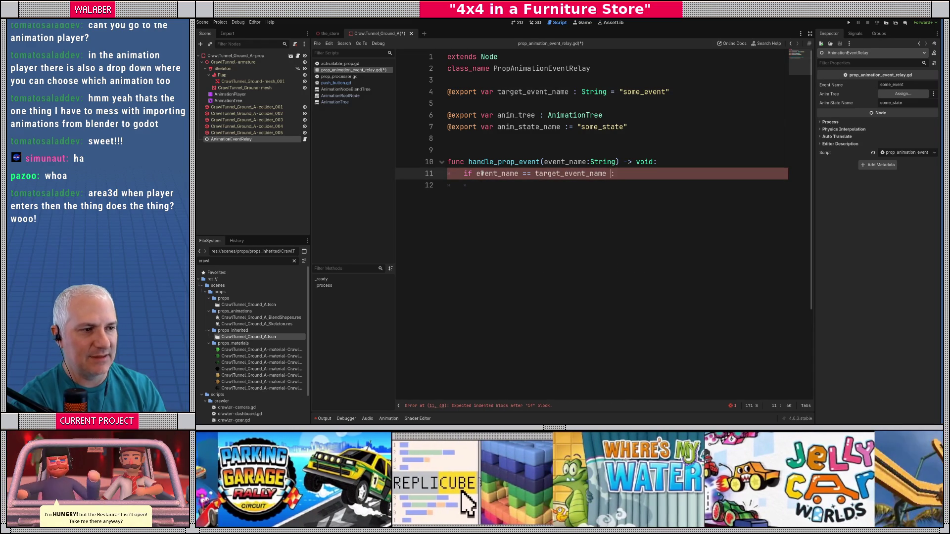
pyautogui.write('_t')
pyautogui.press('Return')
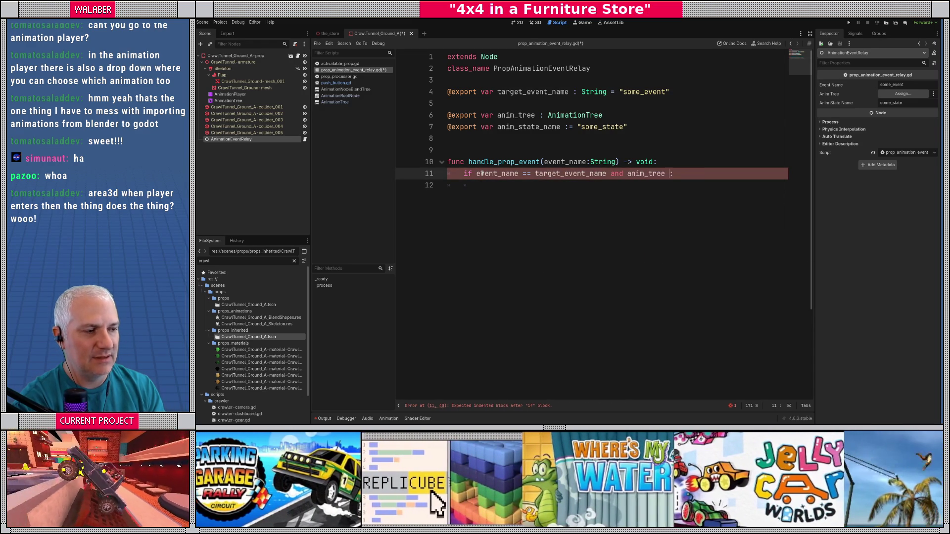
pyautogui.write('!= null')
pyautogui.click(479, 185)
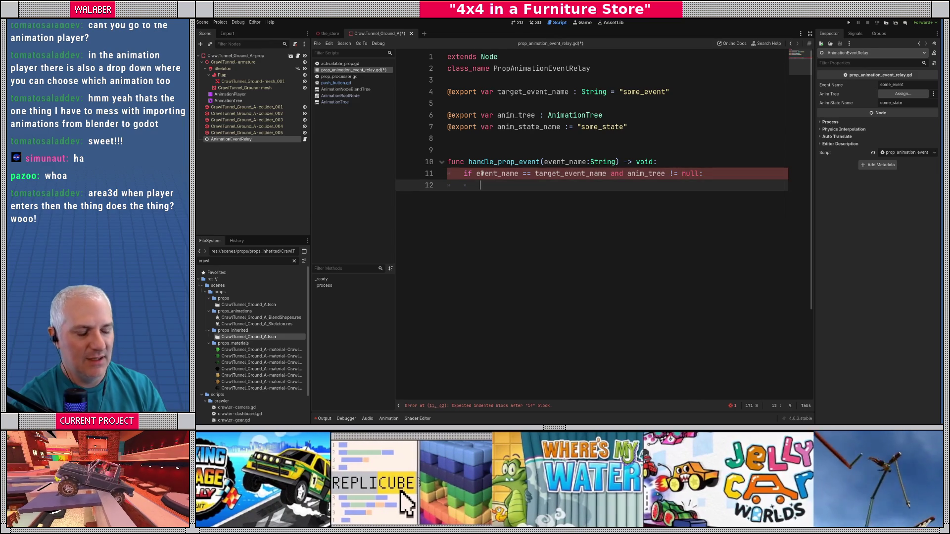
pyautogui.write('anim_tr')
pyautogui.press('Return')
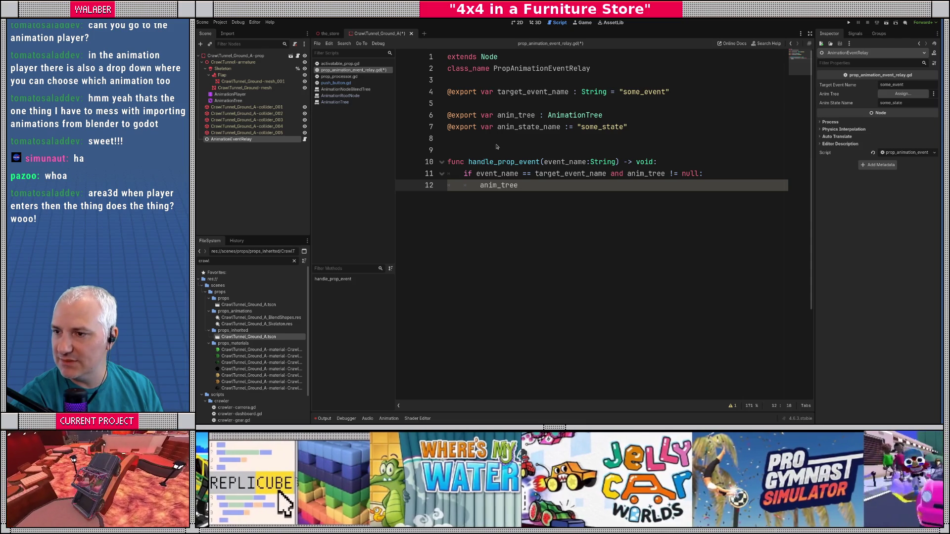
pyautogui.hotkey('alt', 'Tab')
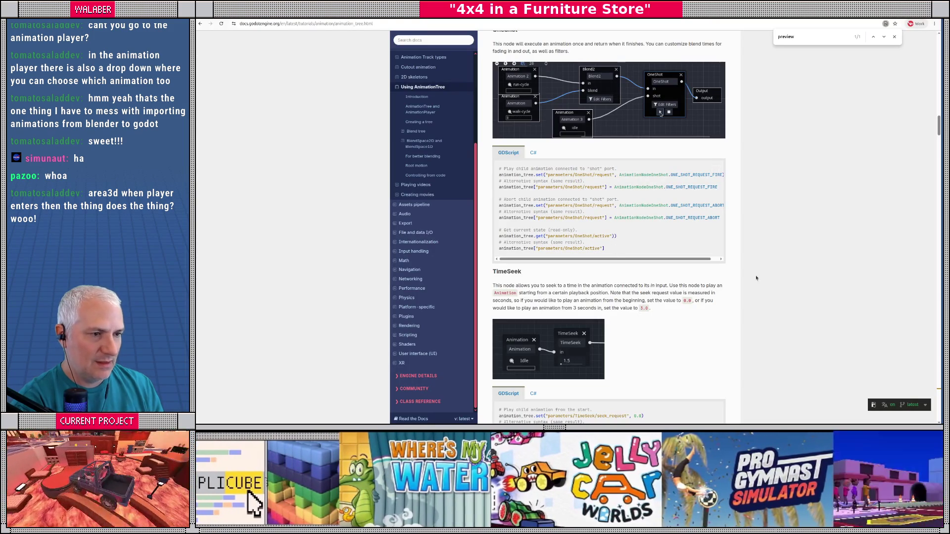
# - Search the AnimationTree docs page for "state" and scroll down to the StateMachine travel section
pyautogui.write('state ma')
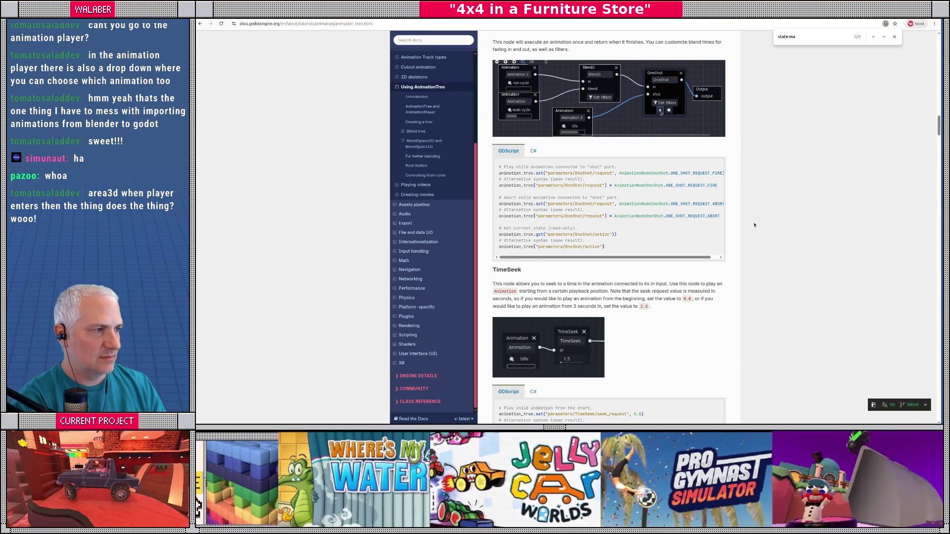
pyautogui.press('BackSpace')
pyautogui.press('BackSpace')
pyautogui.press('BackSpace')
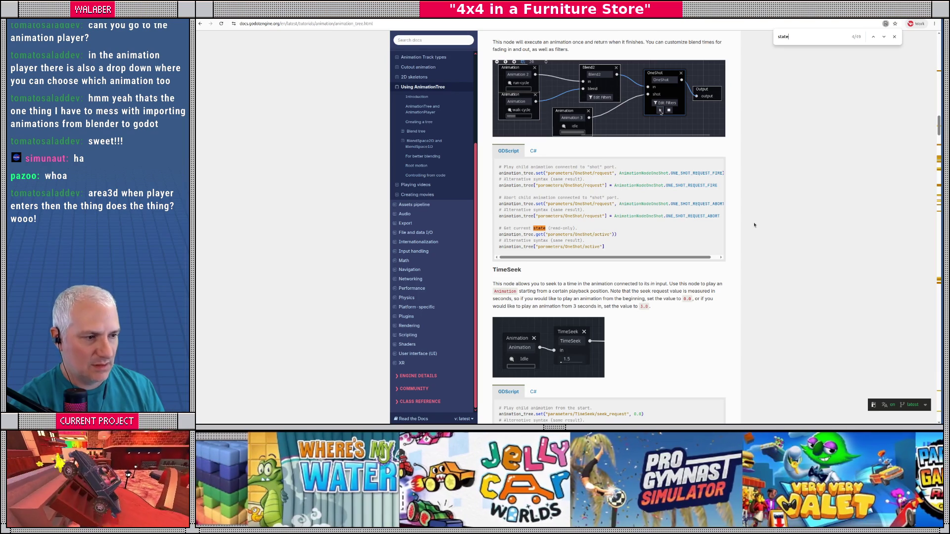
pyautogui.press('Return')
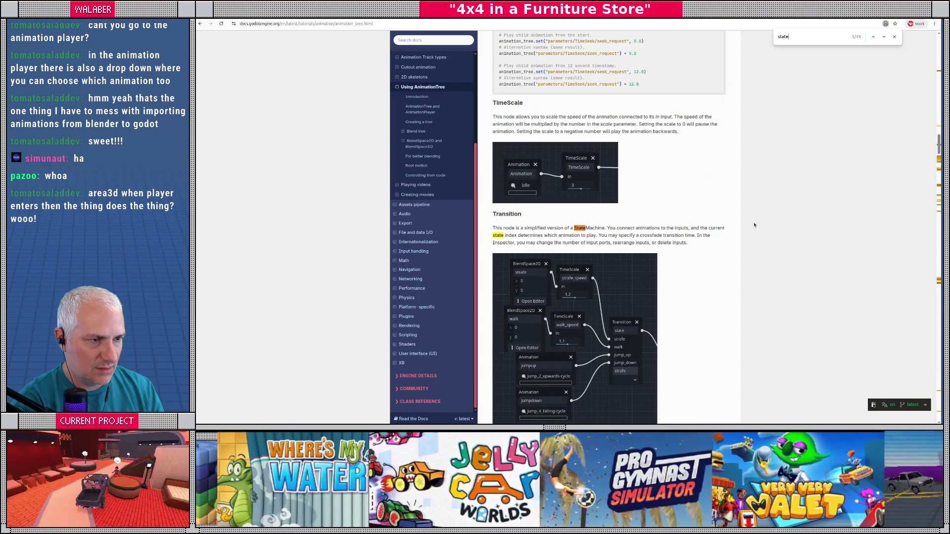
pyautogui.press('Return')
pyautogui.press('Return')
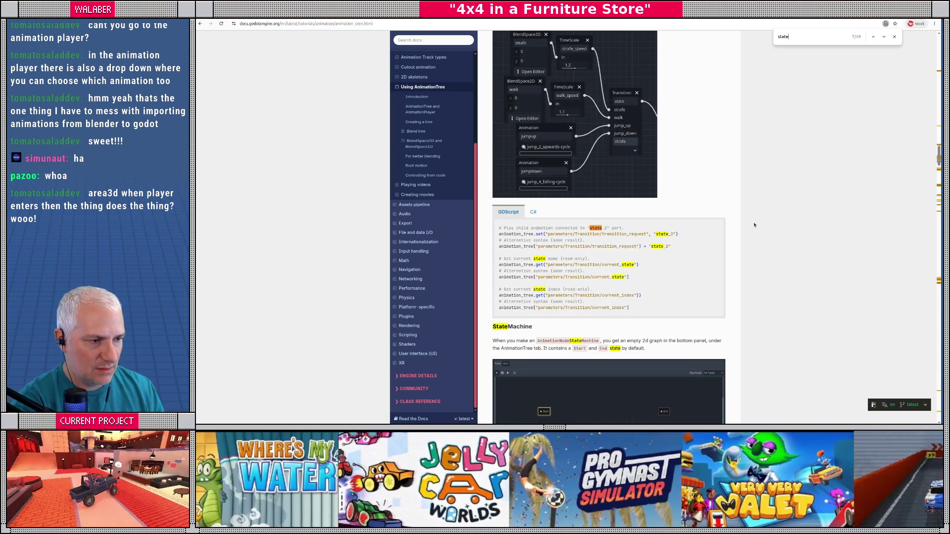
pyautogui.scroll(-1, 754, 225)
pyautogui.scroll(-1, 754, 226)
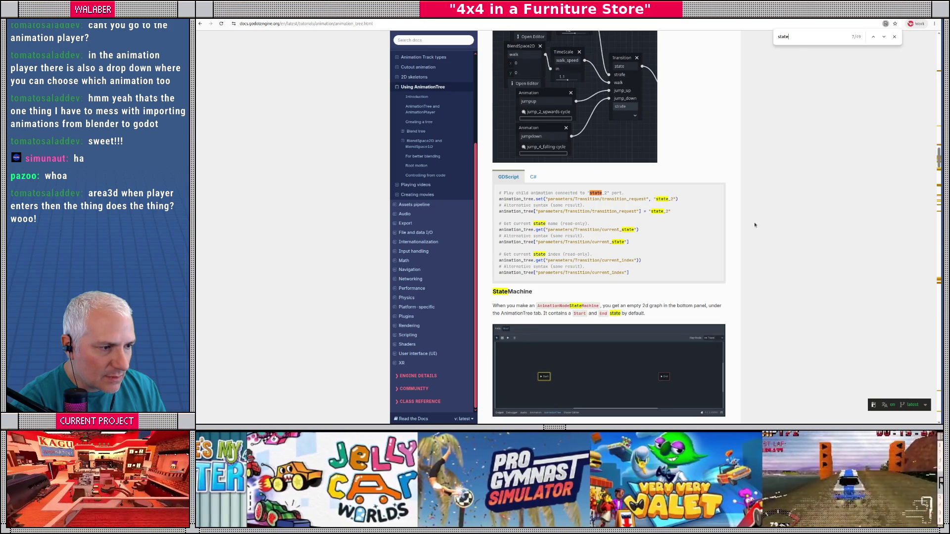
pyautogui.scroll(-10, 755, 225)
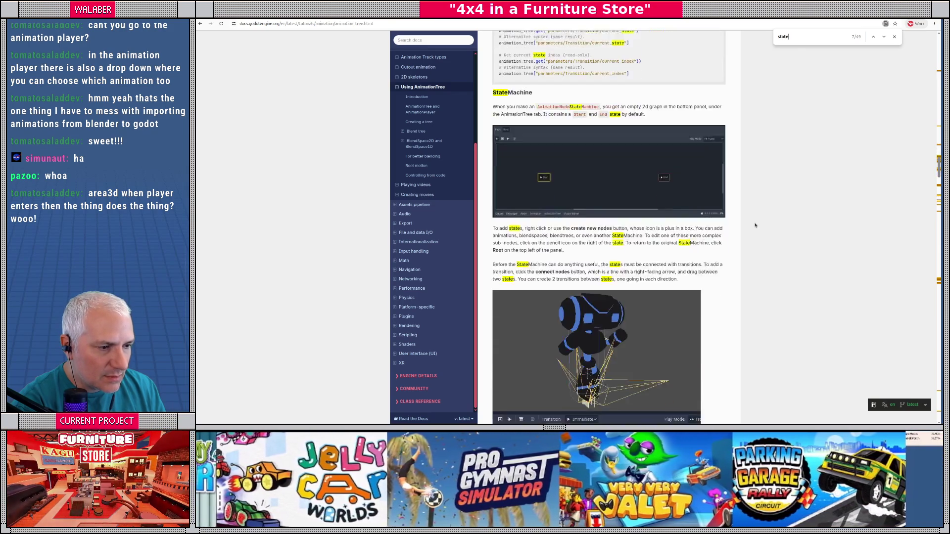
pyautogui.scroll(-10, 600, 218)
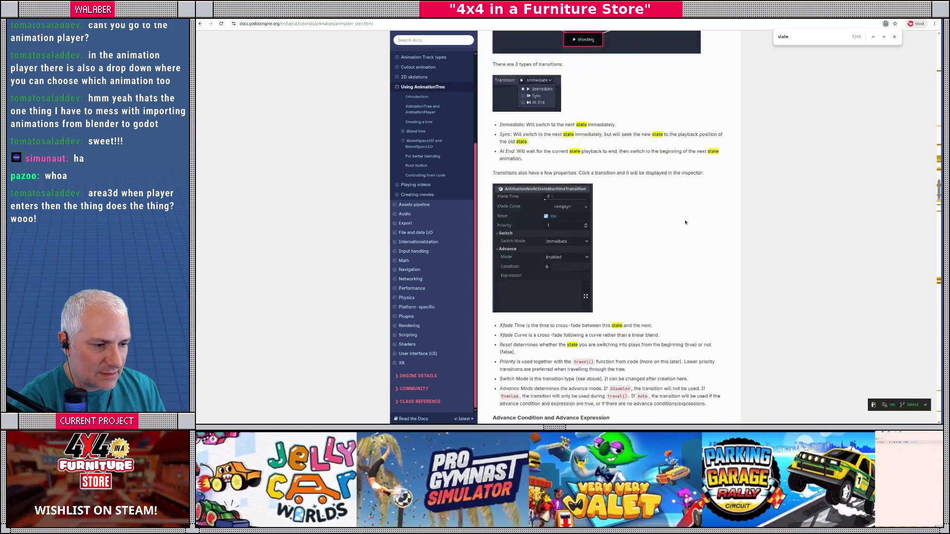
pyautogui.scroll(-10, 600, 218)
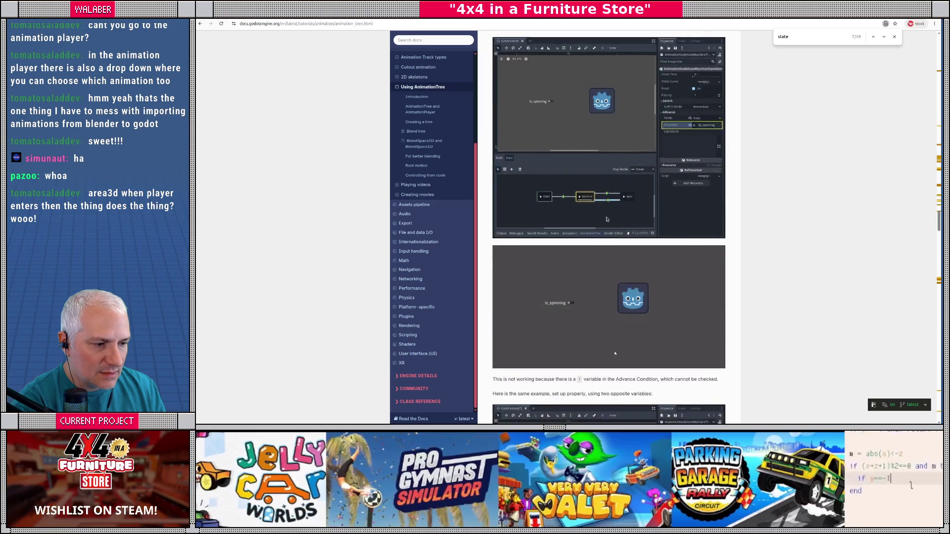
pyautogui.scroll(-10, 610, 220)
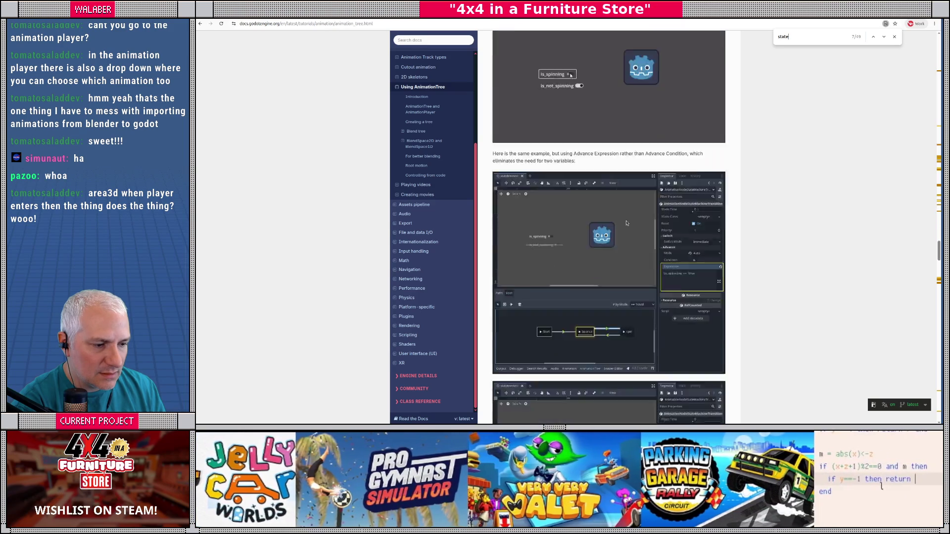
pyautogui.scroll(-8, 626, 225)
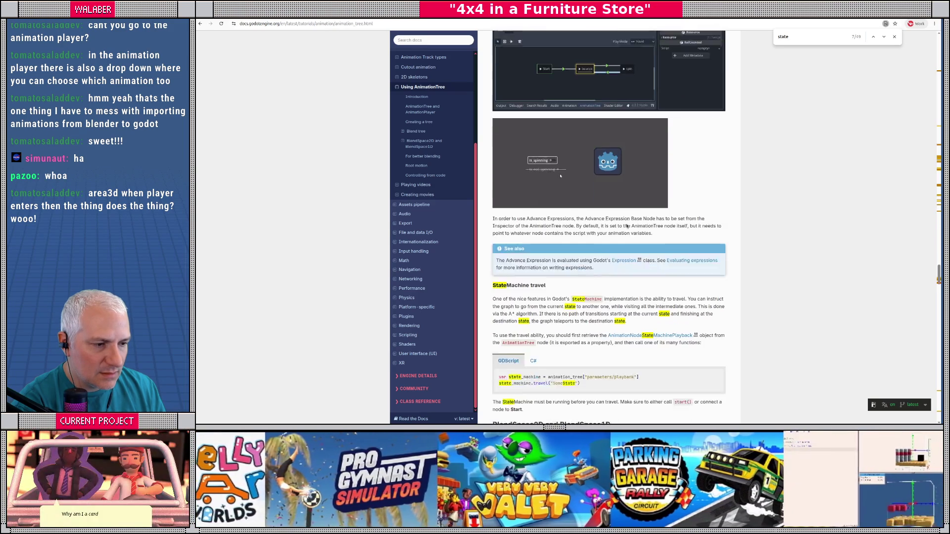
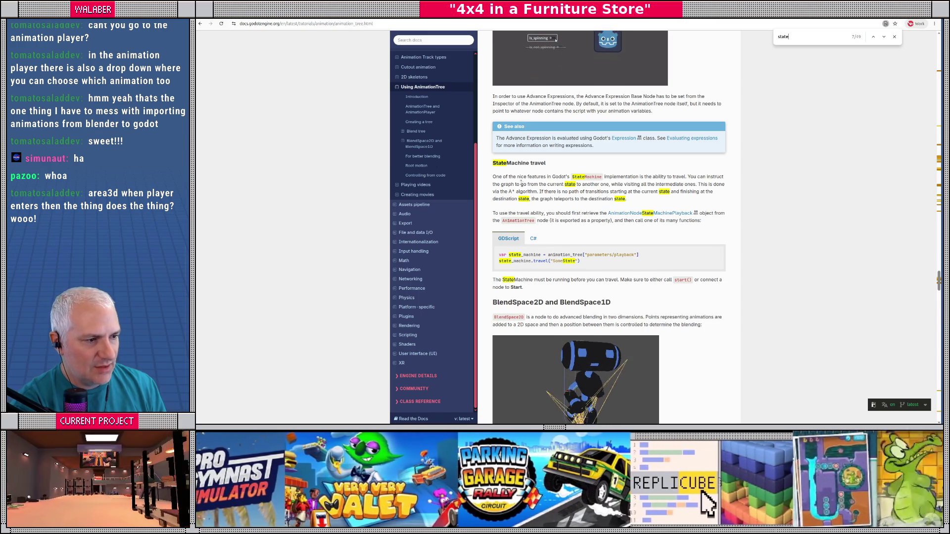
# - Copy the StateMachine travel section's example line that gets the playback from the AnimationTree
pyautogui.moveTo(561, 214); pyautogui.dragTo(601, 213)
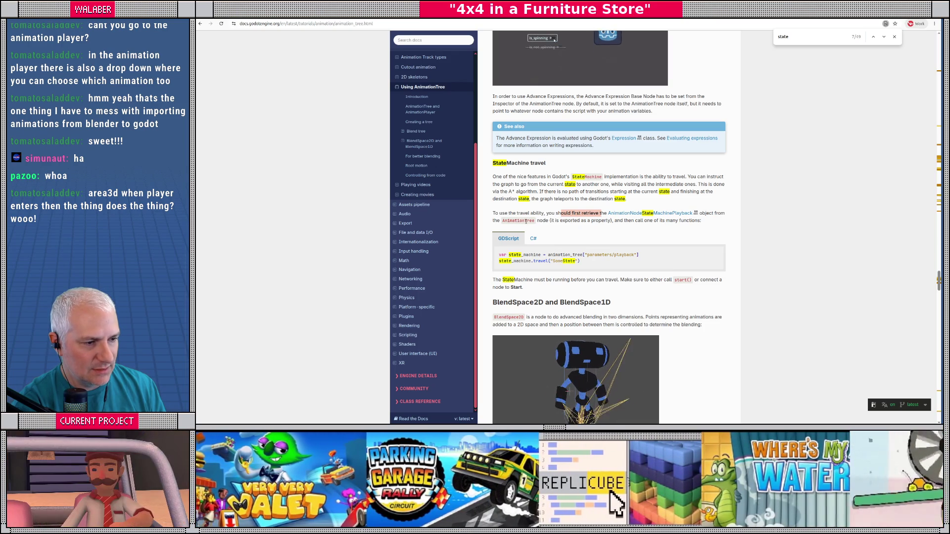
pyautogui.click(531, 80)
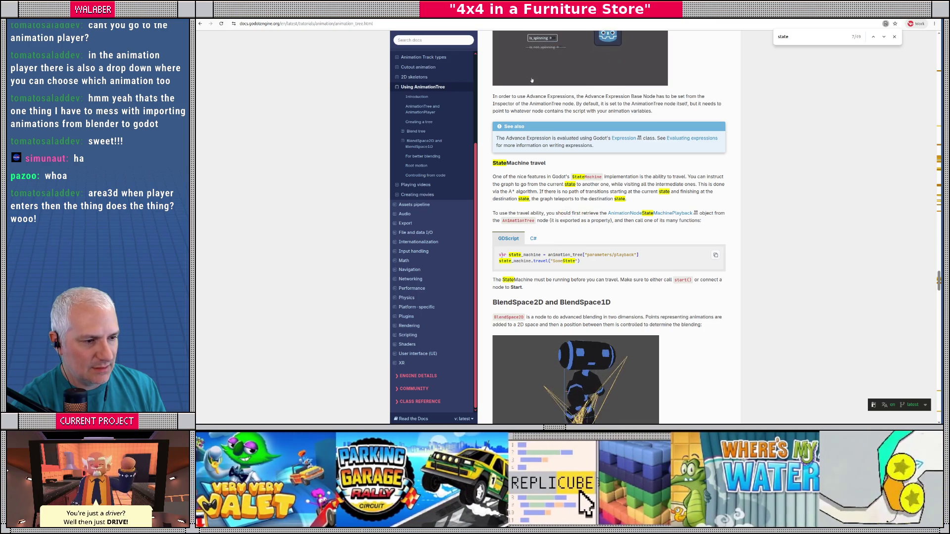
pyautogui.moveTo(499, 254); pyautogui.dragTo(640, 256)
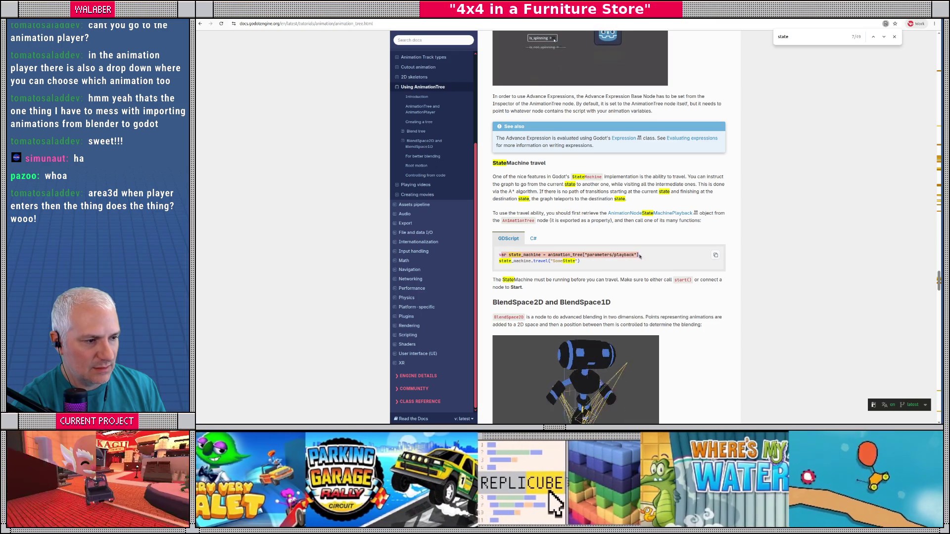
pyautogui.hotkey('alt', 'Tab')
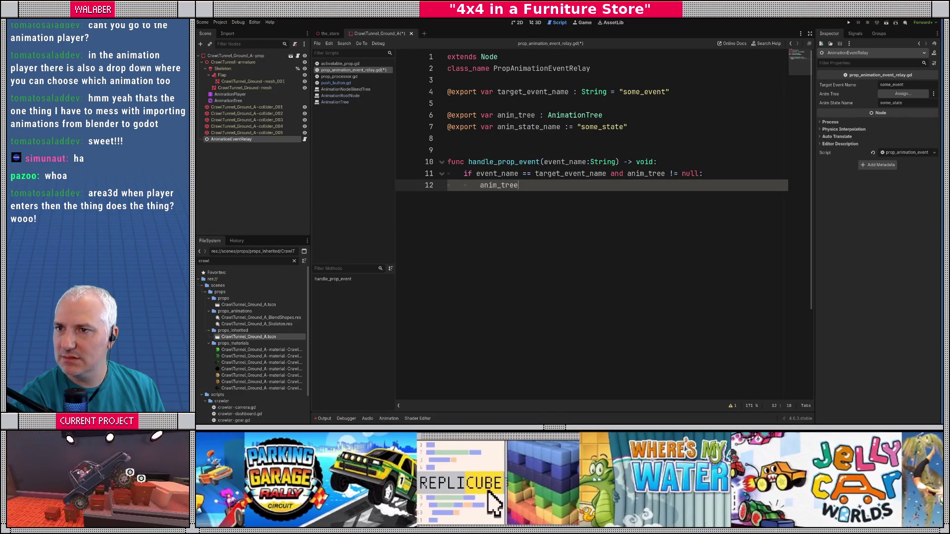
# - Paste the docs line onto line 12 as a var typed AnimationNodeStateMachinePlayback
pyautogui.doubleClick(486, 188)
pyautogui.press('BackSpace')
pyautogui.hotkey('ctrl', 'v')
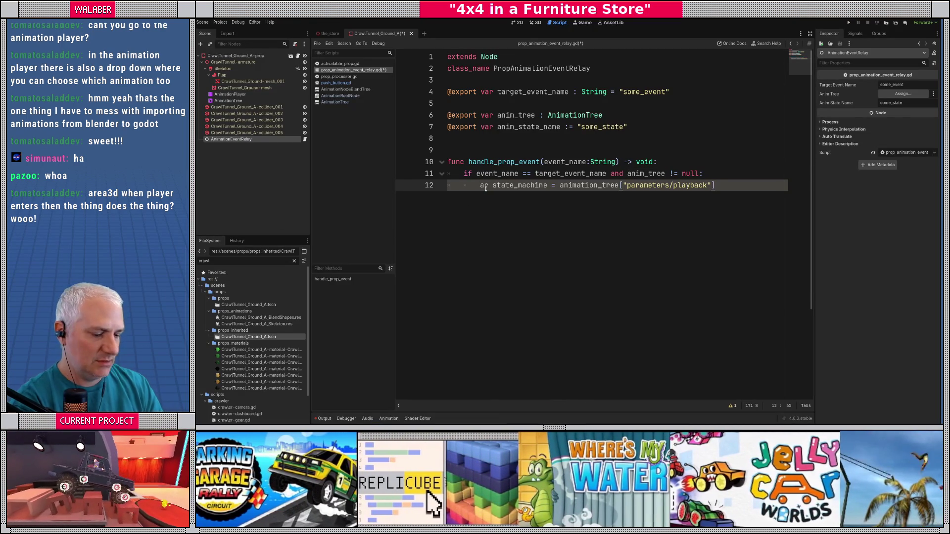
pyautogui.press('Home')
pyautogui.write('v')
pyautogui.write(' : A')
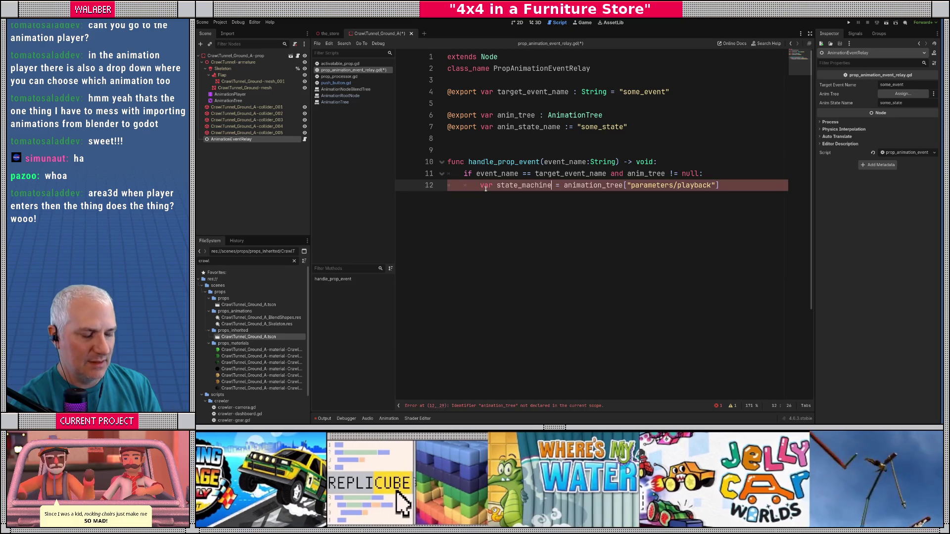
pyautogui.press('BackSpace')
pyautogui.write('StateMa')
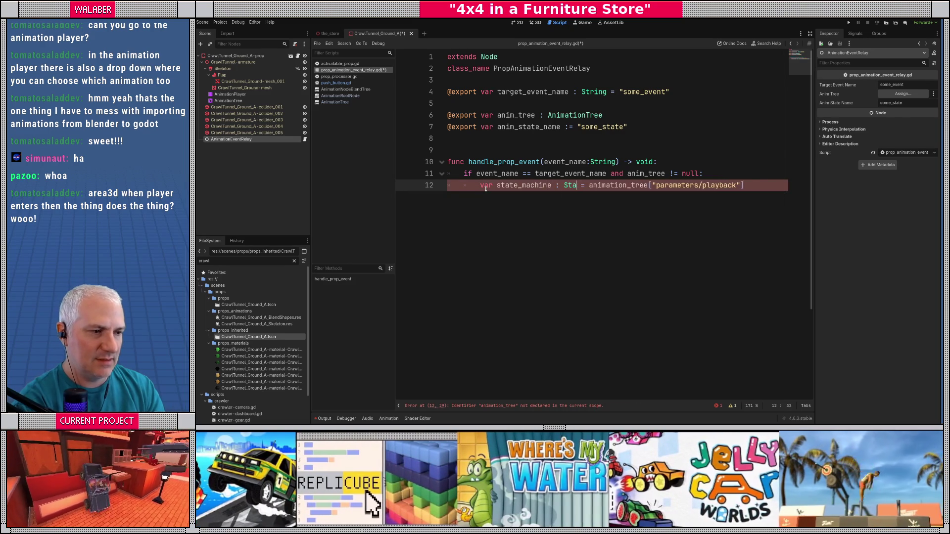
pyautogui.press('Down')
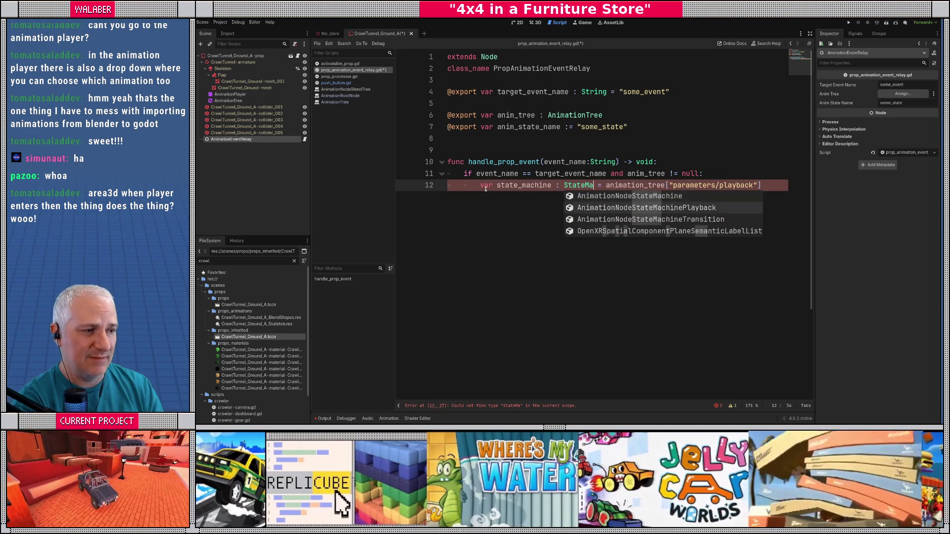
pyautogui.press('Return')
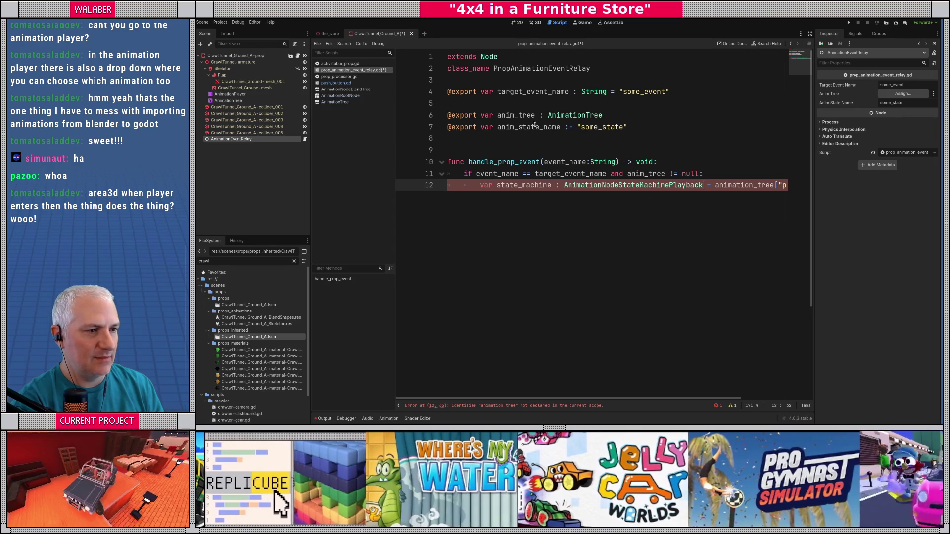
# - Replace animation_tree on line 12 with the script's anim_tree variable
pyautogui.doubleClick(516, 114)
pyautogui.hotkey('ctrl', 'c')
pyautogui.doubleClick(743, 185)
pyautogui.hotkey('ctrl', 'v')
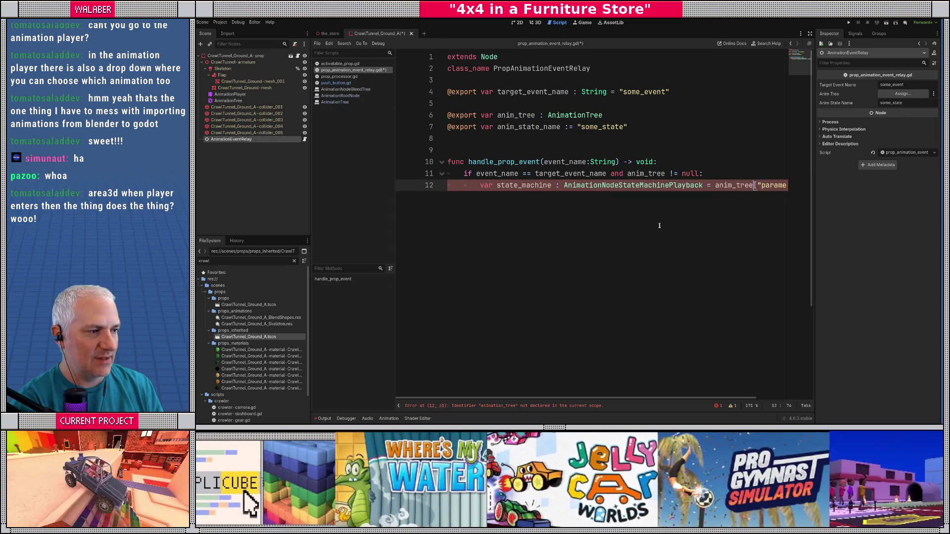
# - Start a state_machine. method call on a new line, browsing the available methods
pyautogui.press('End')
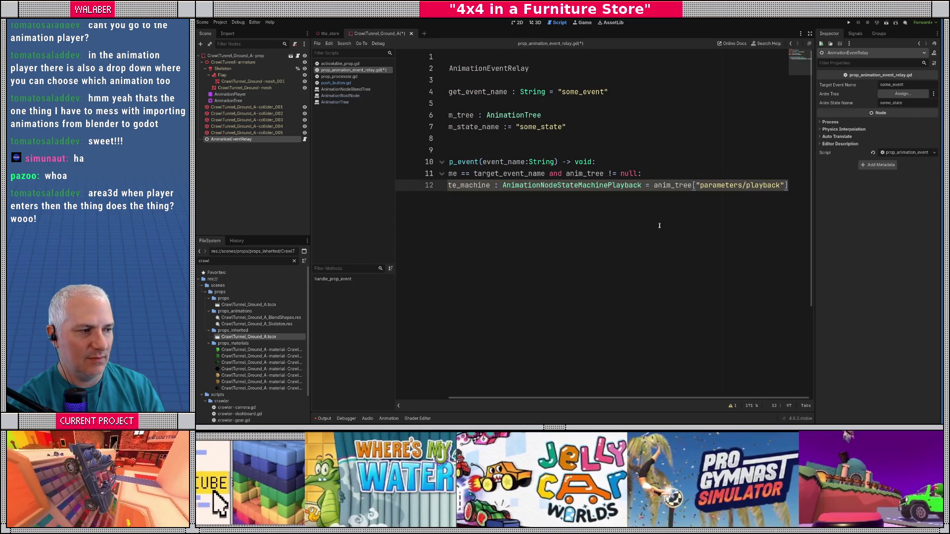
pyautogui.press('Return')
pyautogui.write('state_')
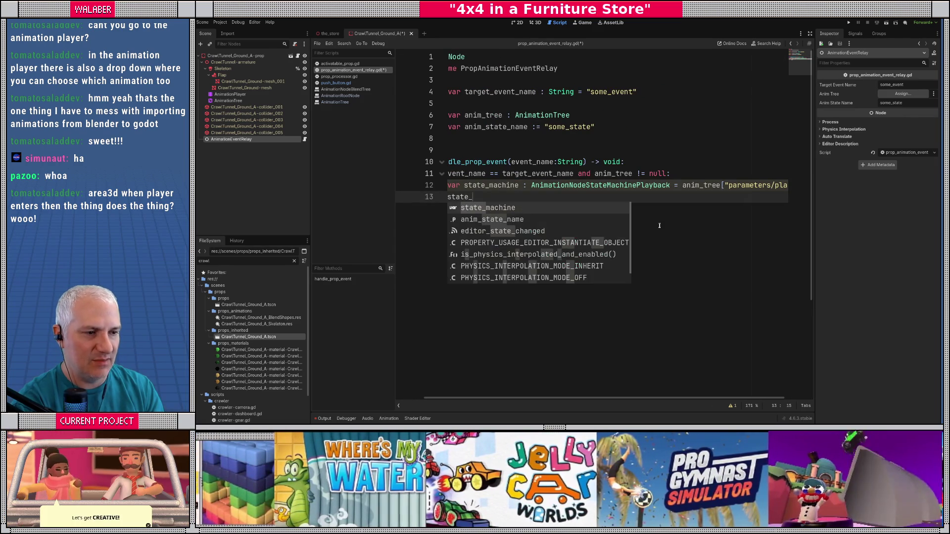
pyautogui.press('Return')
pyautogui.write('.pla')
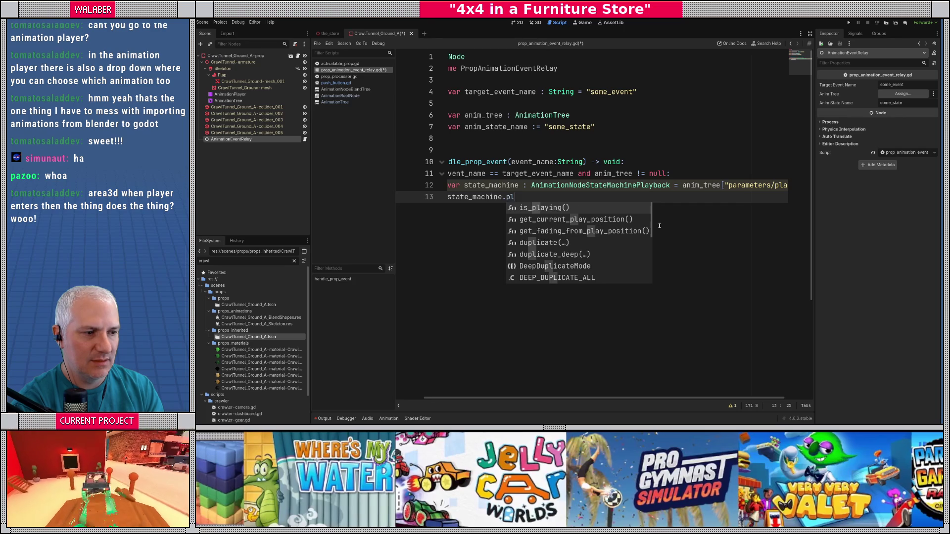
pyautogui.write('y')
pyautogui.press('BackSpace')
pyautogui.press('BackSpace')
pyautogui.press('BackSpace')
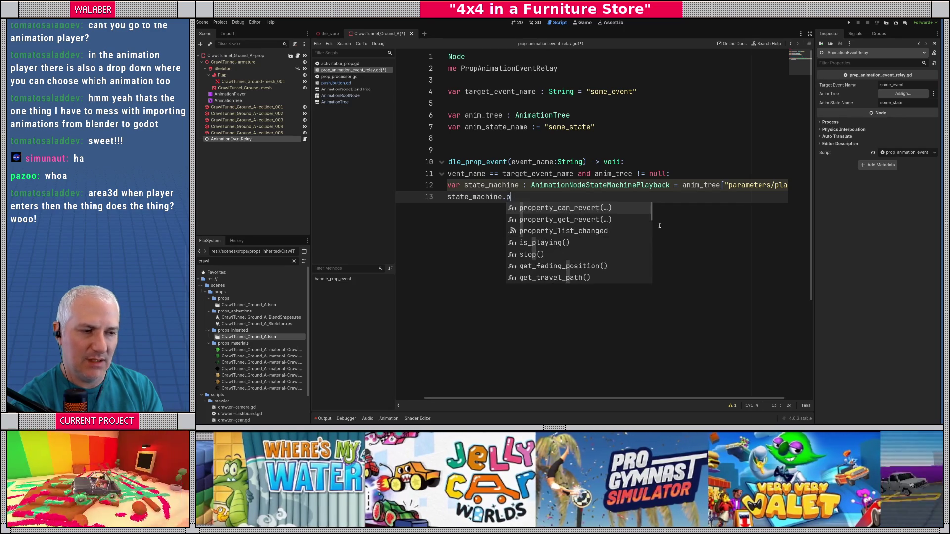
pyautogui.write('tr')
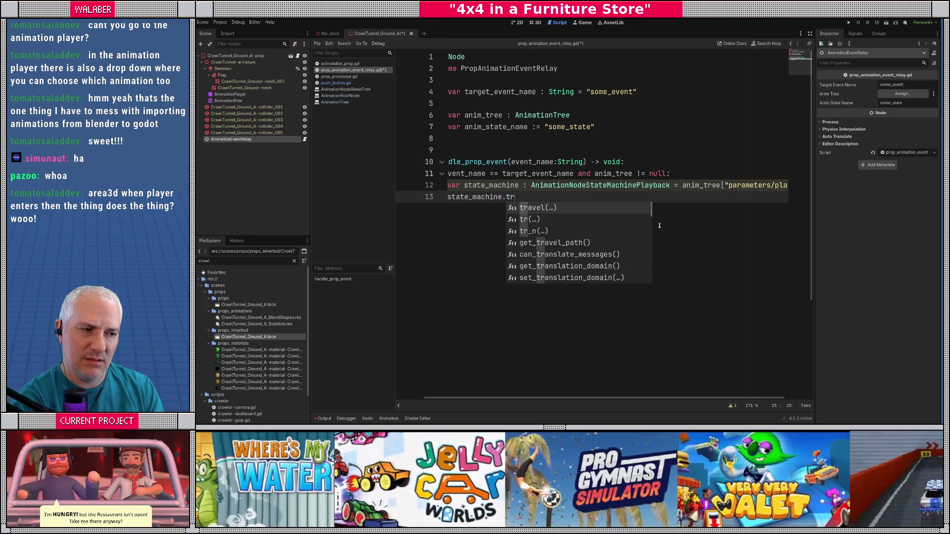
pyautogui.press('BackSpace')
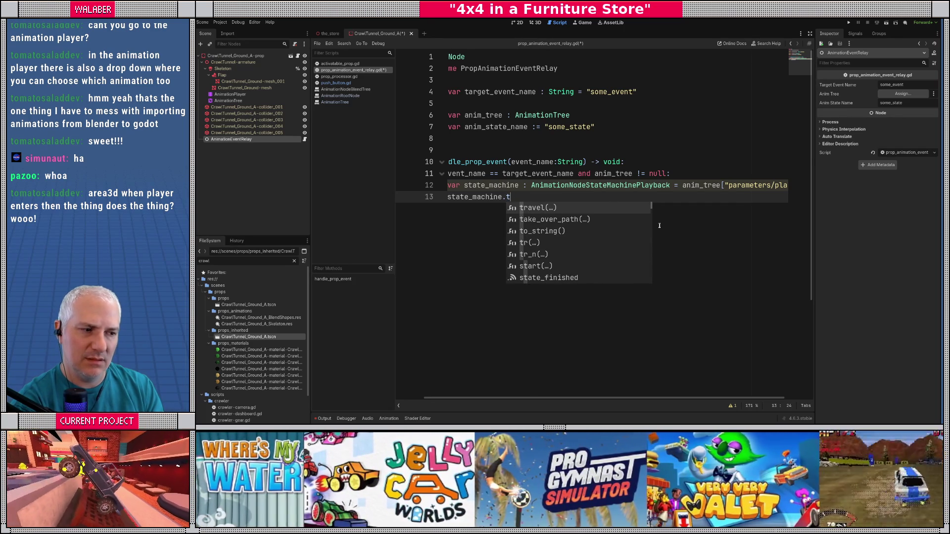
pyautogui.press('BackSpace')
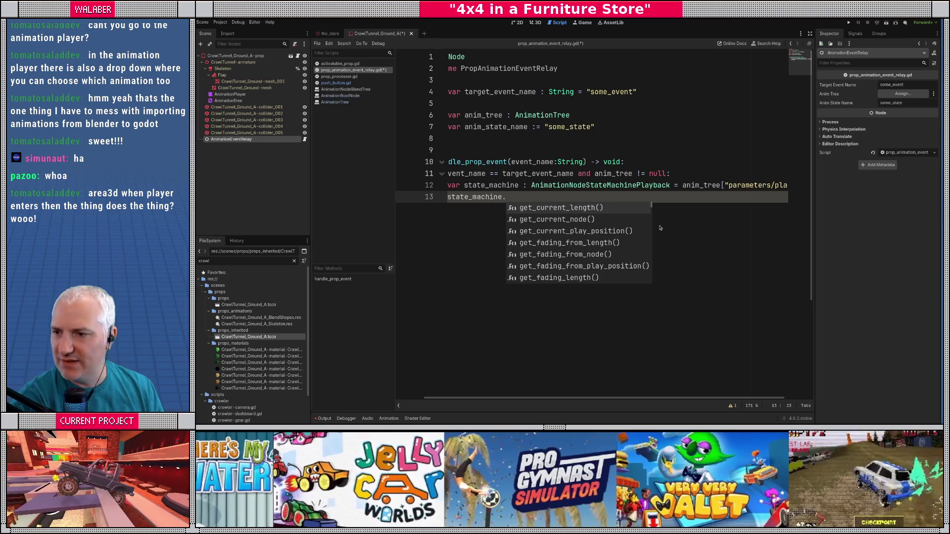
pyautogui.hotkey('alt', 'Tab')
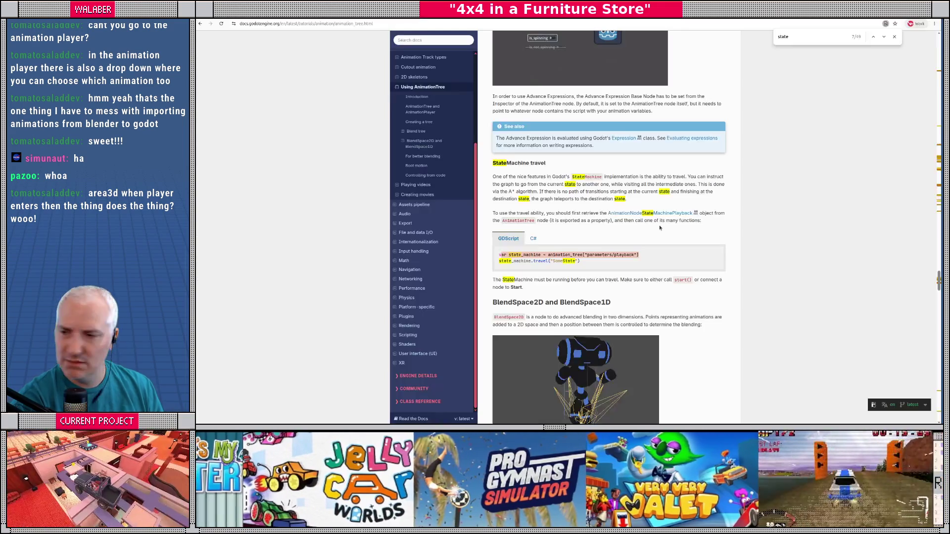
# - Read the docs note that the state machine must be running, then add a blank line above handle_prop_event
pyautogui.scroll(-1, 641, 269)
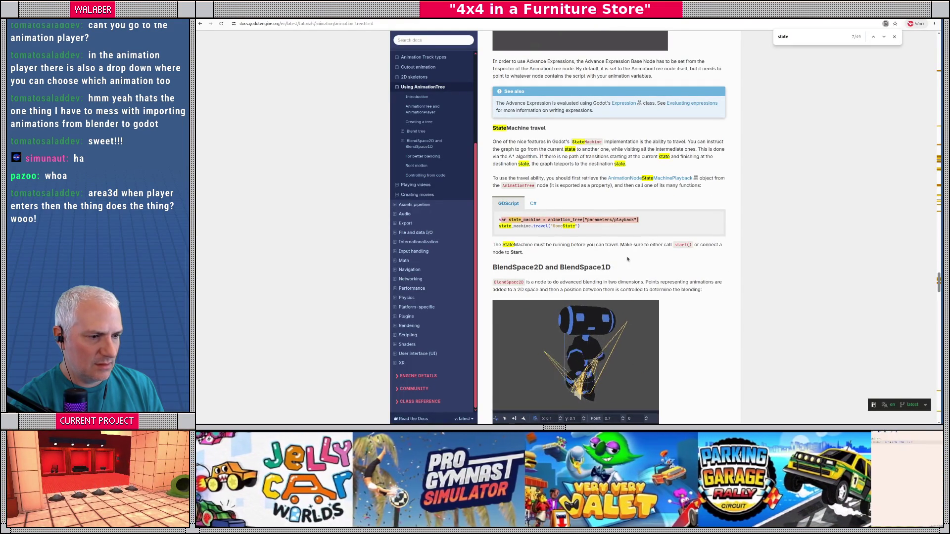
pyautogui.moveTo(520, 245); pyautogui.dragTo(605, 246)
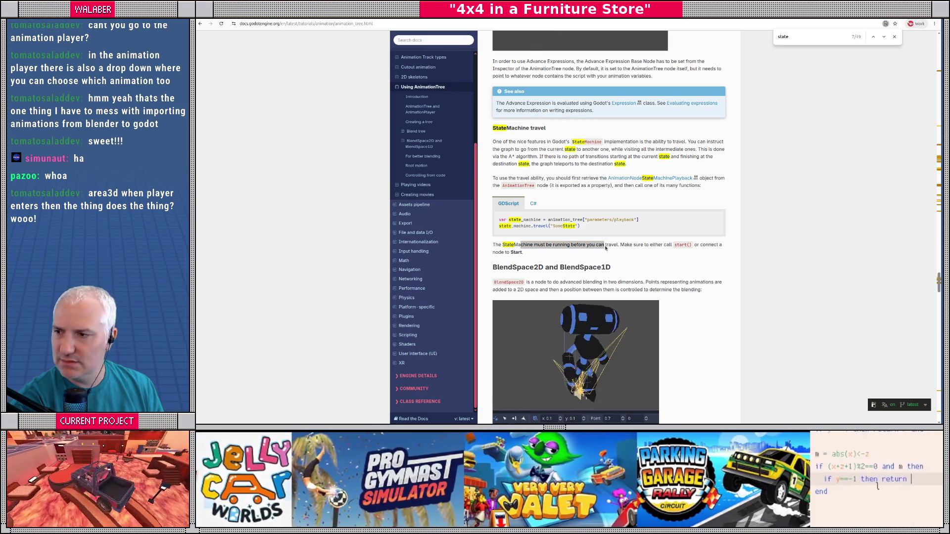
pyautogui.hotkey('alt', 'Tab')
pyautogui.click(504, 145)
pyautogui.press('Up')
pyautogui.press('Return')
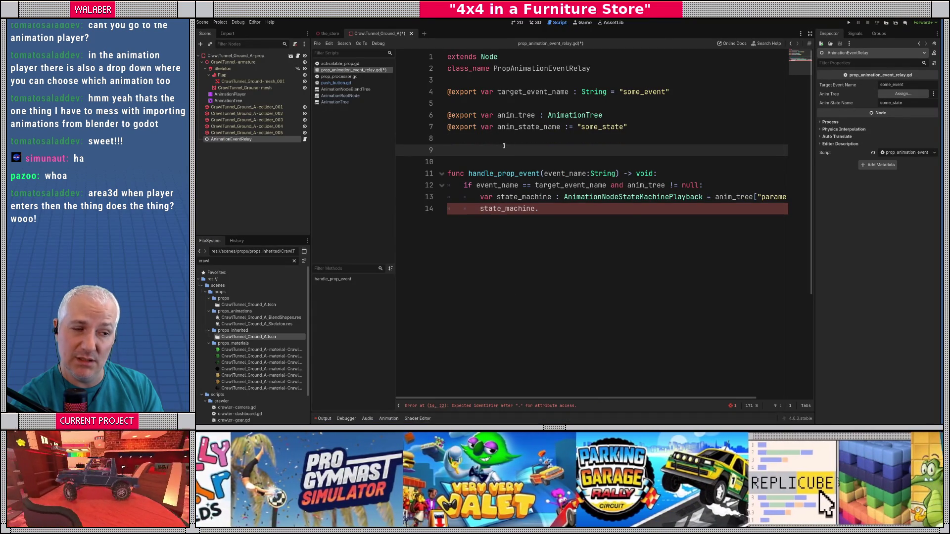
# - Try an anim_tree playback call on line 14 and check the docs for how to start it
pyautogui.click(549, 208)
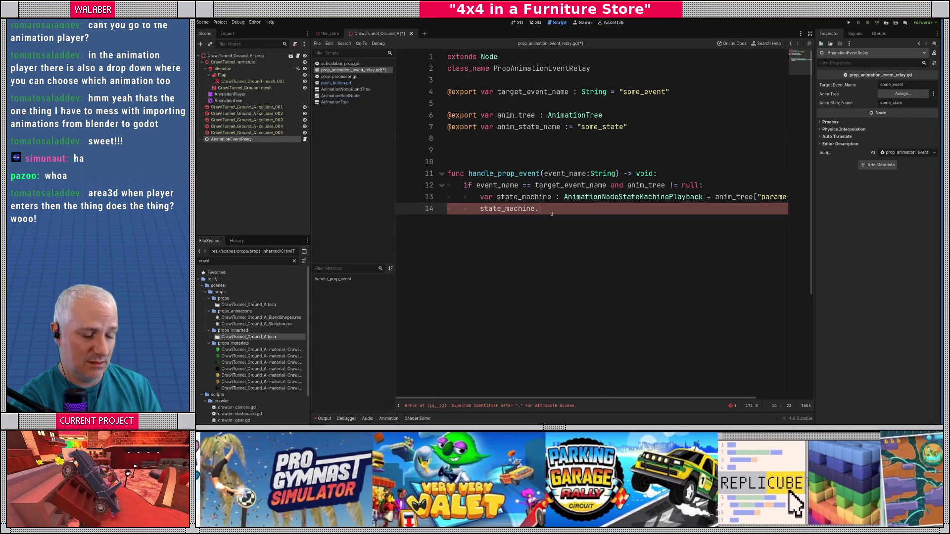
pyautogui.write('pla')
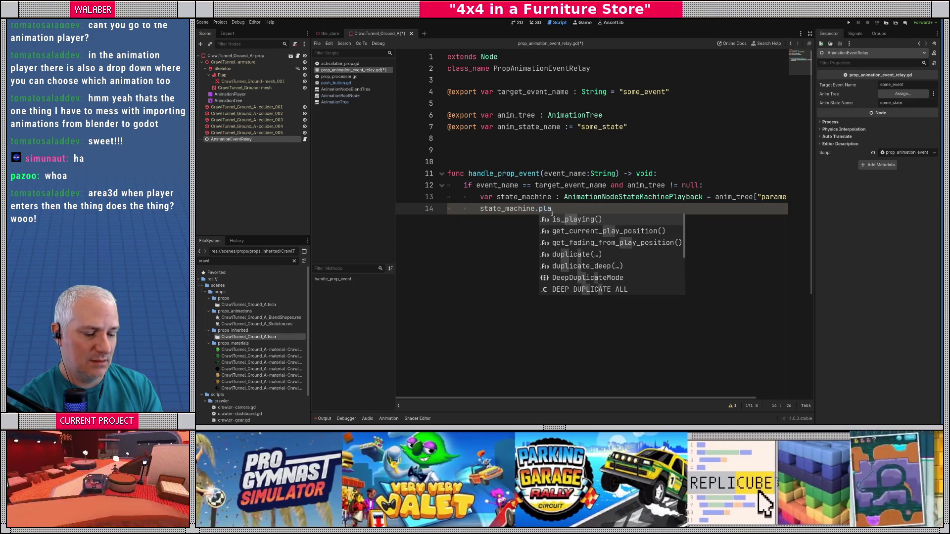
pyautogui.press('BackSpace')
pyautogui.press('BackSpace')
pyautogui.press('BackSpace')
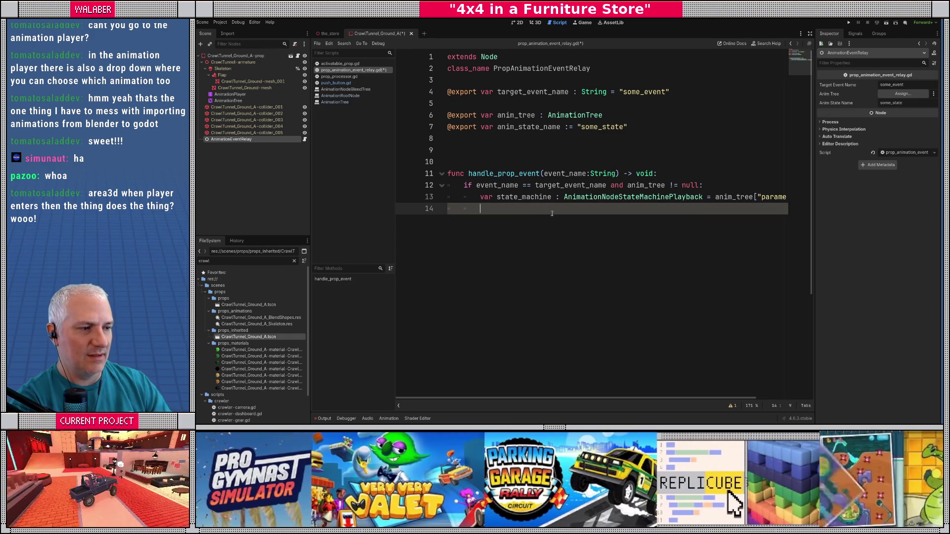
pyautogui.write('anim_t')
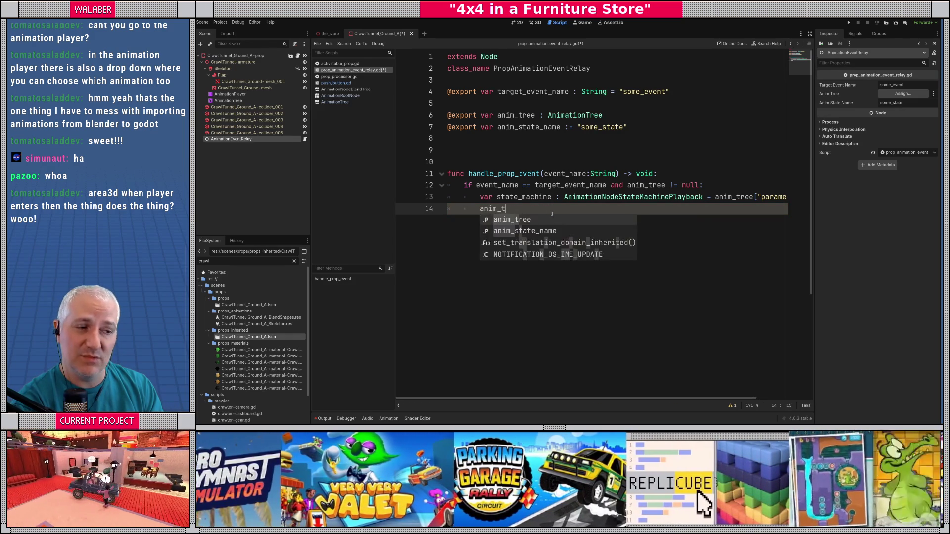
pyautogui.write('ree.pla')
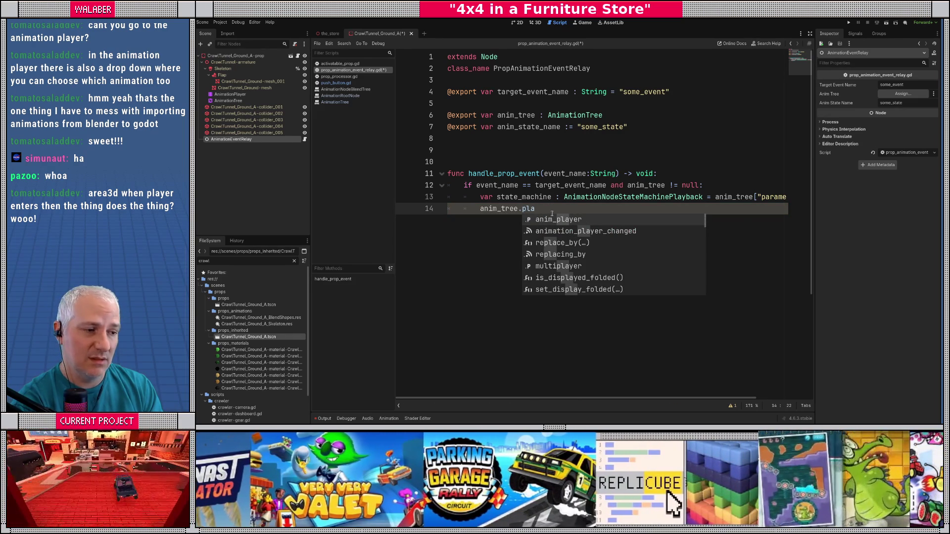
pyautogui.hotkey('alt', 'Tab')
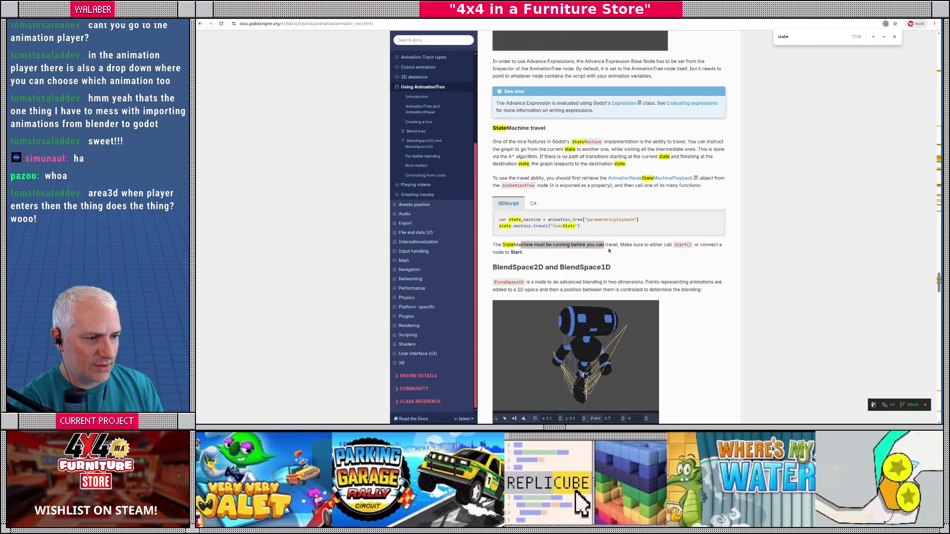
pyautogui.hotkey('alt', 'Tab')
# - Rewrite line 14 as state_machine.start(anim_state_name, true) and save the script
pyautogui.hotkey('shift', 'Home')
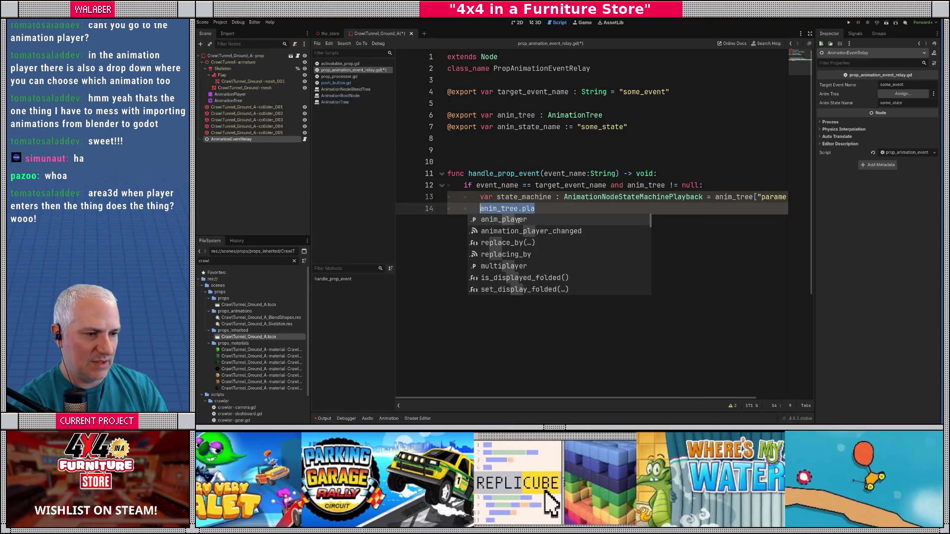
pyautogui.write('state_machine.st')
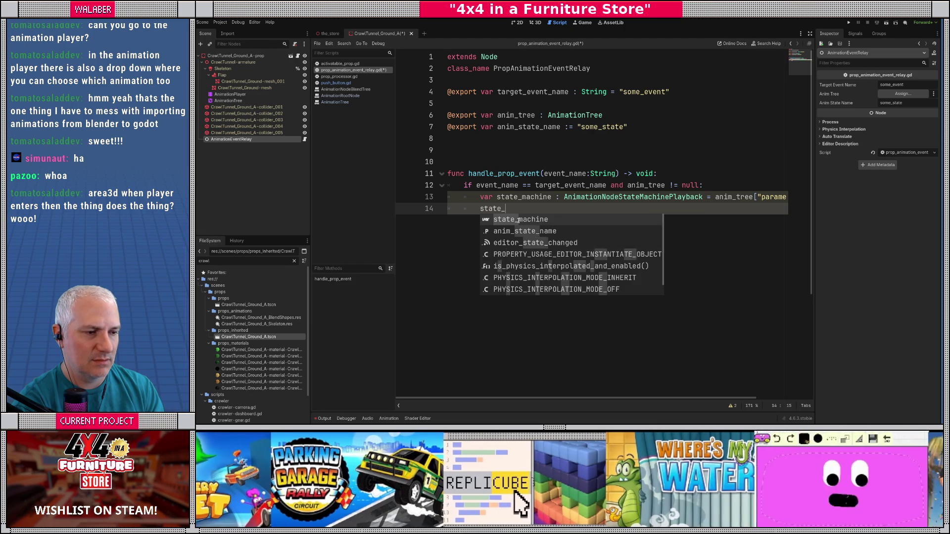
pyautogui.press('Return')
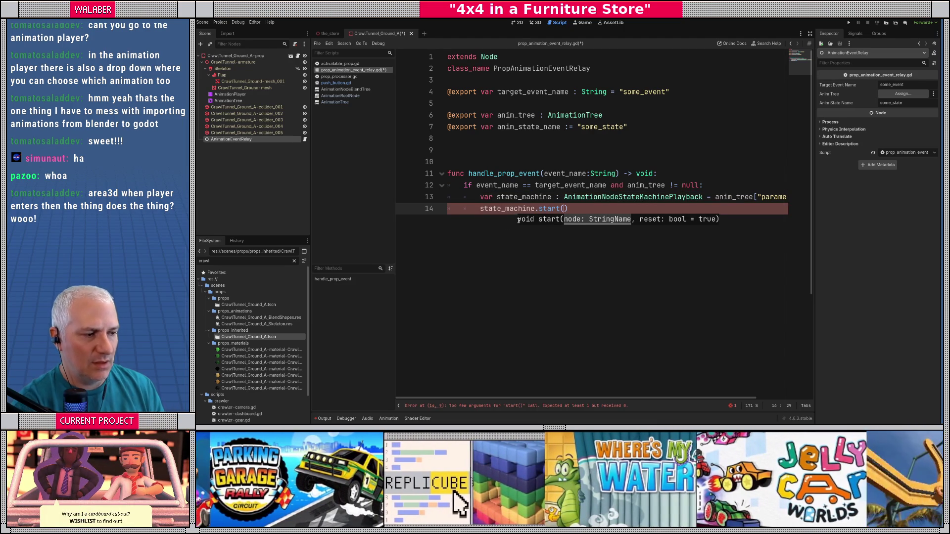
pyautogui.keyDown('ctrl'); pyautogui.click(552, 210); pyautogui.keyUp('ctrl')
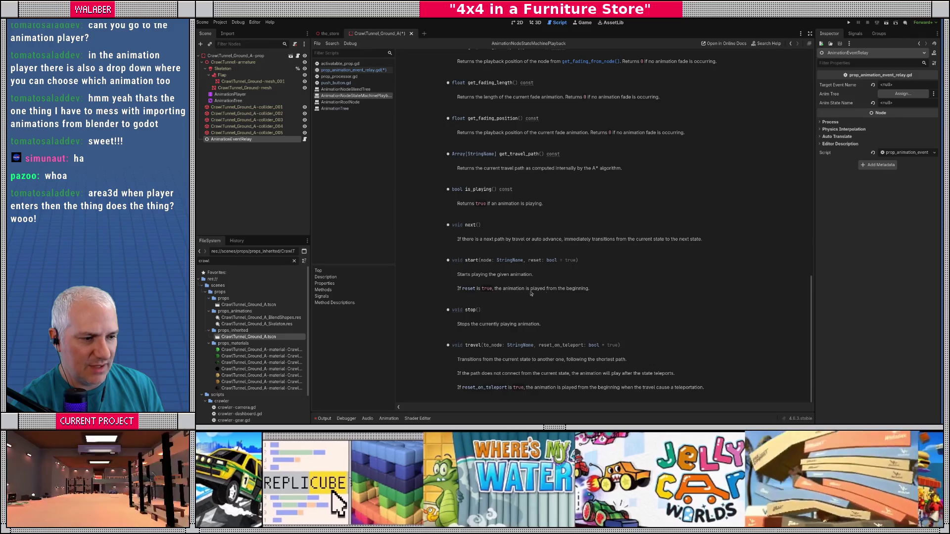
pyautogui.hotkey('alt', 'Left')
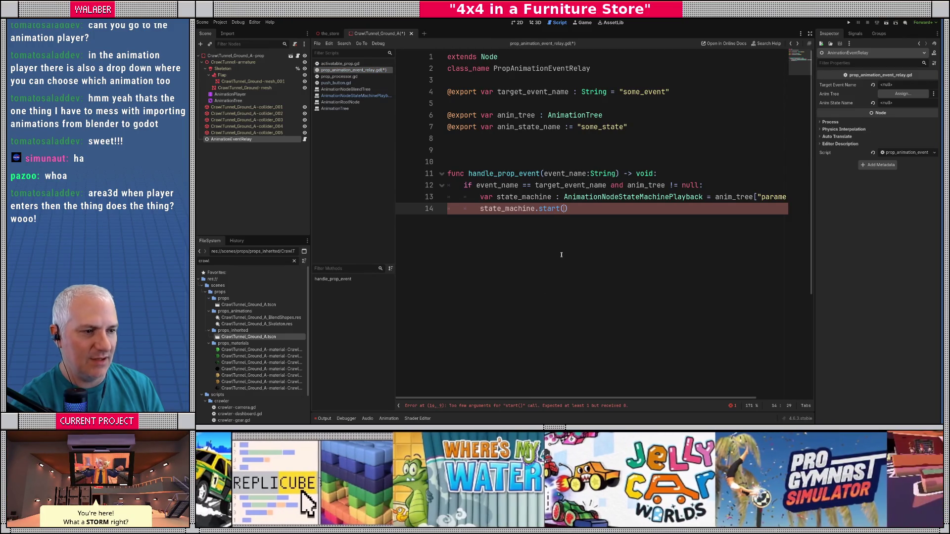
pyautogui.write('anim_s')
pyautogui.write('tate_name, ')
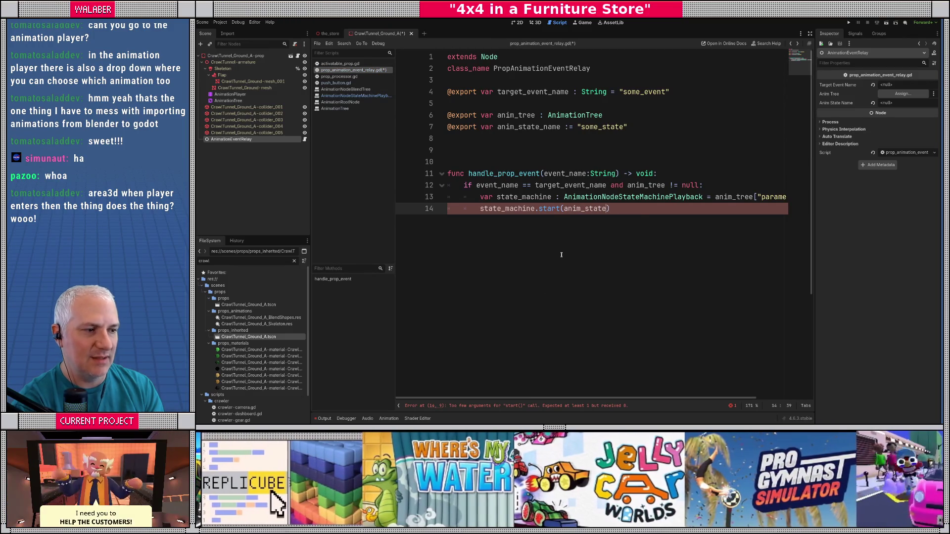
pyautogui.write('true)')
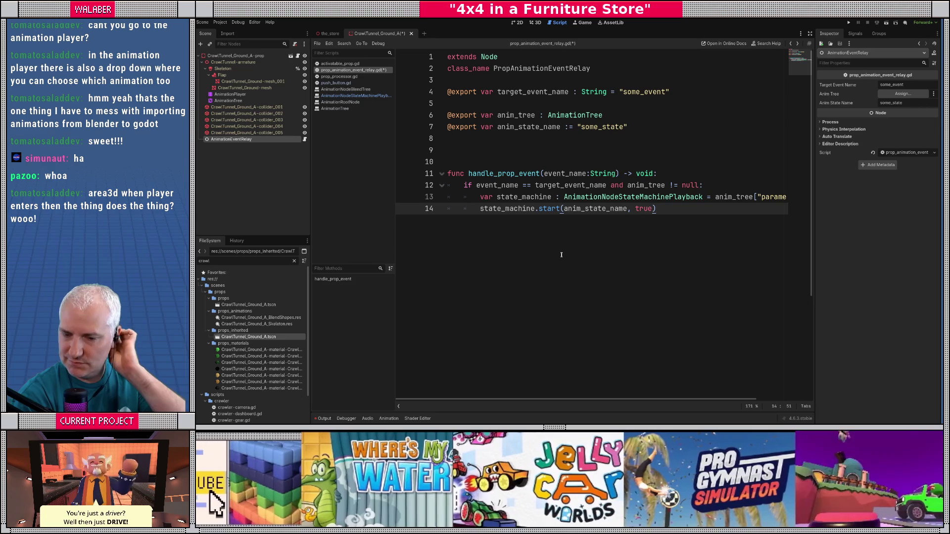
pyautogui.hotkey('ctrl', 's')
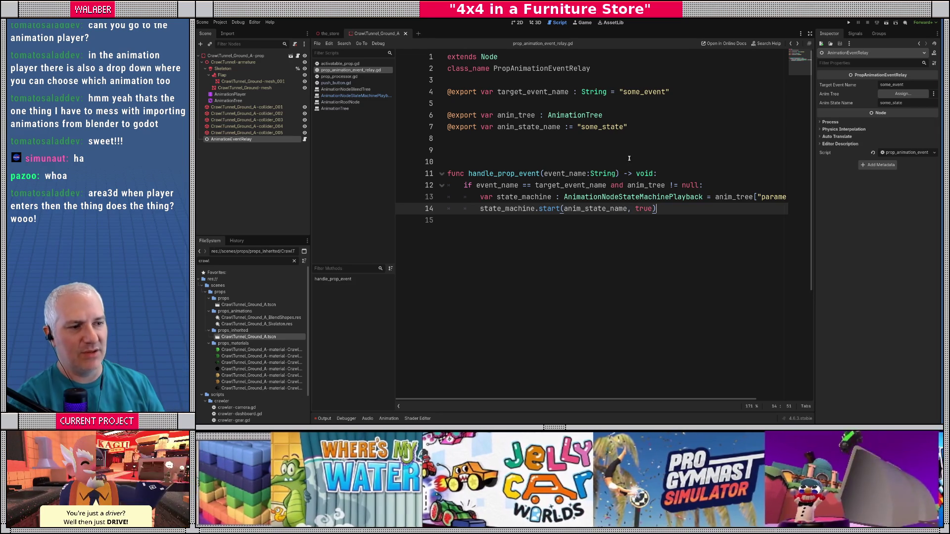
# - Review the relay script's lines, including the event_name check
pyautogui.moveTo(474, 82)
pyautogui.mouseDown()
pyautogui.moveTo(474, 163)
pyautogui.moveTo(448, 225)
pyautogui.mouseUp()
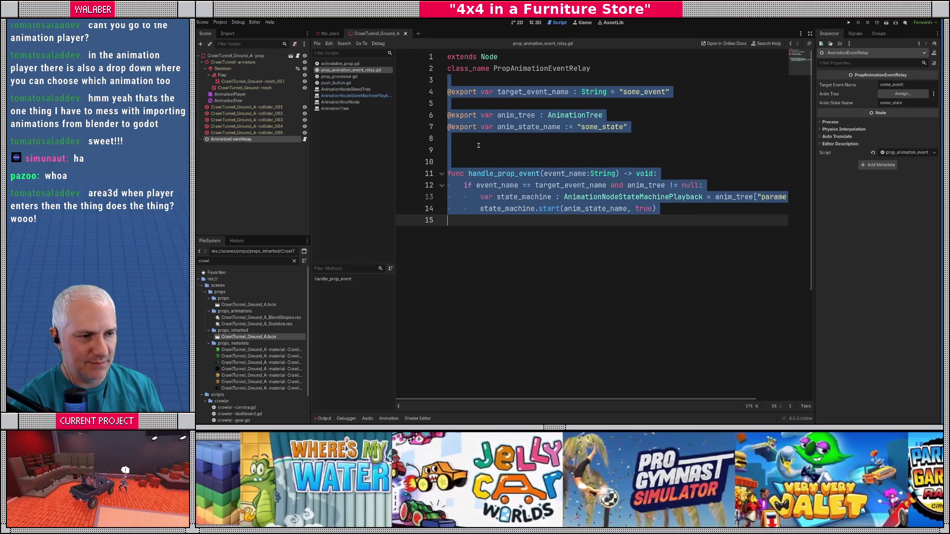
pyautogui.click(478, 145)
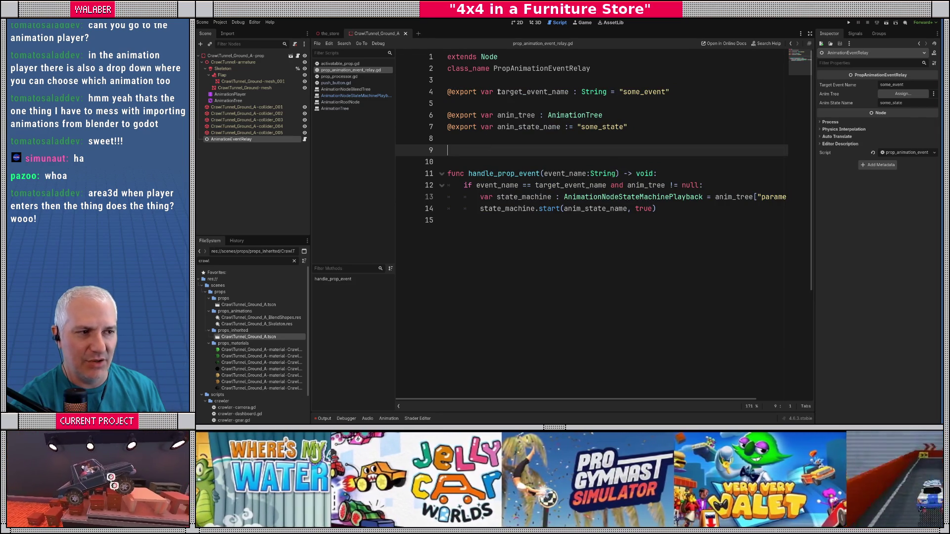
pyautogui.moveTo(470, 65)
pyautogui.mouseDown()
pyautogui.moveTo(469, 56)
pyautogui.moveTo(448, 225)
pyautogui.mouseUp()
pyautogui.click(470, 149)
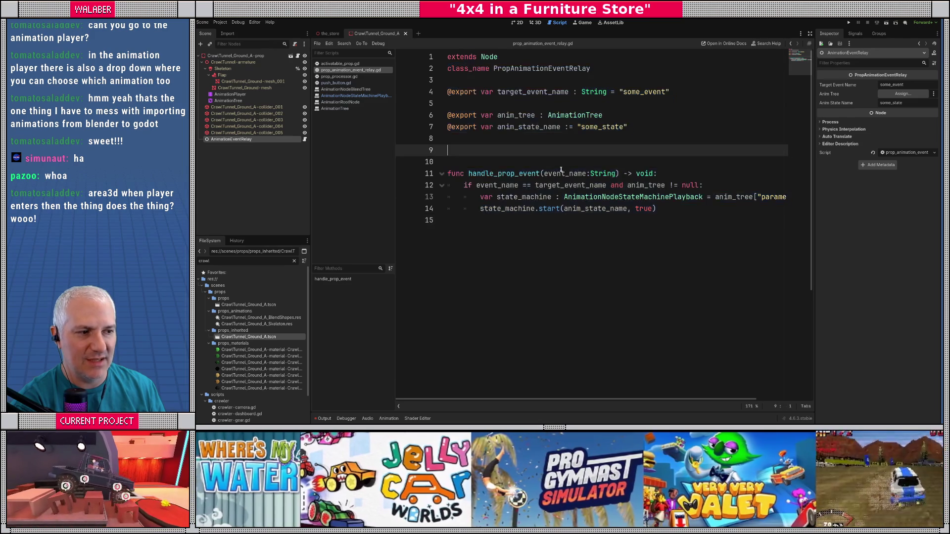
pyautogui.doubleClick(569, 173)
pyautogui.click(554, 150)
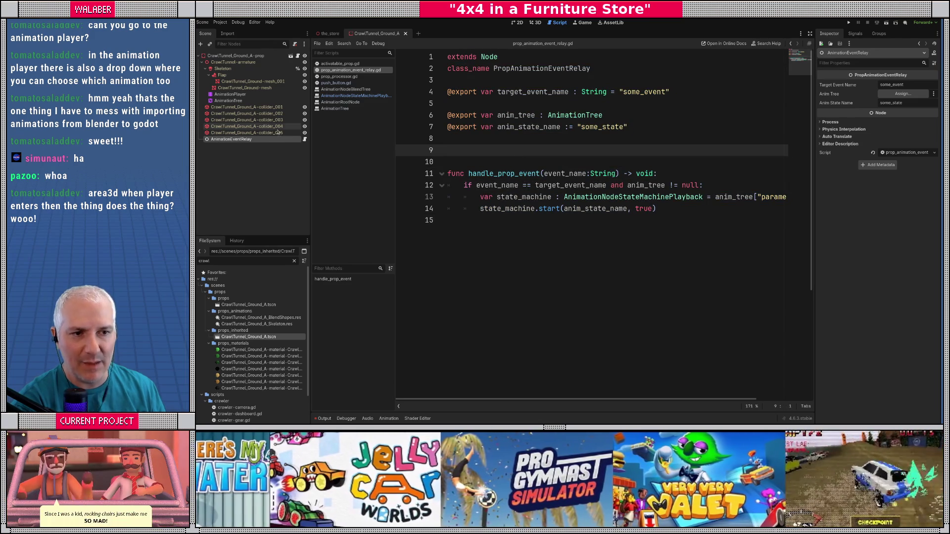
# - Set the AnimationEventRelay's target event to spawn_kid, its anim state name, and its Anim Tree to AnimationTree
pyautogui.click(246, 140)
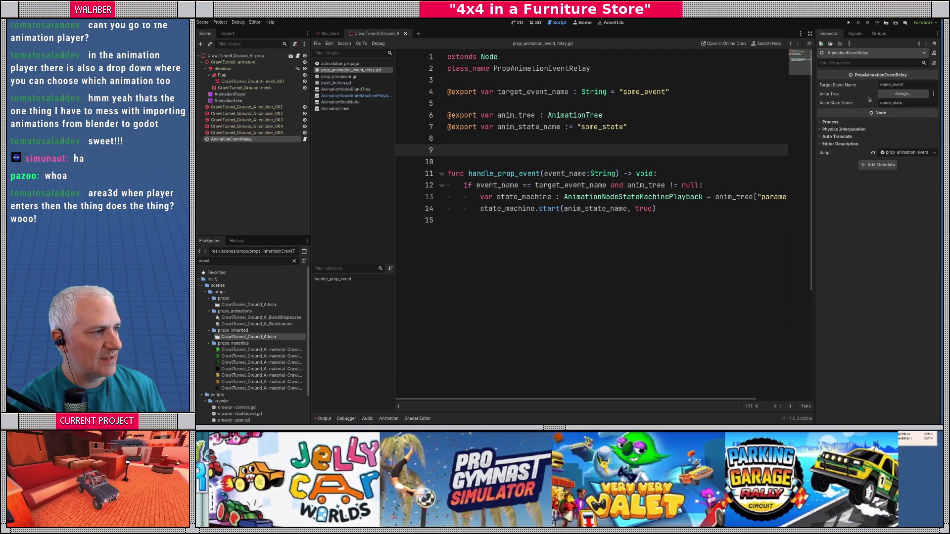
pyautogui.doubleClick(891, 85)
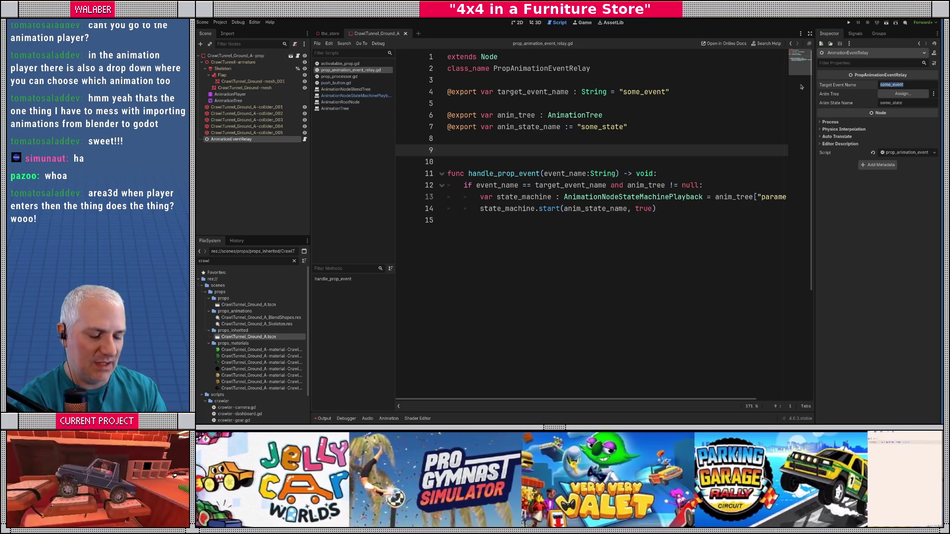
pyautogui.write('prop')
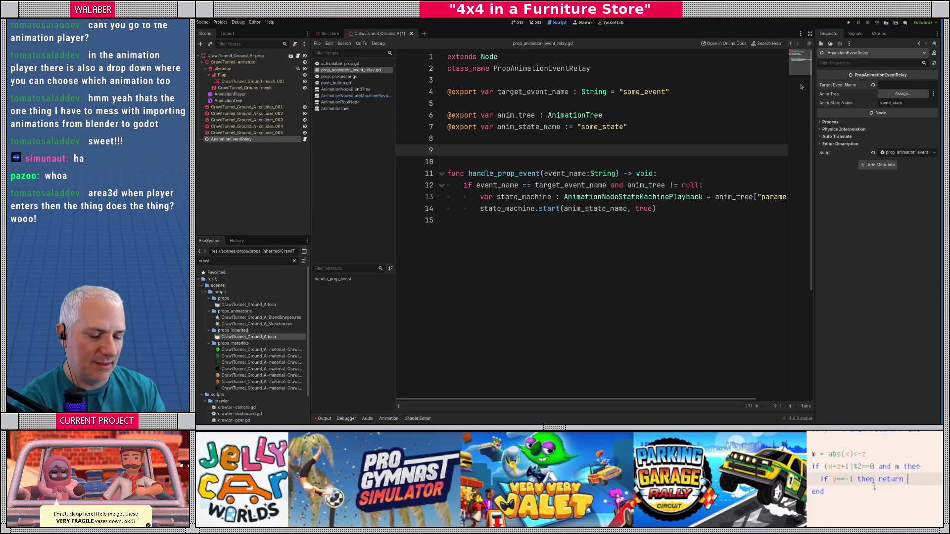
pyautogui.write('kid')
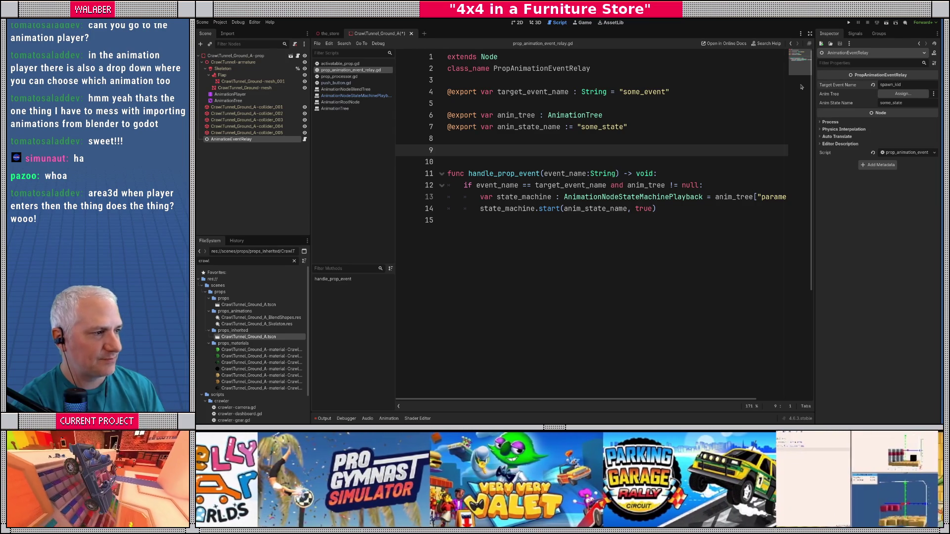
pyautogui.moveTo(225, 100)
pyautogui.mouseDown()
pyautogui.moveTo(841, 106)
pyautogui.moveTo(900, 94)
pyautogui.mouseUp()
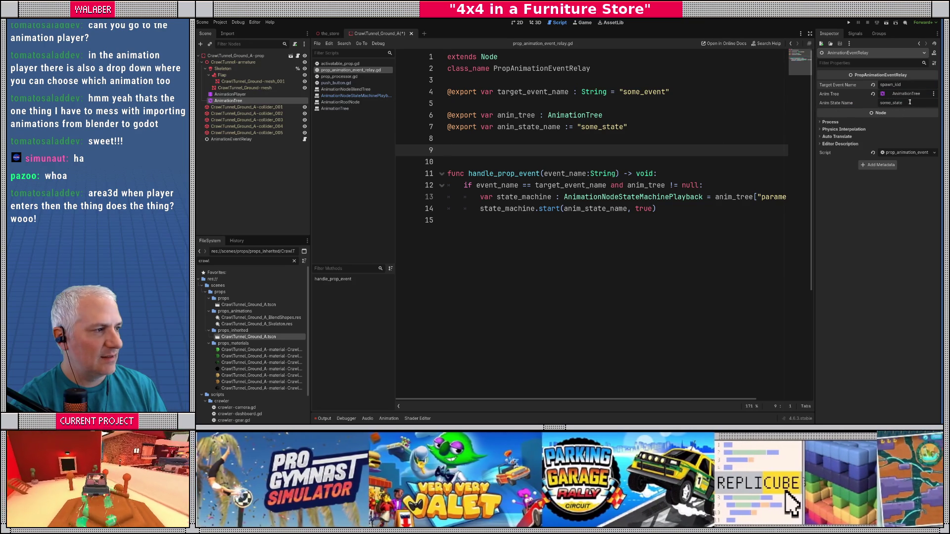
pyautogui.click(890, 102)
pyautogui.write('ProduceKid')
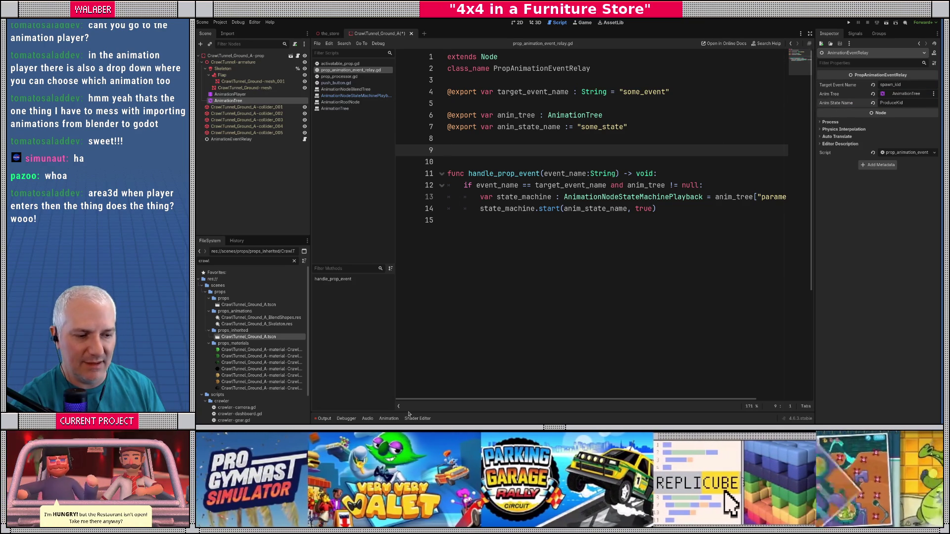
pyautogui.click(238, 101)
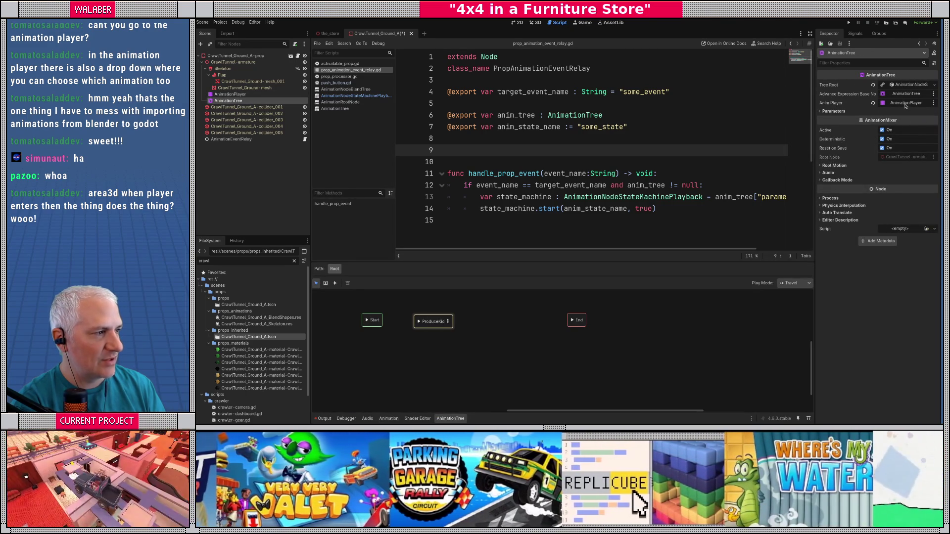
pyautogui.click(231, 139)
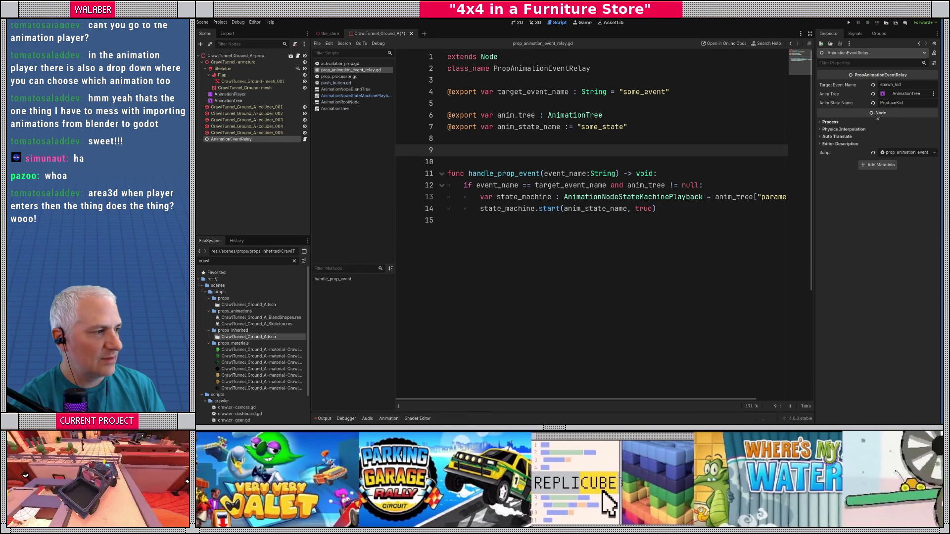
pyautogui.doubleClick(890, 84)
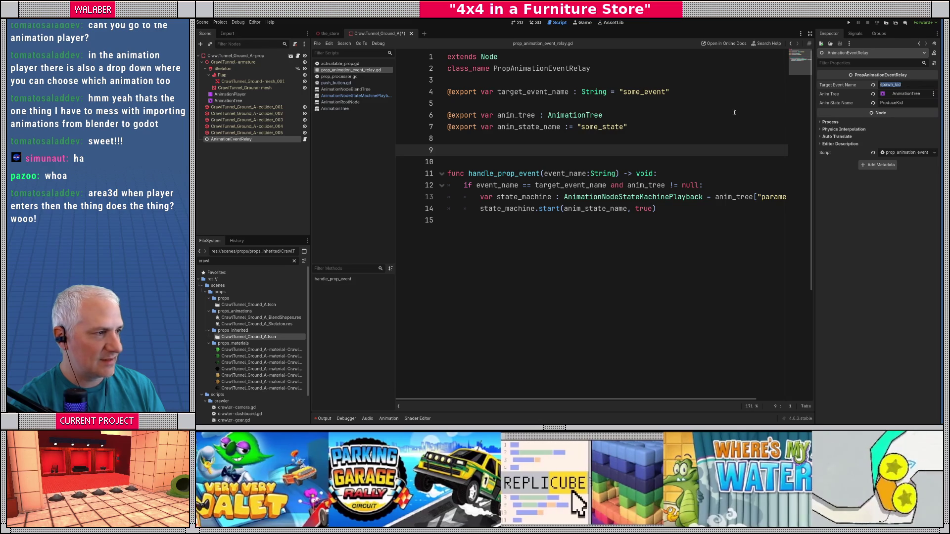
# - Save the scene, then open snot_nose_runt.tscn from FileSystem in the 3D view
pyautogui.click(552, 134)
pyautogui.hotkey('ctrl', 's')
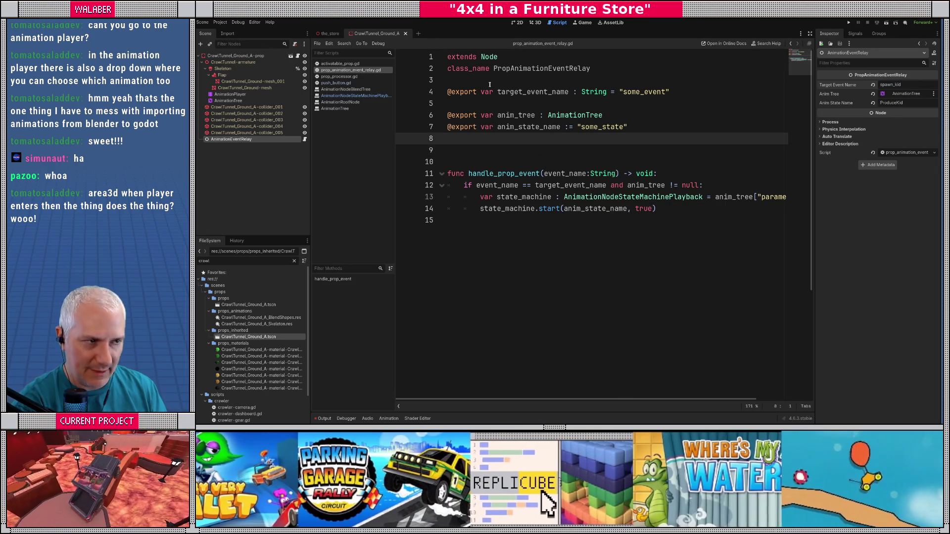
pyautogui.doubleClick(249, 257)
pyautogui.write('snot_n')
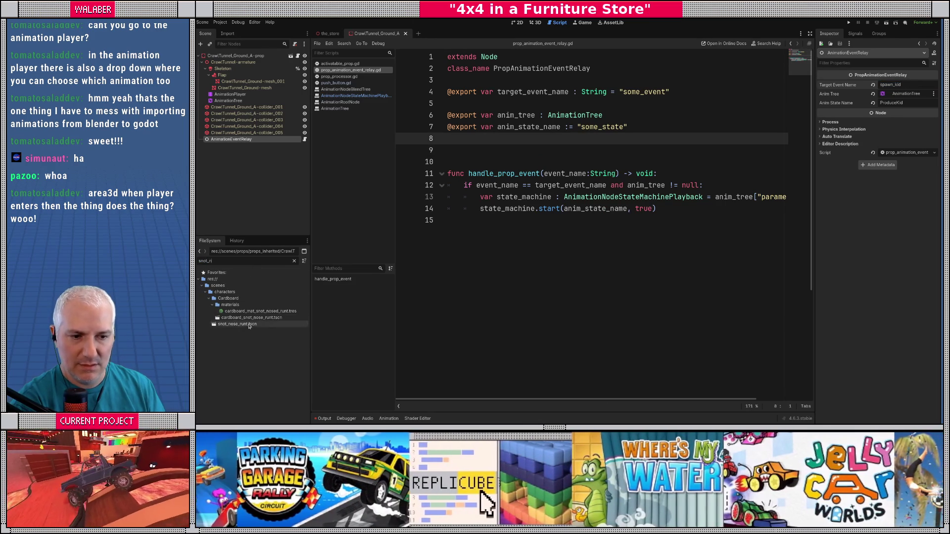
pyautogui.doubleClick(262, 324)
pyautogui.click(534, 23)
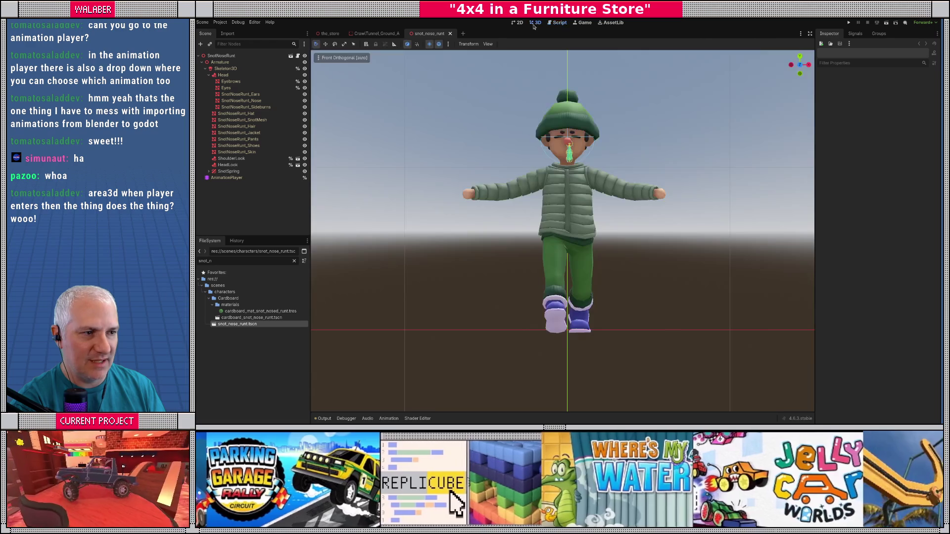
# - Browse the character AnimationPlayer's animation list while orbiting around the model
pyautogui.click(227, 177)
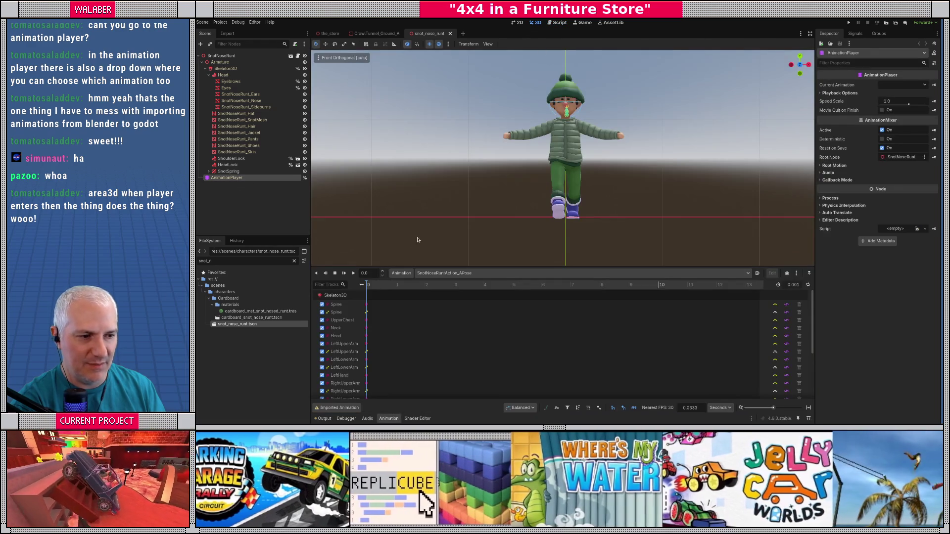
pyautogui.moveTo(556, 209); pyautogui.dragTo(584, 208)
pyautogui.scroll(-2, 584, 208)
pyautogui.click(581, 273)
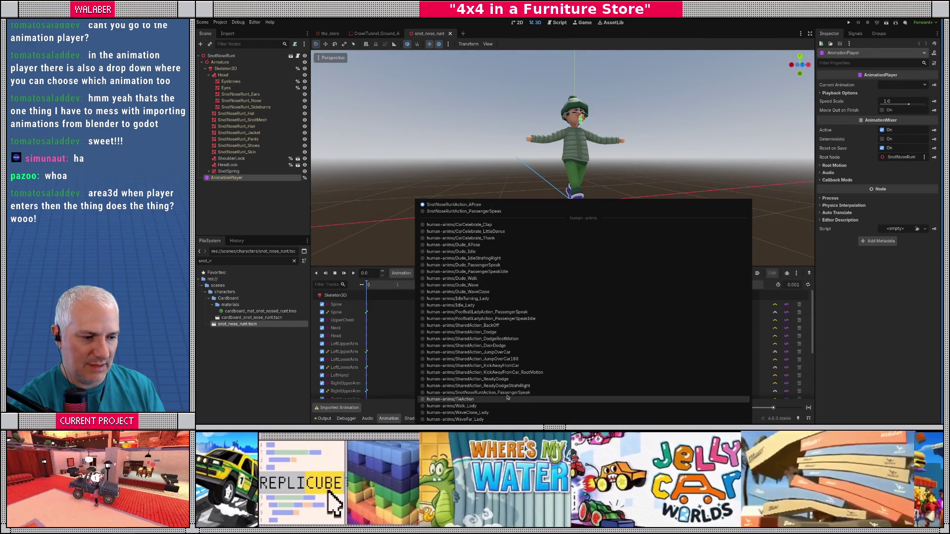
pyautogui.moveTo(593, 193)
pyautogui.mouseDown()
pyautogui.moveTo(639, 187)
pyautogui.moveTo(551, 187)
pyautogui.mouseUp()
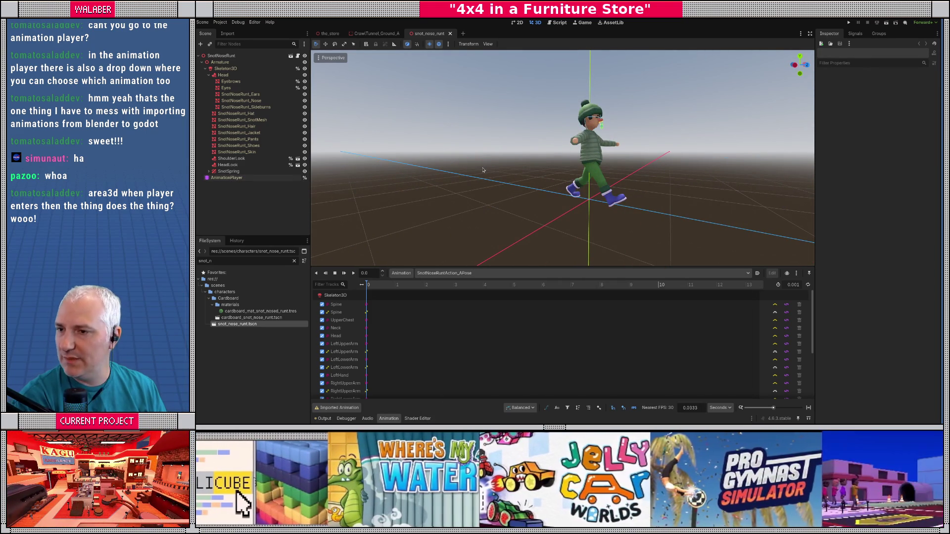
pyautogui.hotkey('alt', 'Tab')
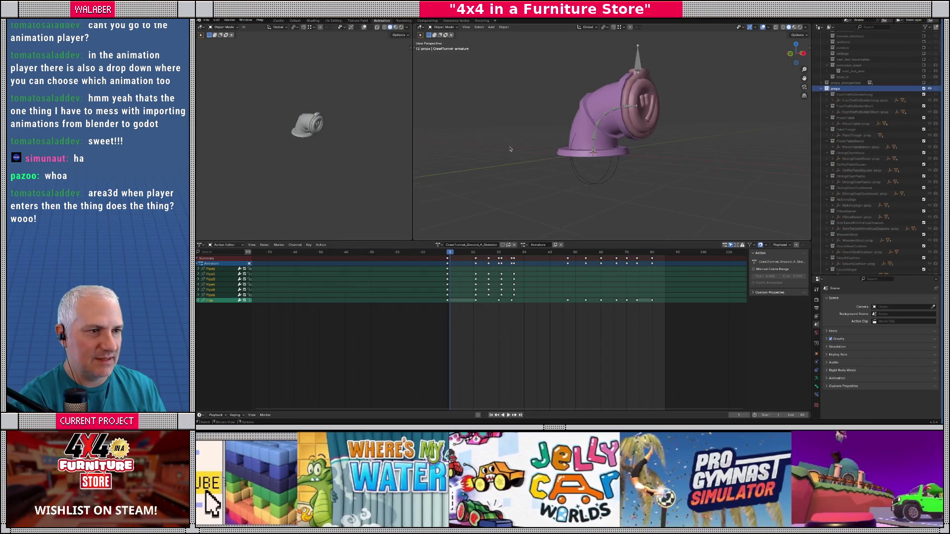
# - Open SnotNoseRunt_v2.blend from source_assets/characters in Blender
pyautogui.click(278, 20)
pyautogui.scroll(-3, 438, 141)
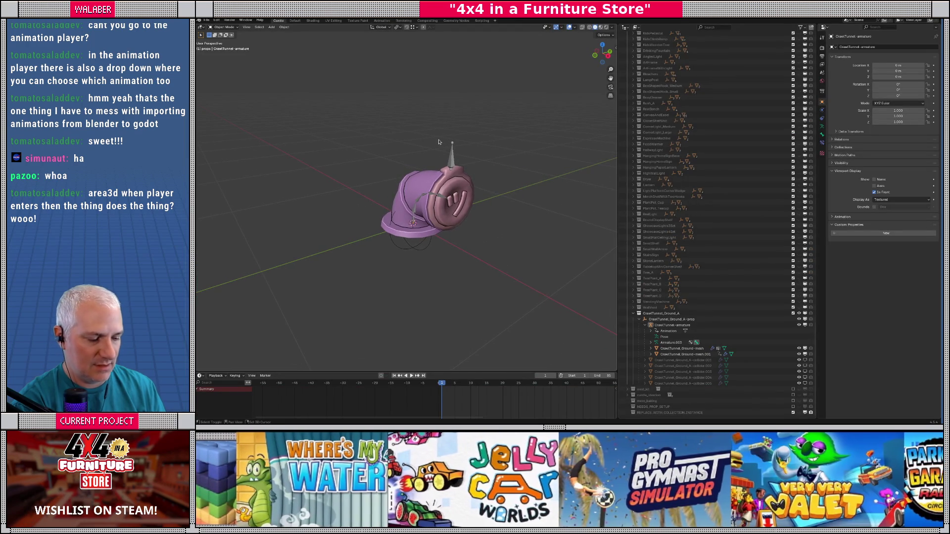
pyautogui.hotkey('ctrl', 'o')
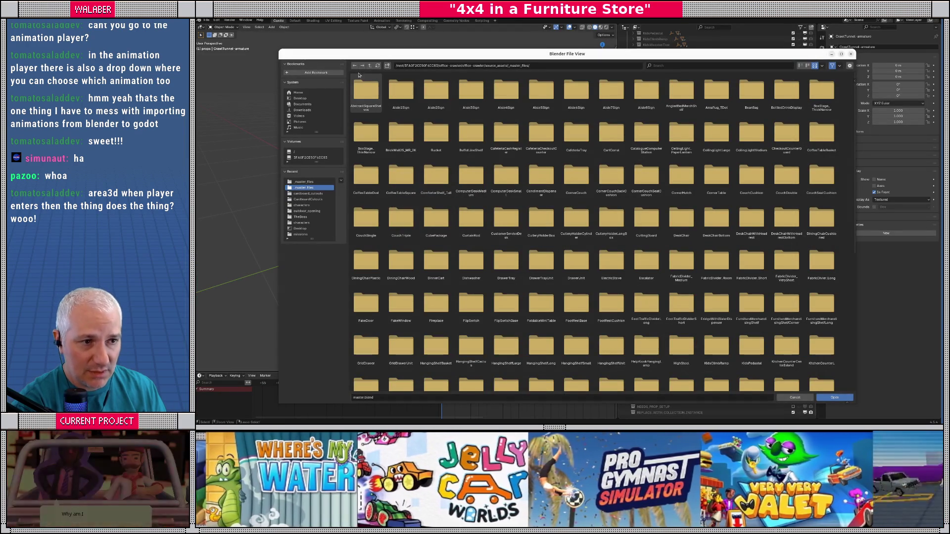
pyautogui.click(369, 66)
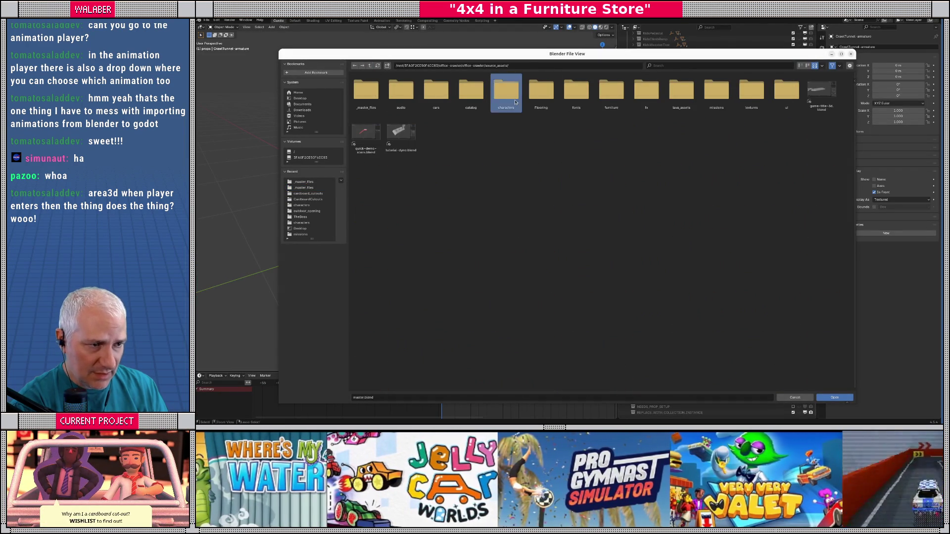
pyautogui.doubleClick(514, 101)
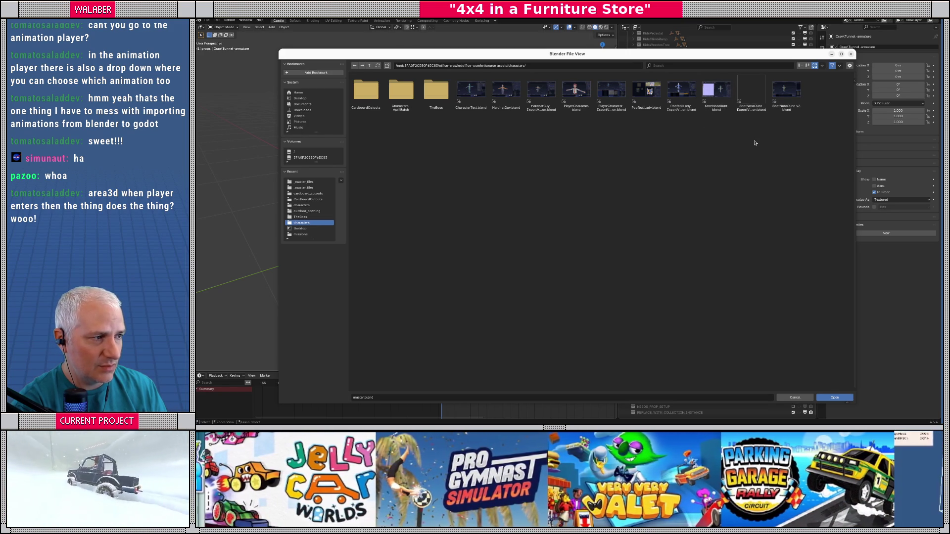
pyautogui.doubleClick(785, 91)
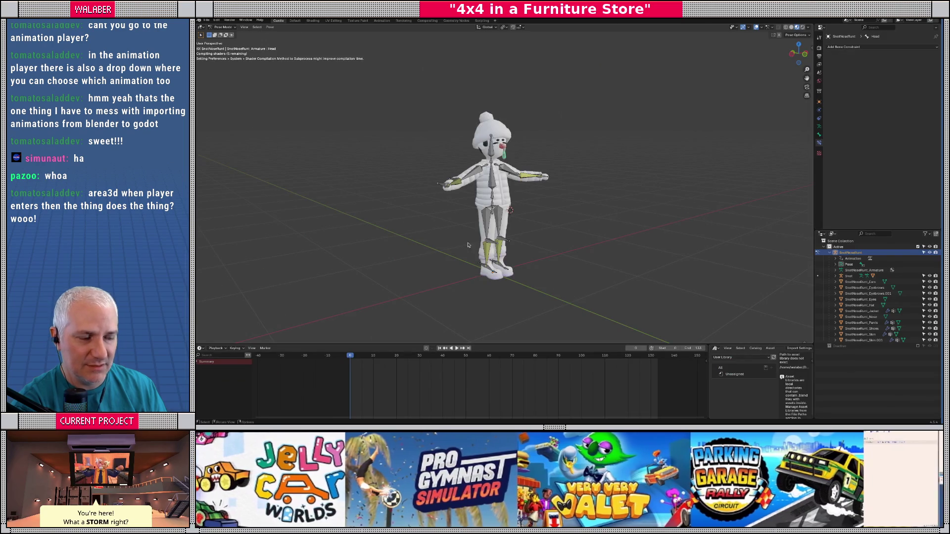
# - Switch to the Animation workspace with the whole armature selected in Object Mode
pyautogui.moveTo(511, 261)
pyautogui.mouseDown()
pyautogui.moveTo(554, 258)
pyautogui.moveTo(443, 240)
pyautogui.mouseUp()
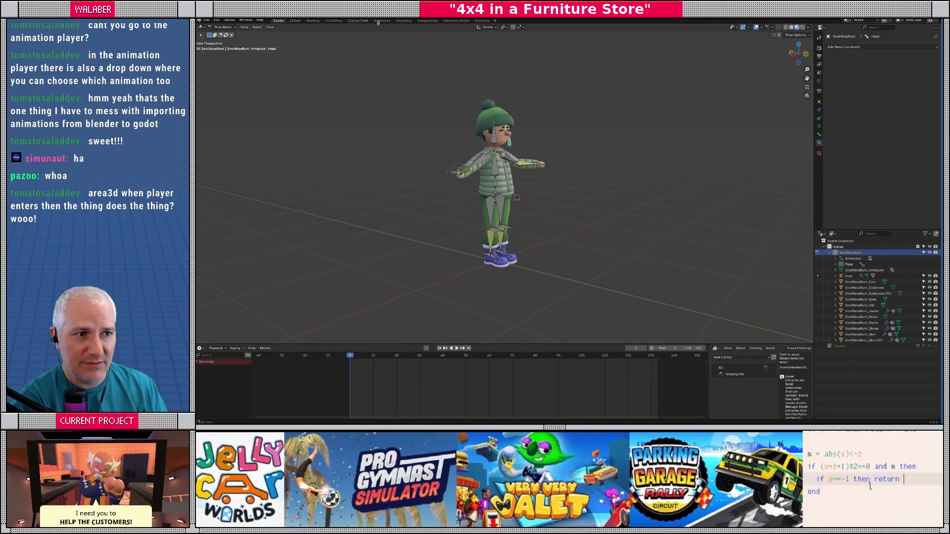
pyautogui.click(380, 21)
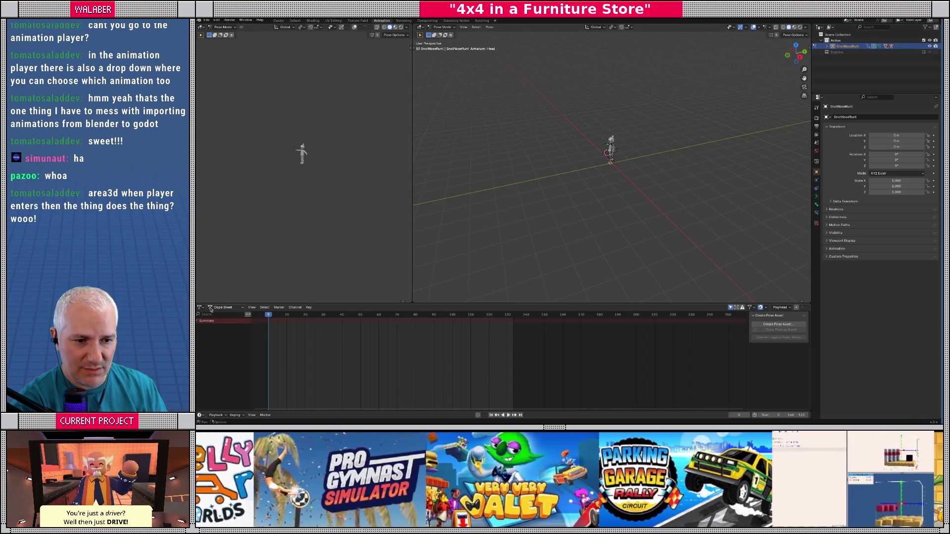
pyautogui.click(607, 157)
pyautogui.scroll(8, 608, 157)
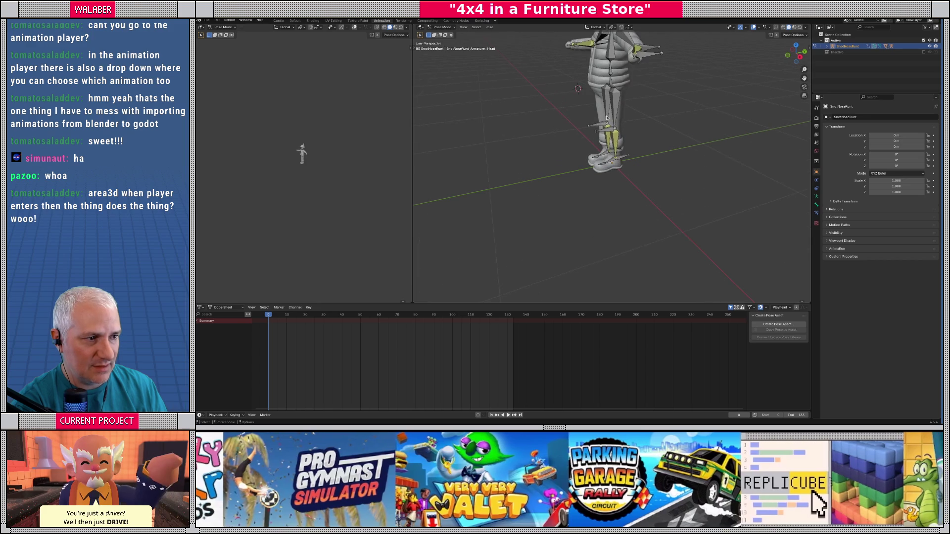
pyautogui.scroll(-5, 609, 148)
pyautogui.press('Tab')
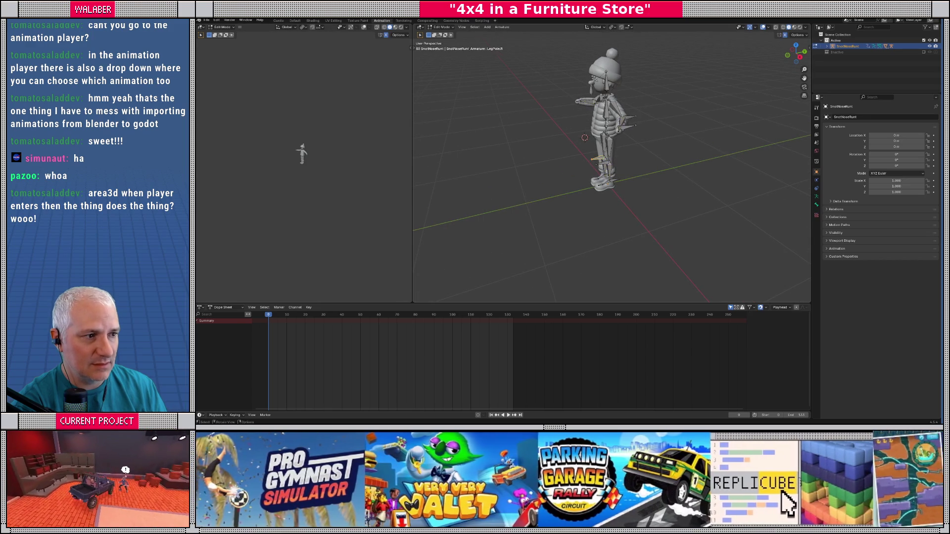
pyautogui.press('Tab')
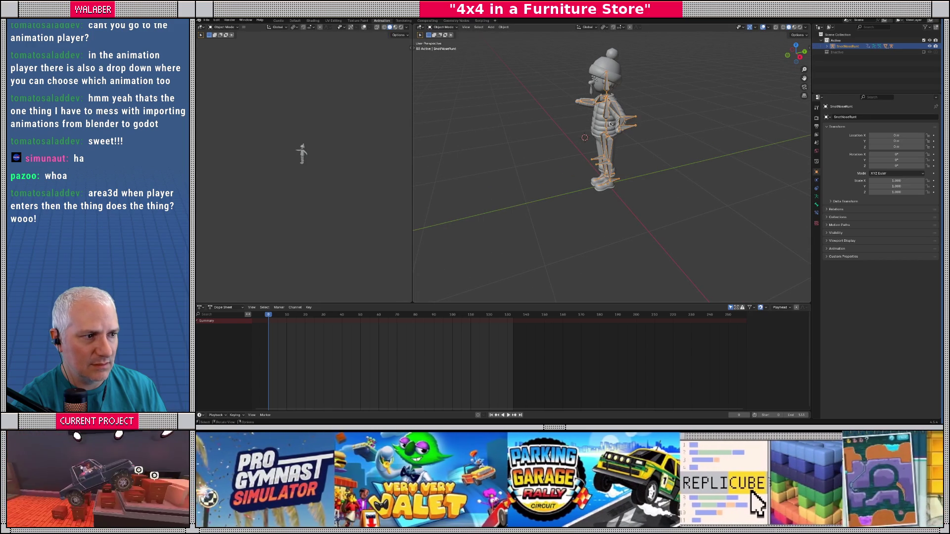
pyautogui.hotkey('alt', 'a')
pyautogui.hotkey('ctrl', 'z')
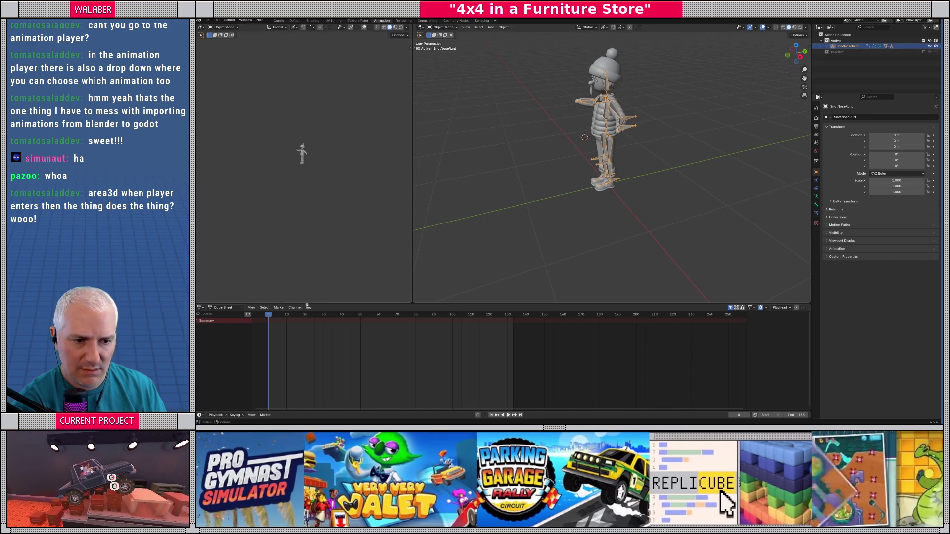
# - Change the Dope Sheet to the Action Editor and open its action list
pyautogui.click(211, 309)
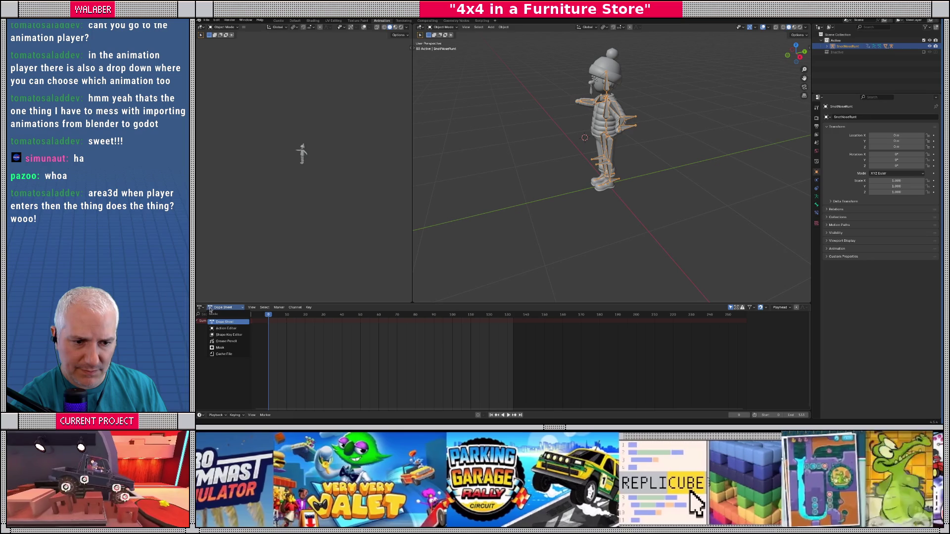
pyautogui.click(226, 329)
pyautogui.click(481, 308)
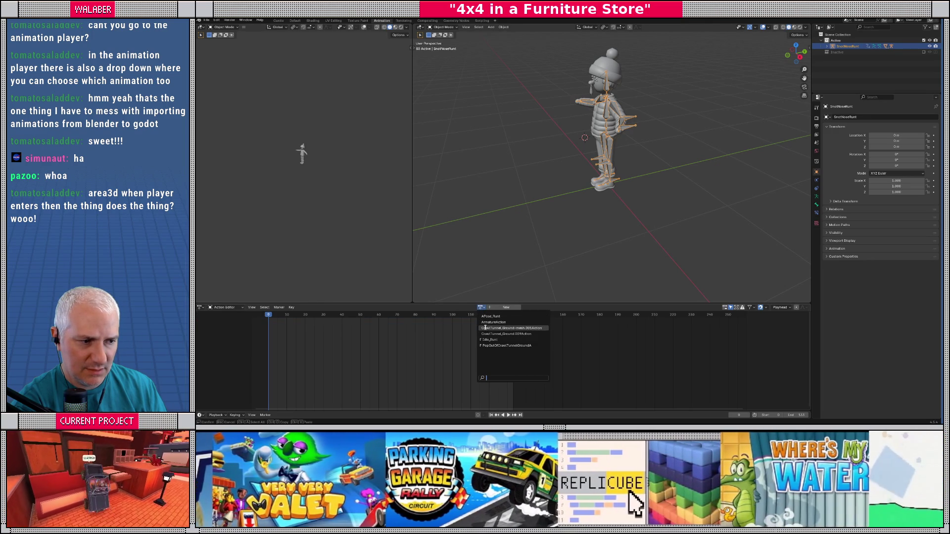
# - Try the CrawlTunnel_Ground-mesh.001Action and CrawlTunnel_Ground.009Action actions, scrubbing the first frames
pyautogui.click(486, 328)
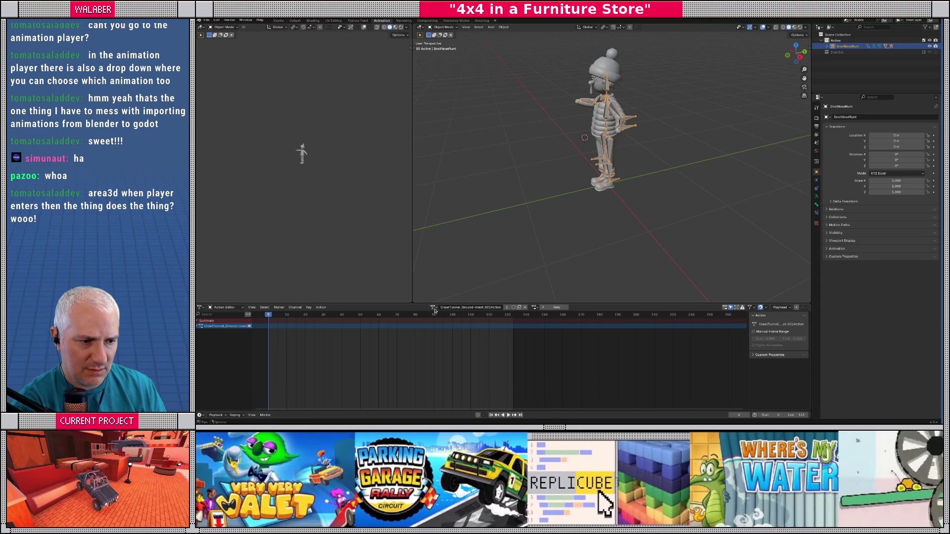
pyautogui.click(433, 307)
pyautogui.click(444, 334)
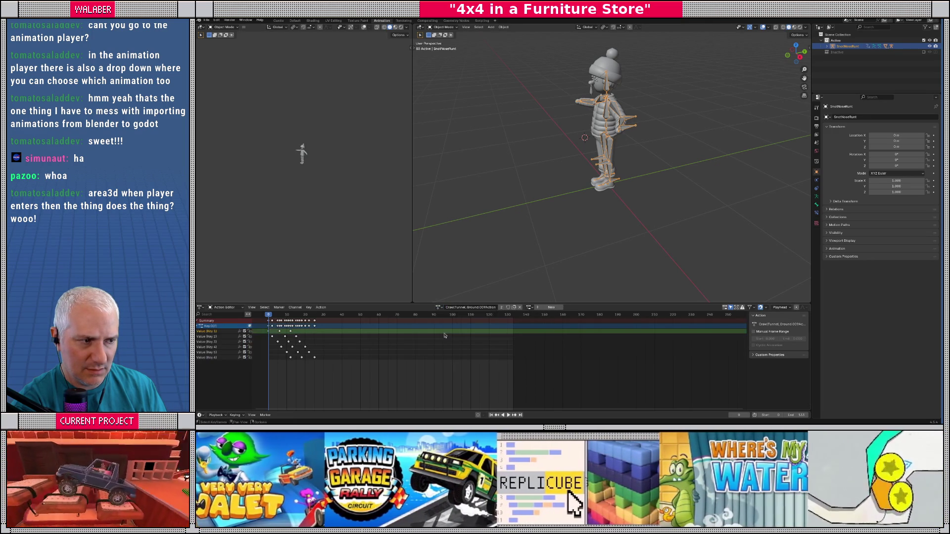
pyautogui.moveTo(273, 317)
pyautogui.mouseDown()
pyautogui.moveTo(300, 317)
pyautogui.moveTo(278, 317)
pyautogui.mouseUp()
pyautogui.scroll(-3, 540, 233)
pyautogui.moveTo(557, 202)
pyautogui.mouseDown()
pyautogui.moveTo(578, 201)
pyautogui.moveTo(536, 204)
pyautogui.moveTo(544, 207)
pyautogui.mouseUp()
# - Assign PopOutOfCrawlTunnelGroundA to the armature and scrub and play it back
pyautogui.click(439, 308)
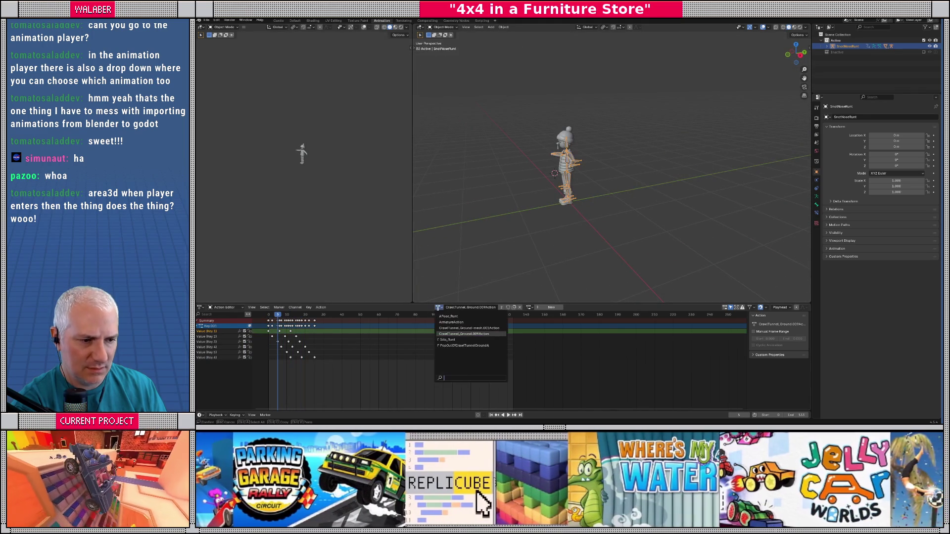
pyautogui.click(448, 345)
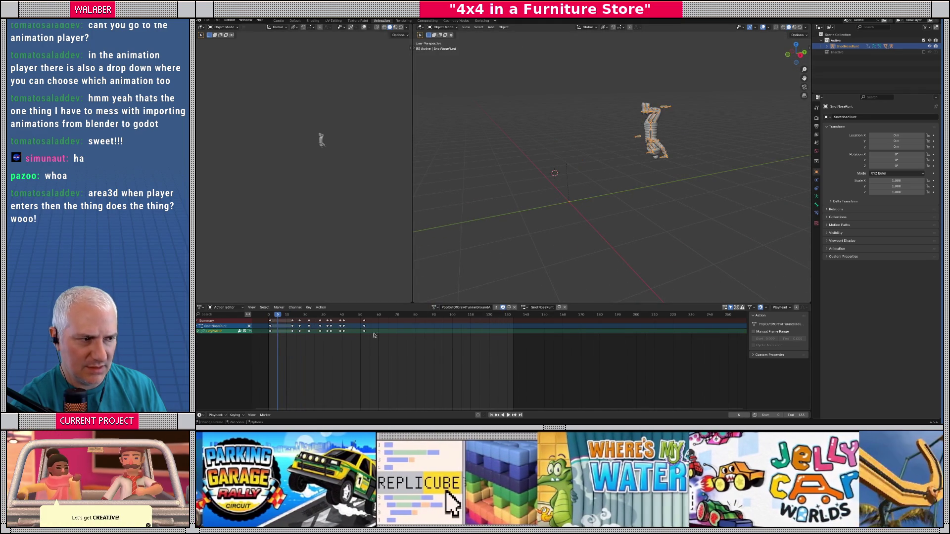
pyautogui.moveTo(278, 315); pyautogui.dragTo(352, 321)
pyautogui.press('space')
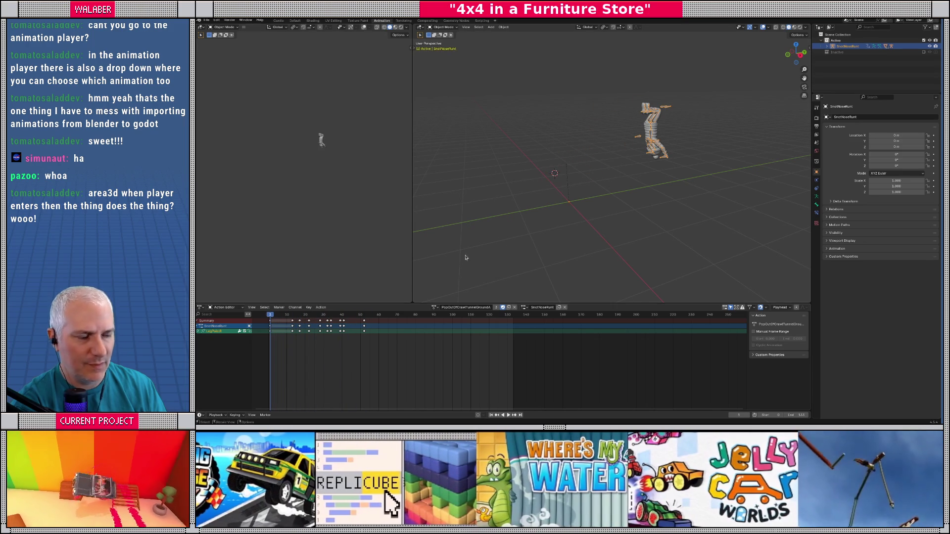
pyautogui.press('space')
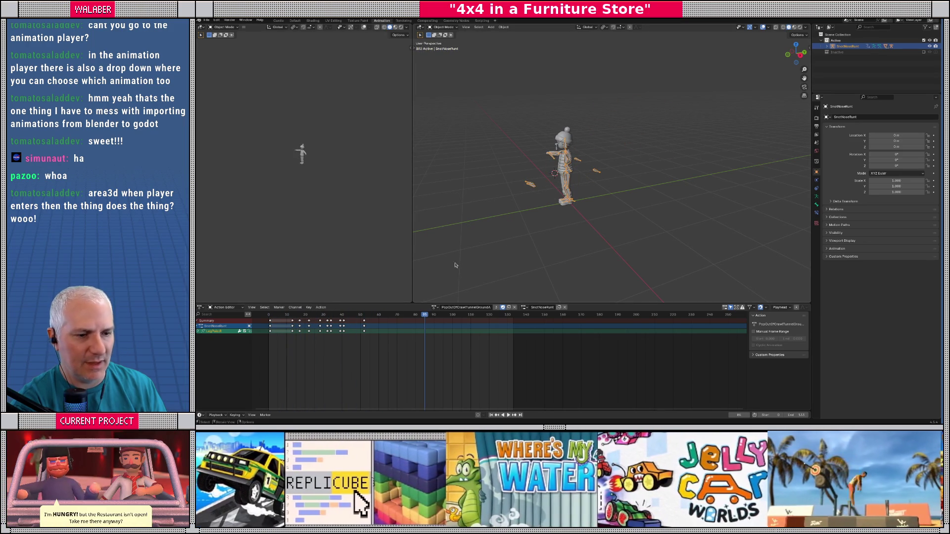
pyautogui.press('space')
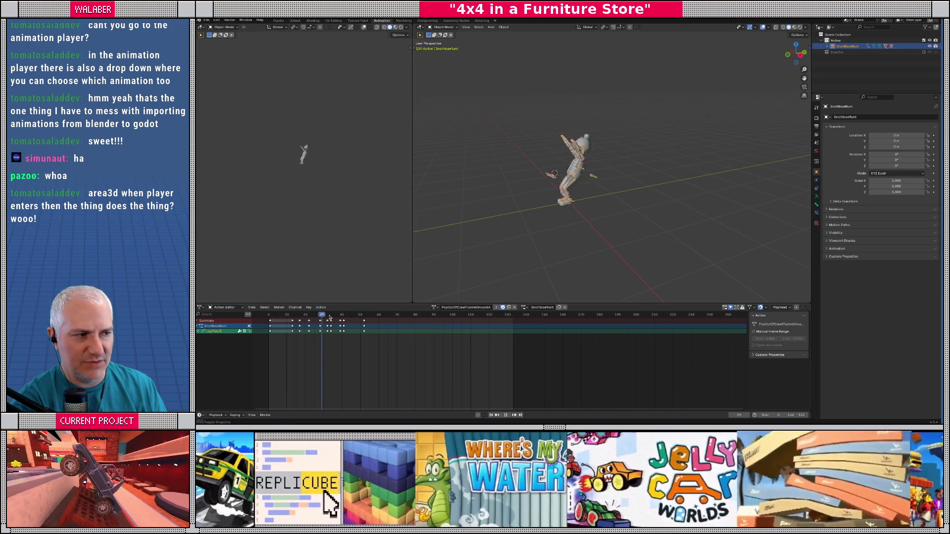
pyautogui.press('Escape')
pyautogui.moveTo(519, 237)
pyautogui.mouseDown()
pyautogui.moveTo(582, 227)
pyautogui.moveTo(607, 164)
pyautogui.mouseUp()
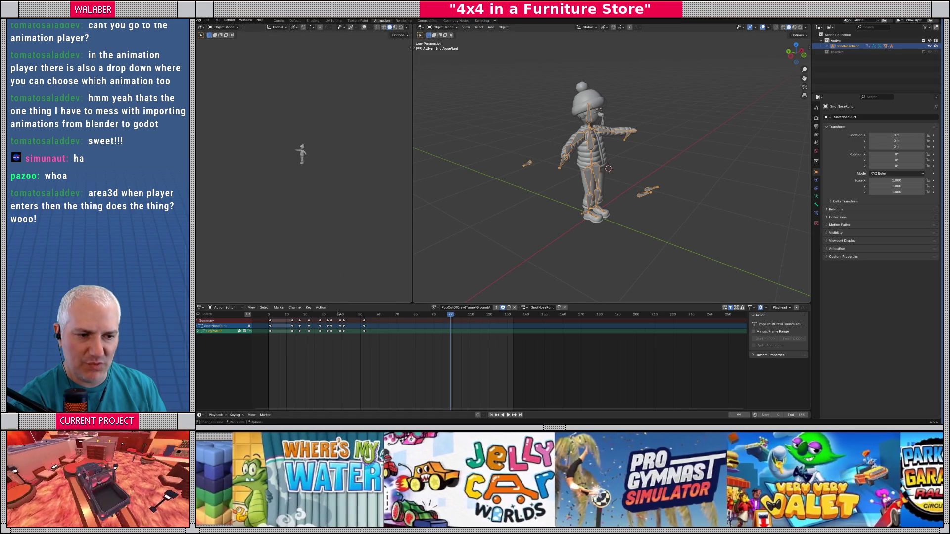
pyautogui.press('space')
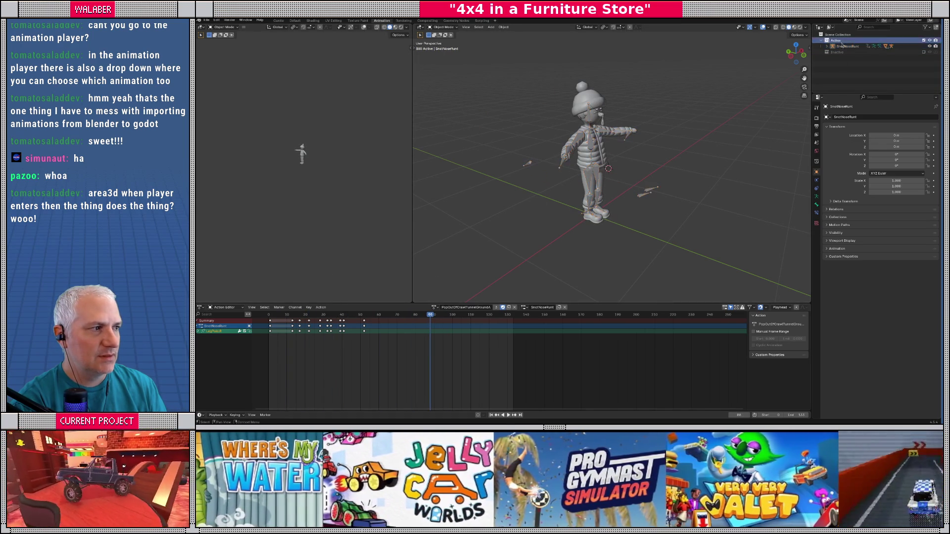
# - Toggle the Inactive collection's scenery visibility on and back off
pyautogui.click(923, 53)
pyautogui.click(922, 52)
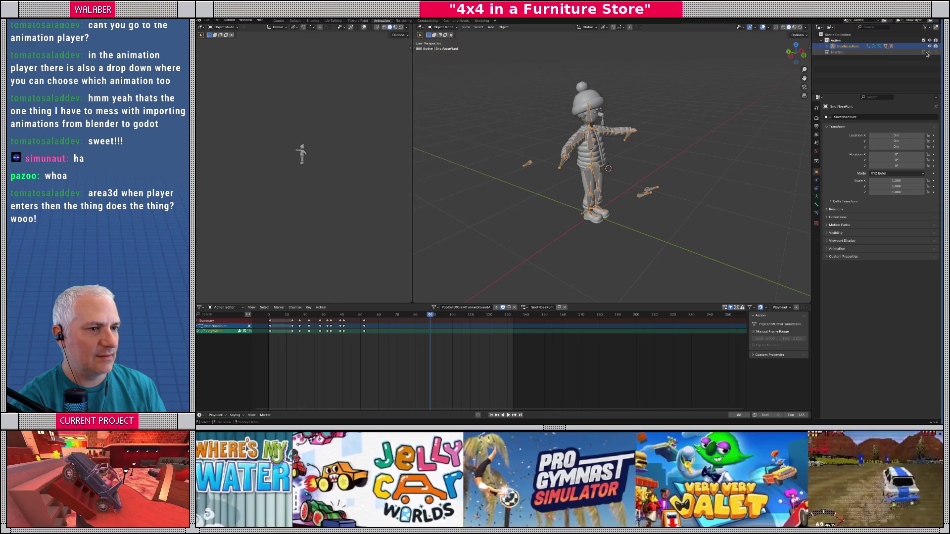
pyautogui.click(206, 21)
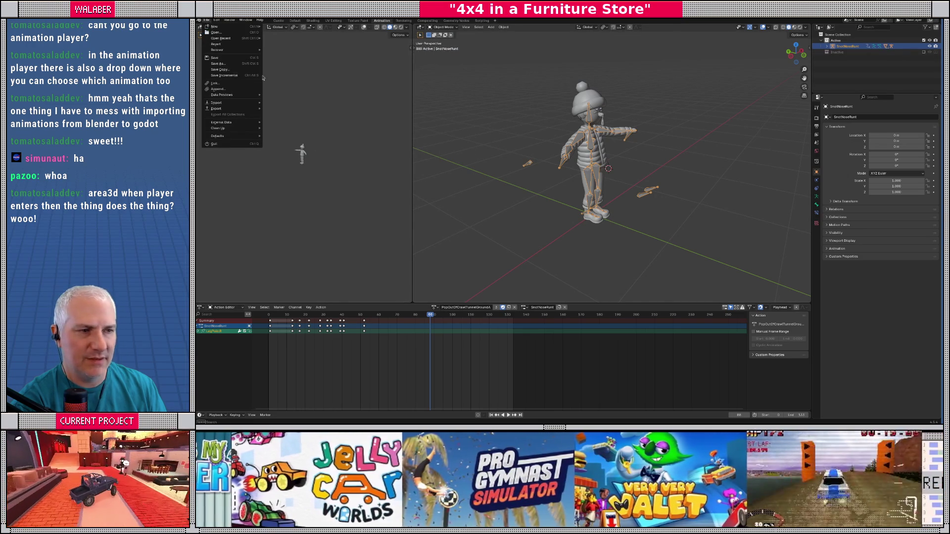
# - Select the Active collection in the outliner
pyautogui.doubleClick(840, 40)
pyautogui.press('Return')
pyautogui.click(841, 40)
# - Bring up the glTF 2.0 export dialog, keeping the format as binary glb
pyautogui.click(206, 20)
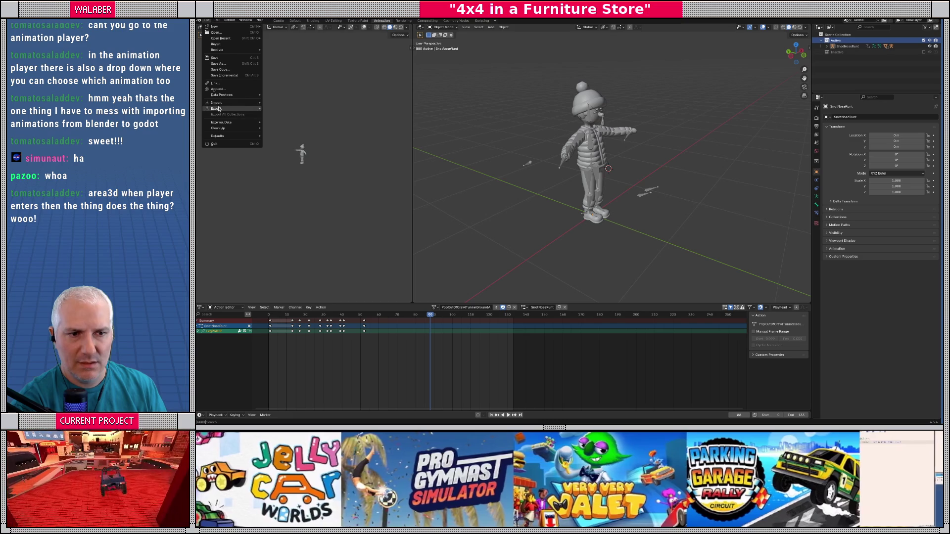
pyautogui.moveTo(233, 109)
pyautogui.click(295, 167)
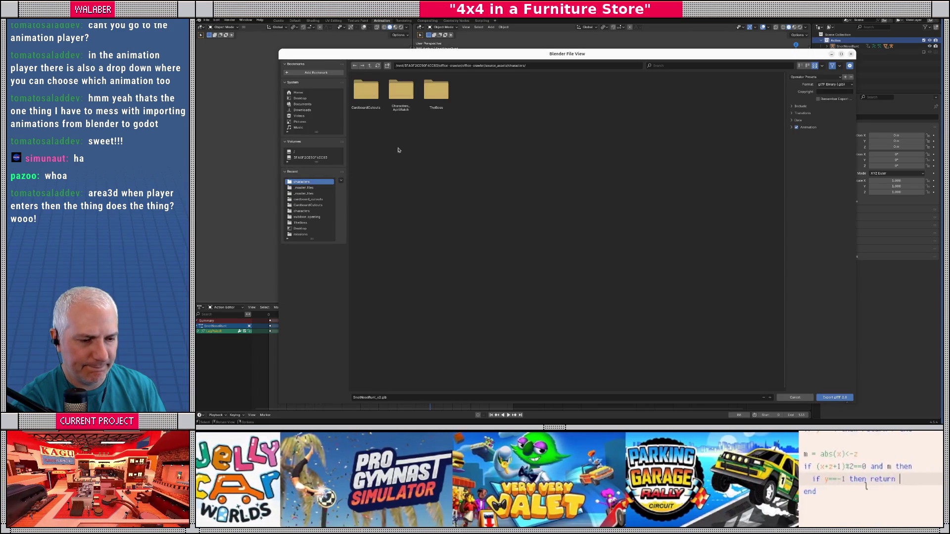
pyautogui.click(835, 84)
pyautogui.click(826, 98)
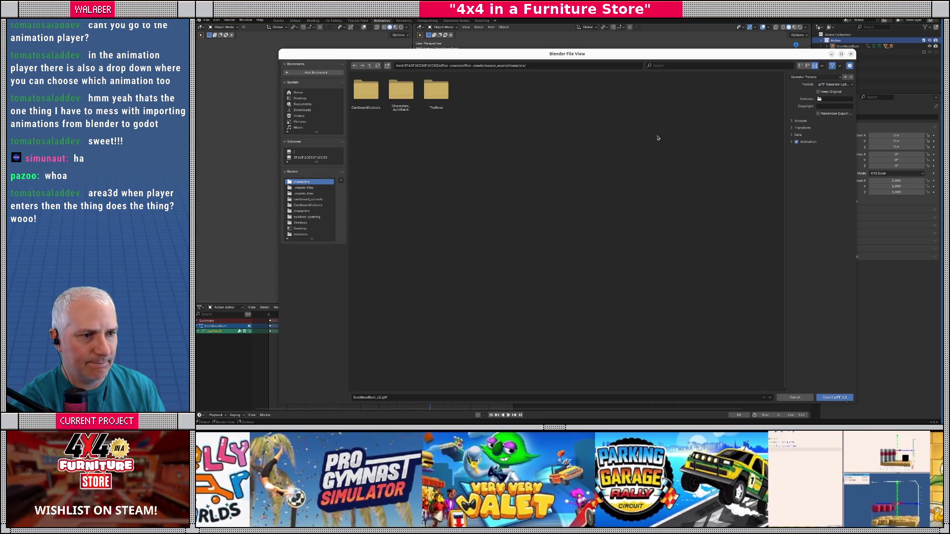
pyautogui.click(834, 85)
pyautogui.click(824, 90)
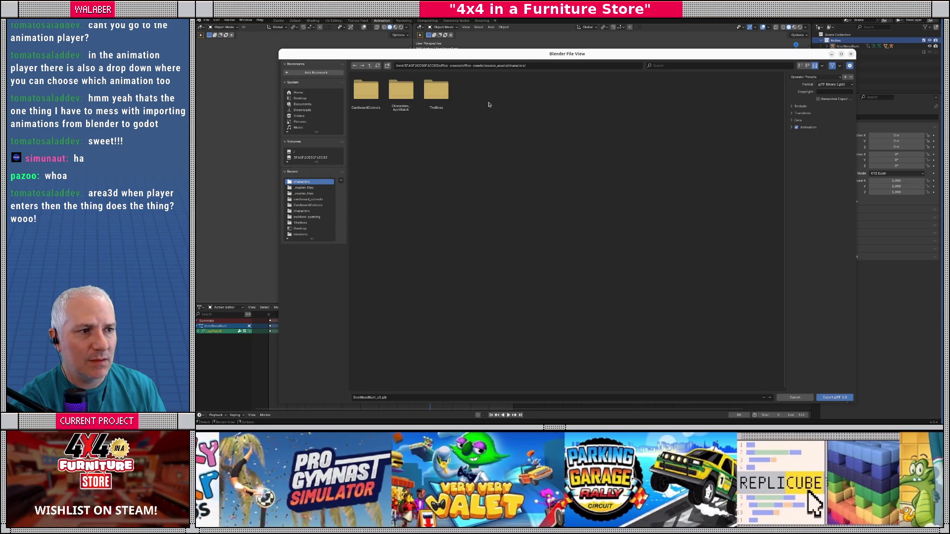
# - Export to models/characters as SnotNoseRunt_world_animations.glb
pyautogui.doubleClick(370, 65)
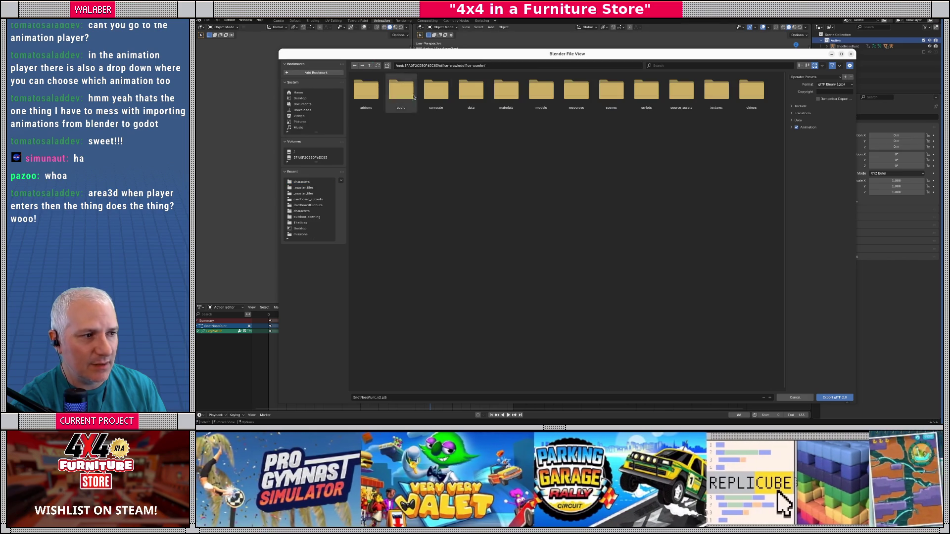
pyautogui.doubleClick(541, 94)
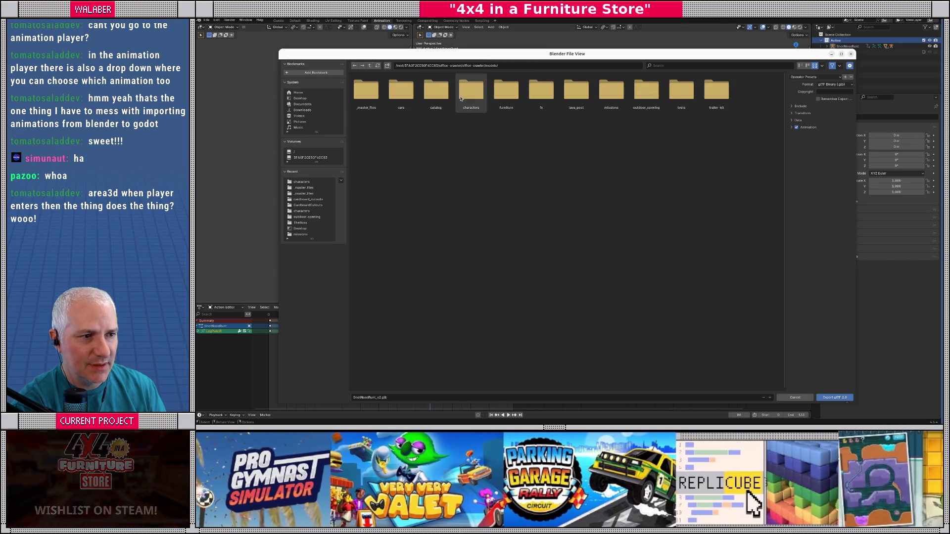
pyautogui.doubleClick(462, 97)
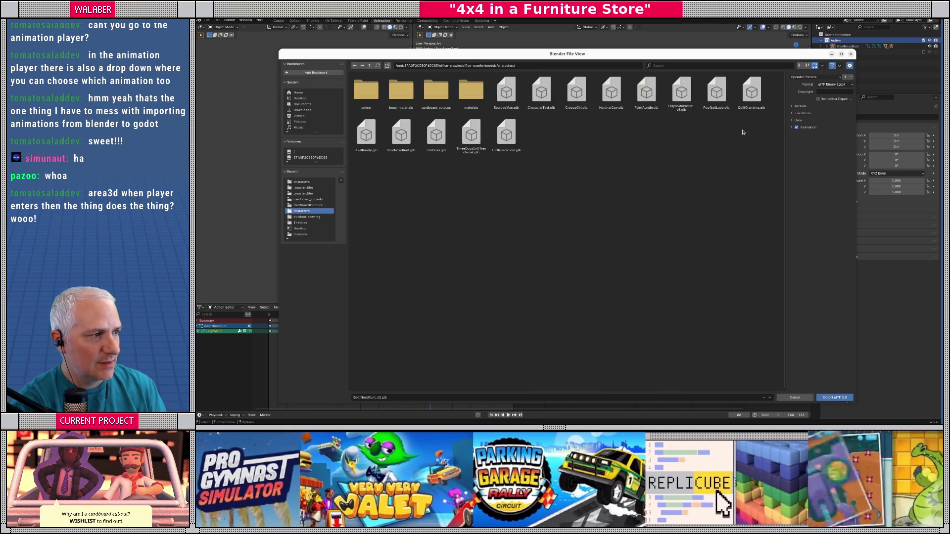
pyautogui.click(402, 146)
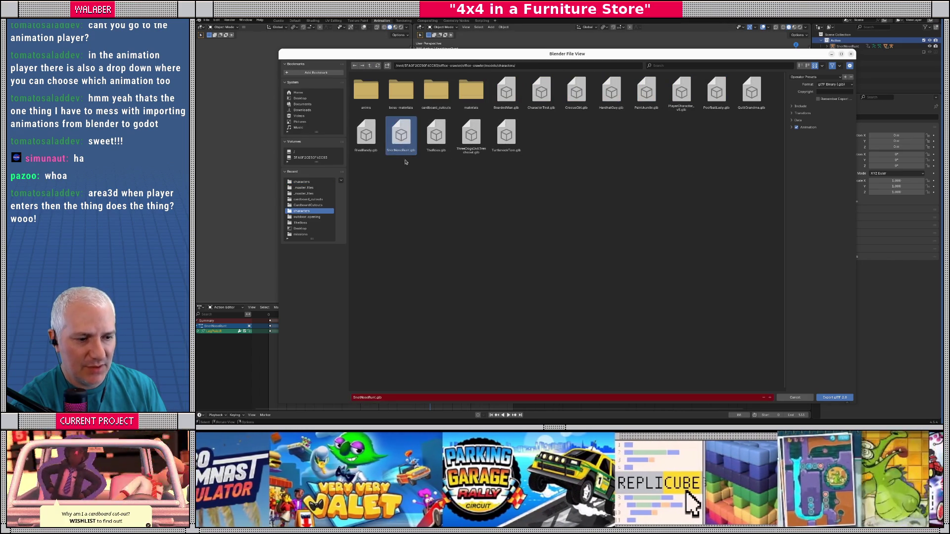
pyautogui.click(377, 398)
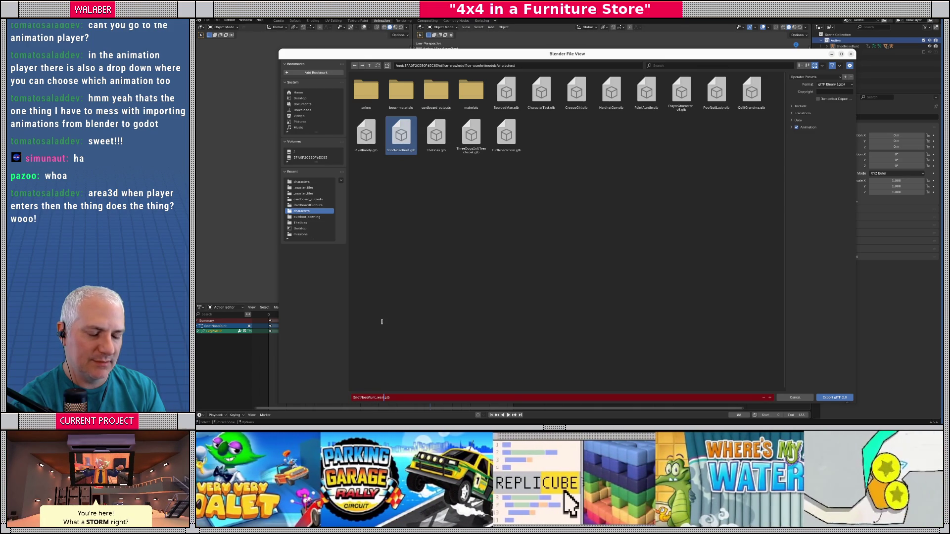
pyautogui.write('imation')
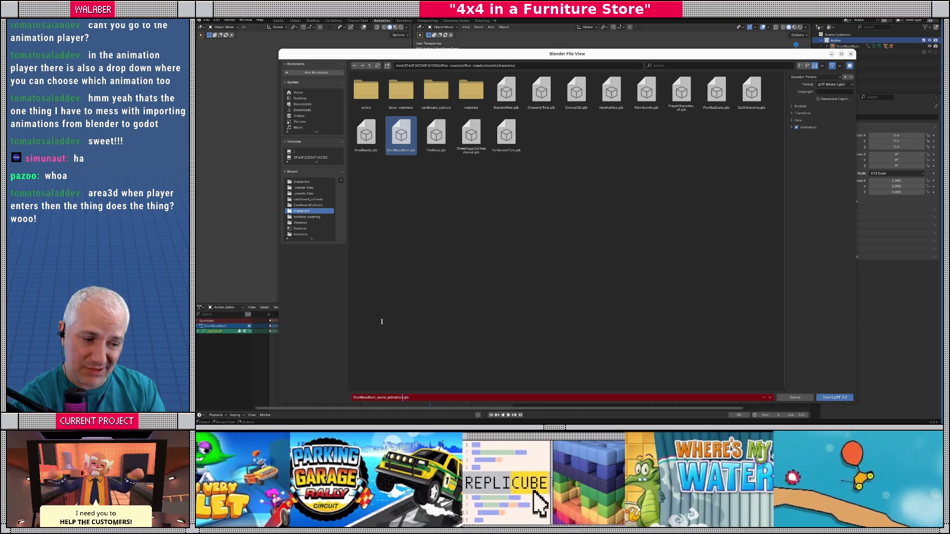
pyautogui.write('s')
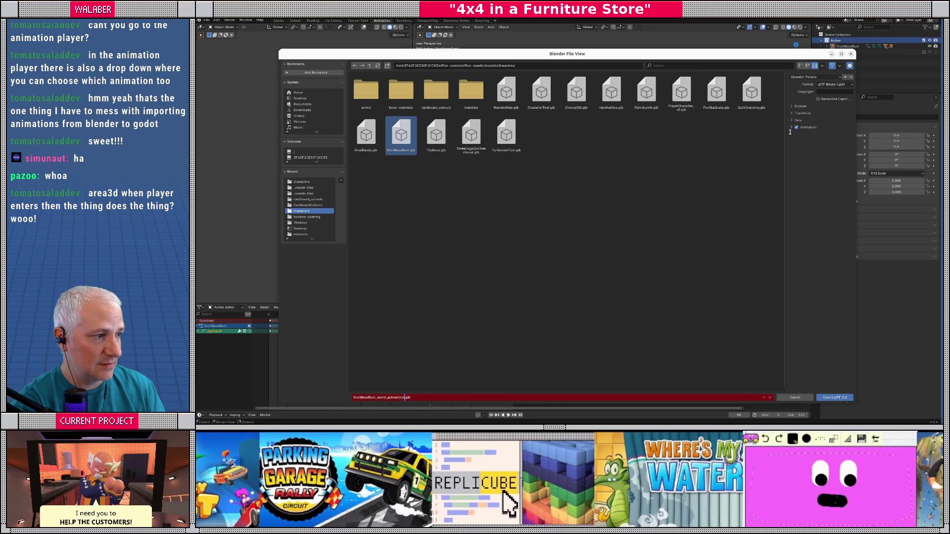
pyautogui.click(828, 396)
pyautogui.click(828, 396)
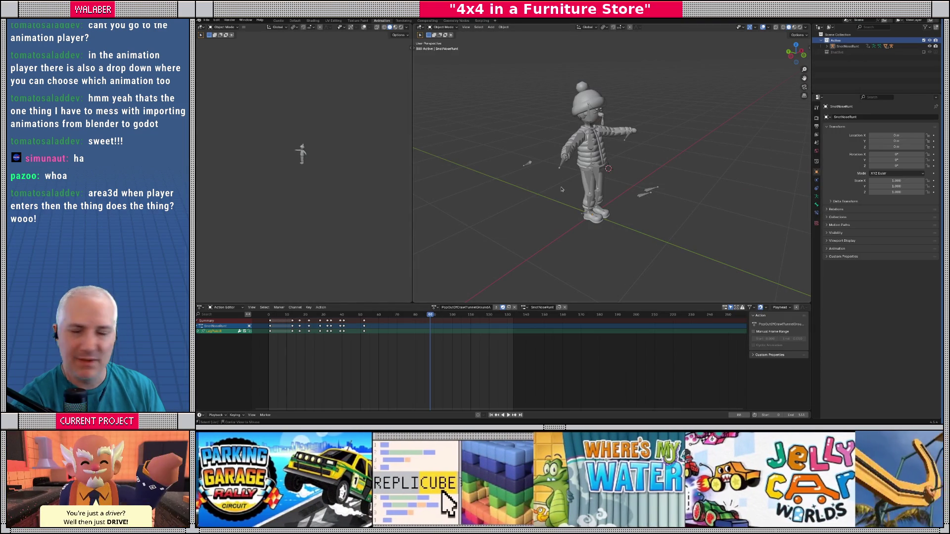
pyautogui.hotkey('alt', 'Tab')
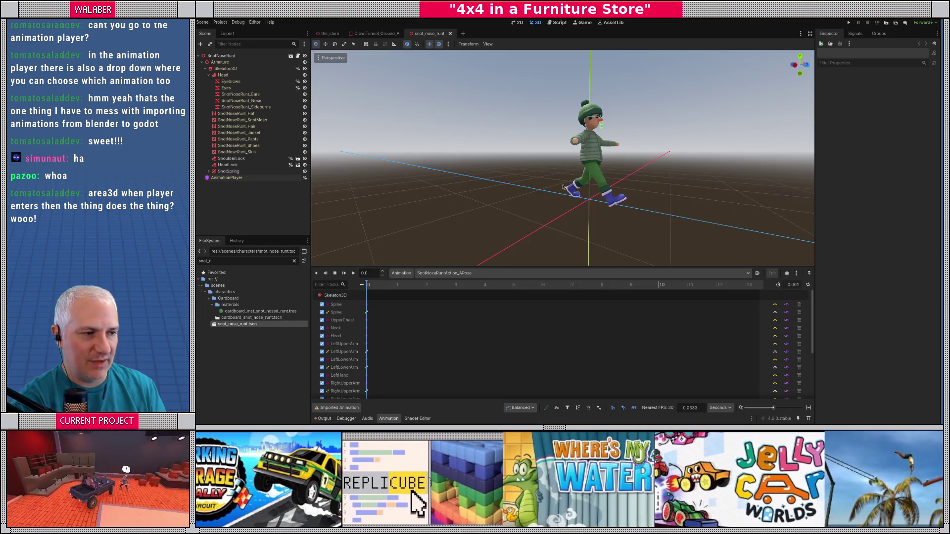
# - Filter the FileSystem for 'world' to find SnotNoseRunt_world_animations.glb, then open SnotNoseRunt.glb's import settings
pyautogui.click(294, 261)
pyautogui.write('world')
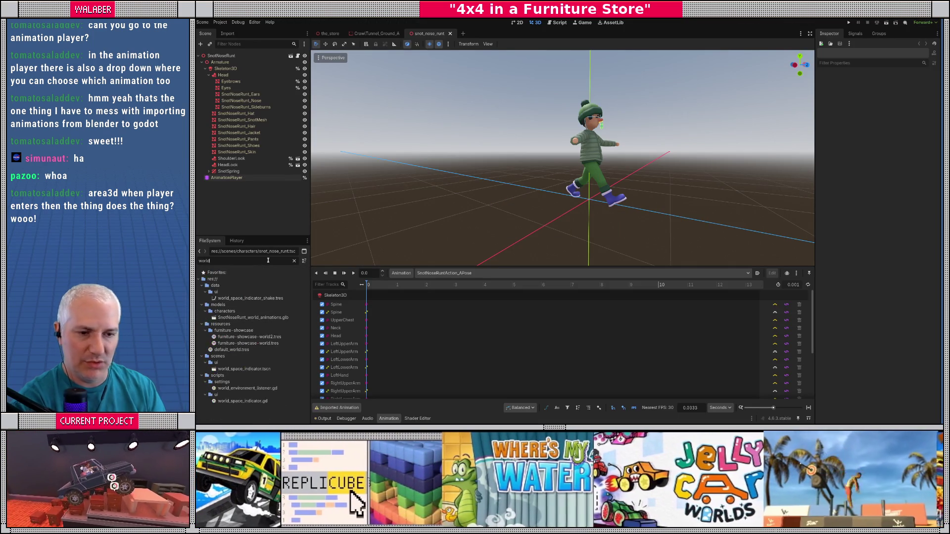
pyautogui.click(255, 317)
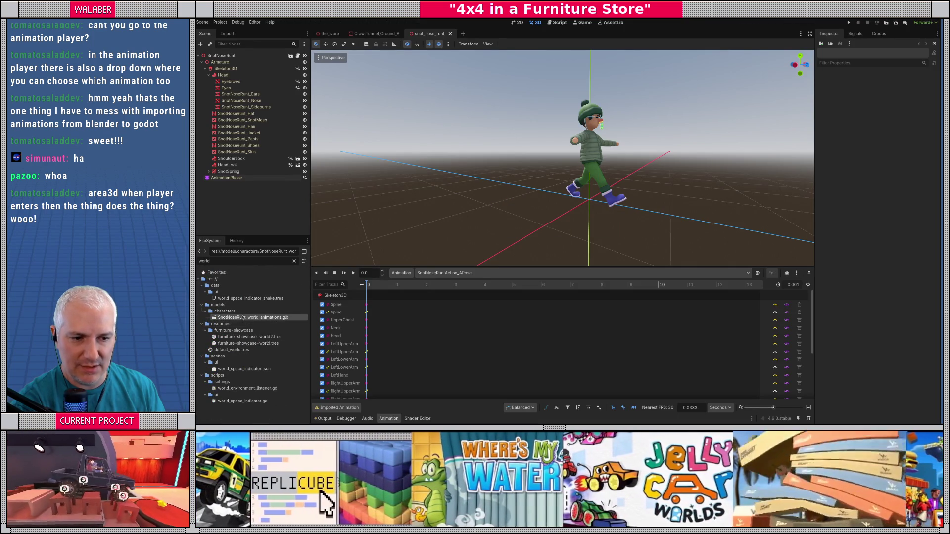
pyautogui.click(294, 261)
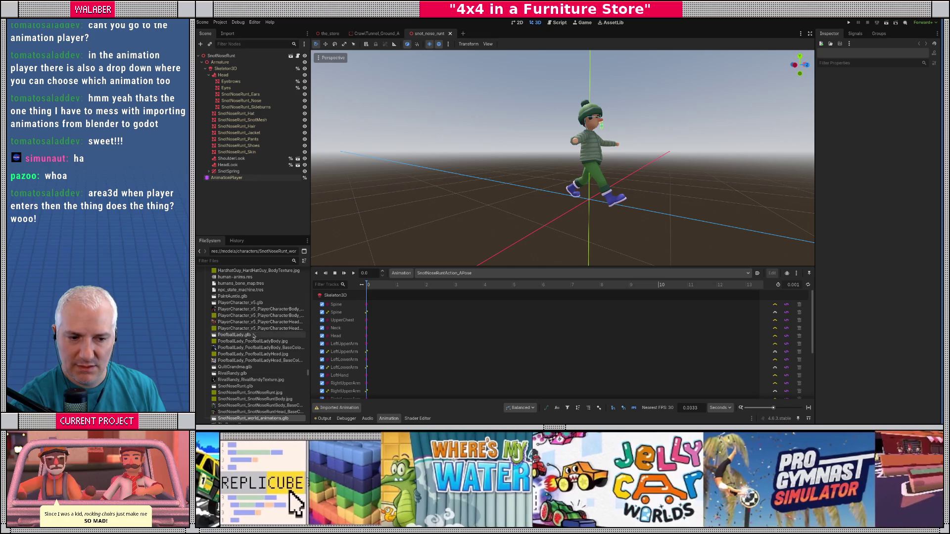
pyautogui.doubleClick(237, 348)
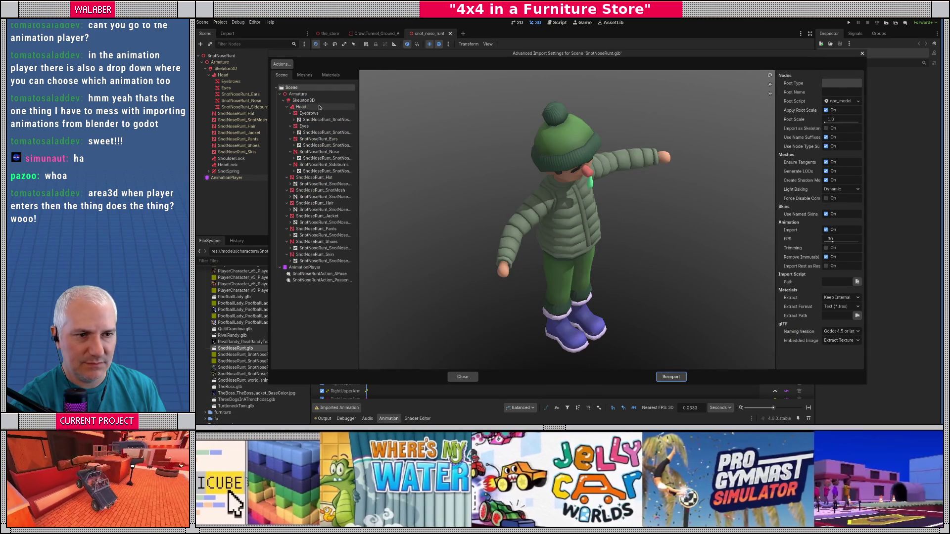
pyautogui.click(316, 101)
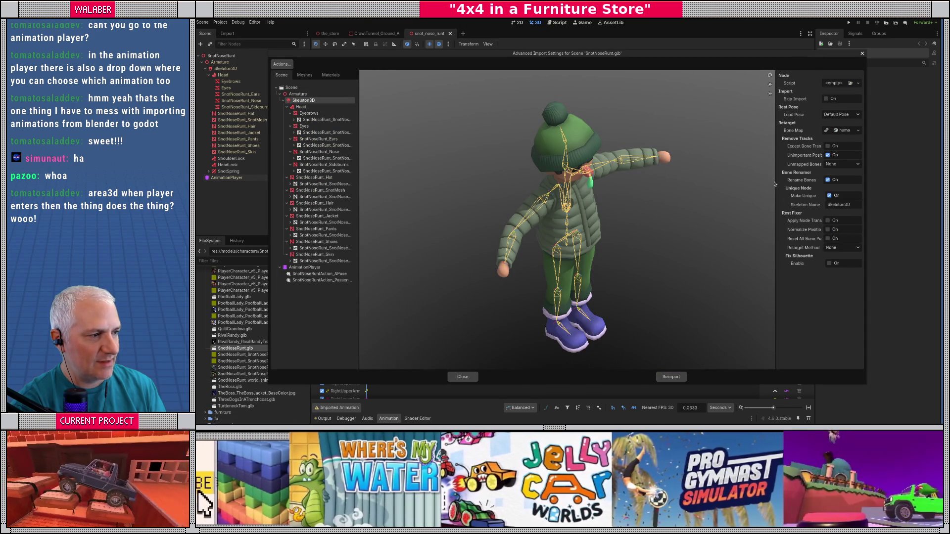
pyautogui.moveTo(775, 181); pyautogui.dragTo(696, 183)
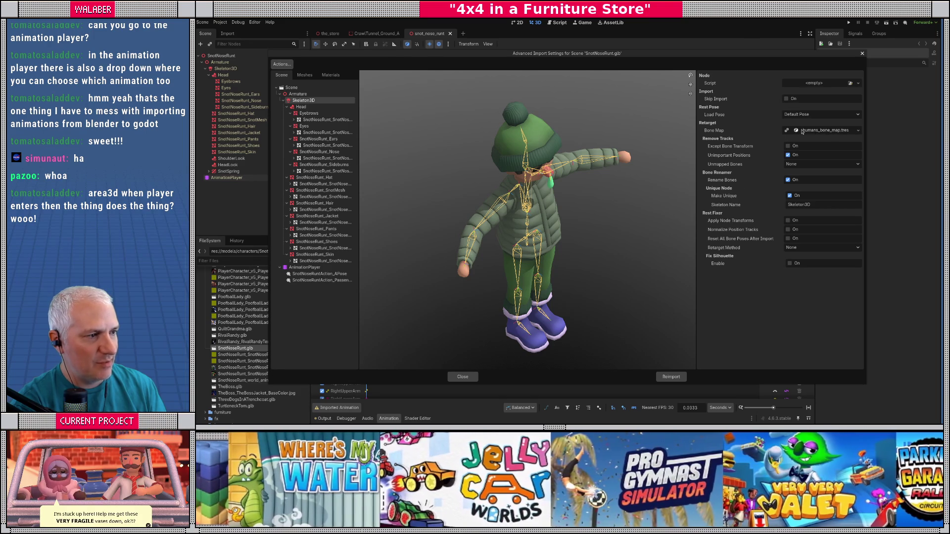
pyautogui.moveTo(812, 205); pyautogui.dragTo(751, 205)
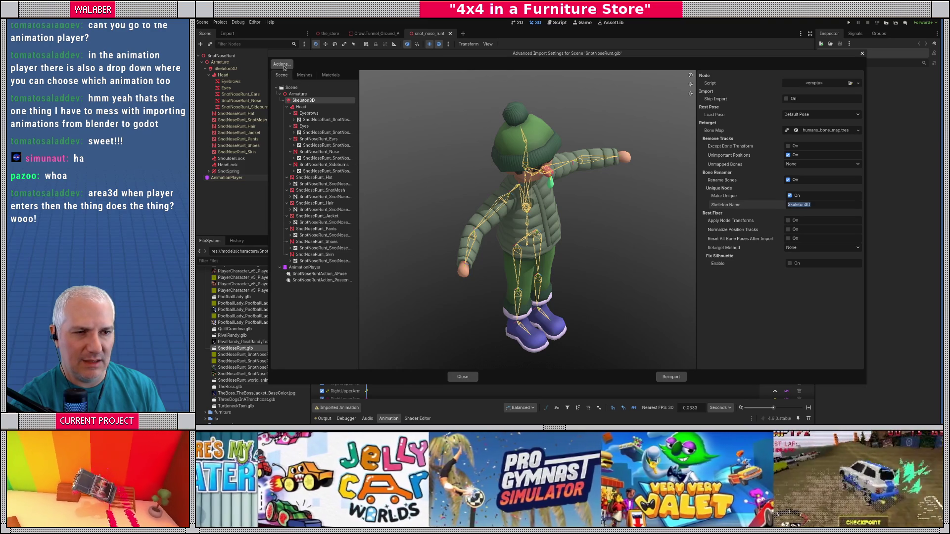
pyautogui.click(304, 267)
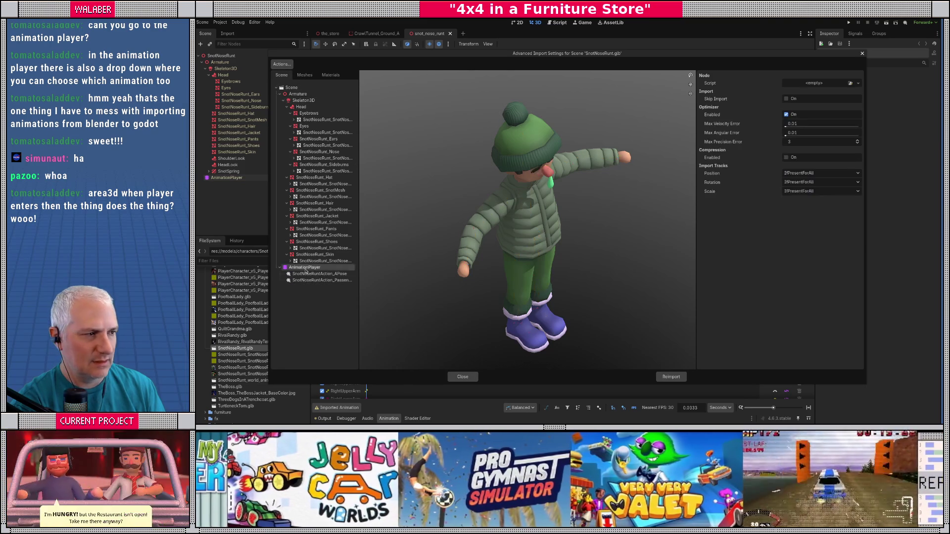
pyautogui.click(305, 275)
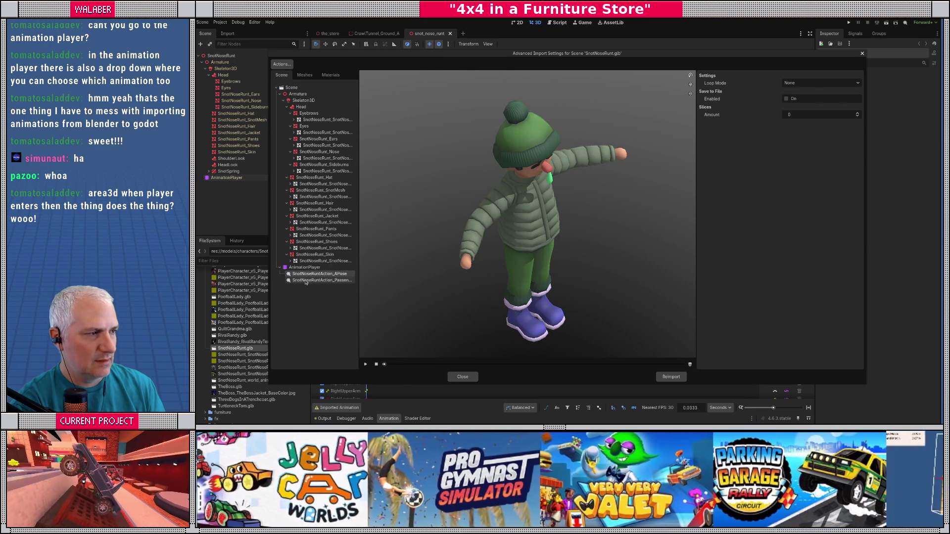
pyautogui.click(305, 281)
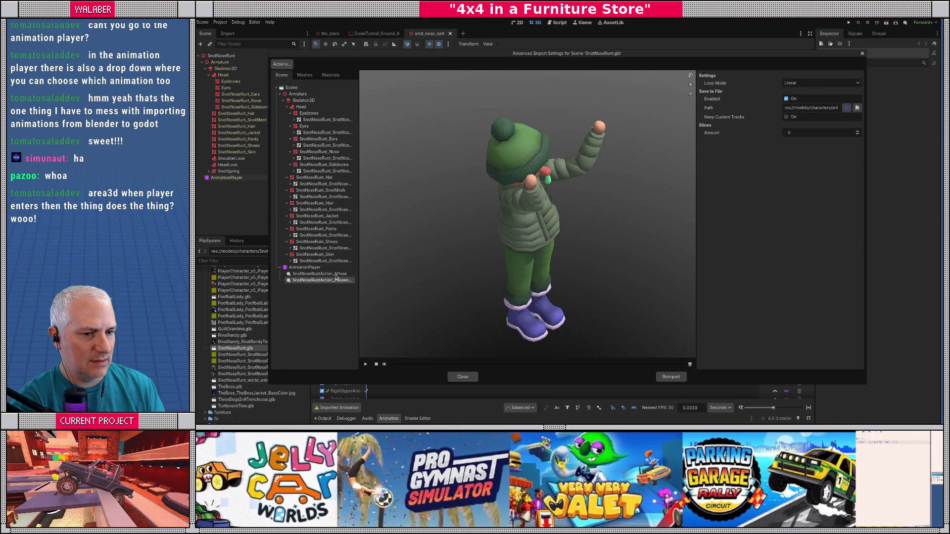
pyautogui.moveTo(359, 277); pyautogui.dragTo(396, 277)
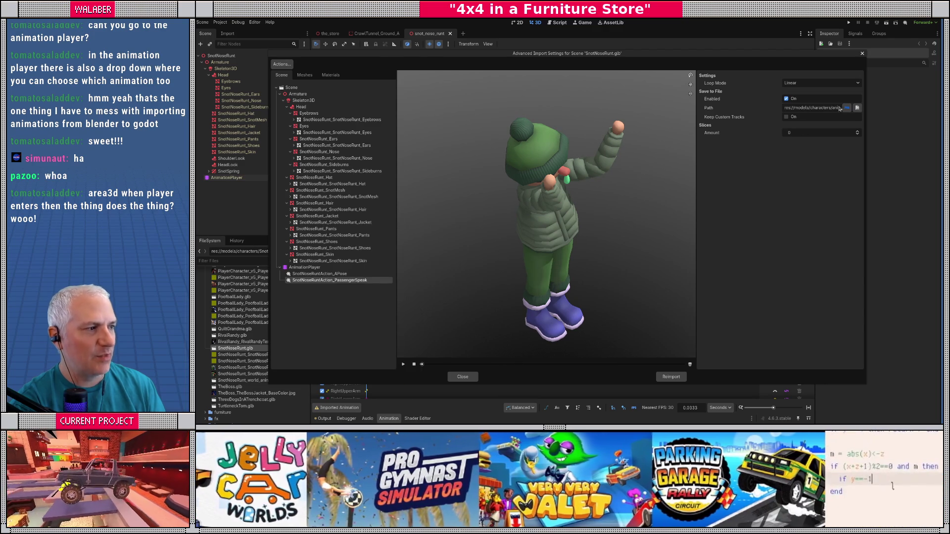
pyautogui.click(464, 377)
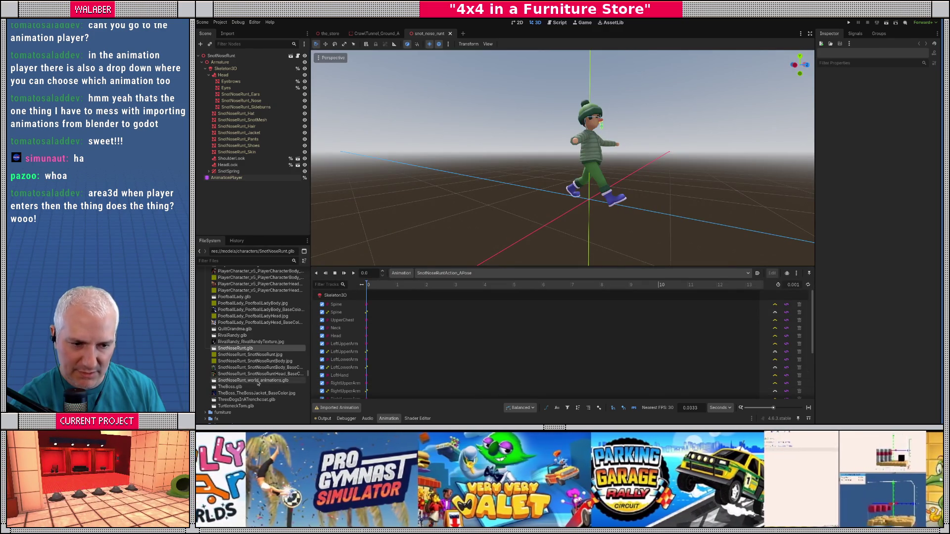
pyautogui.doubleClick(258, 381)
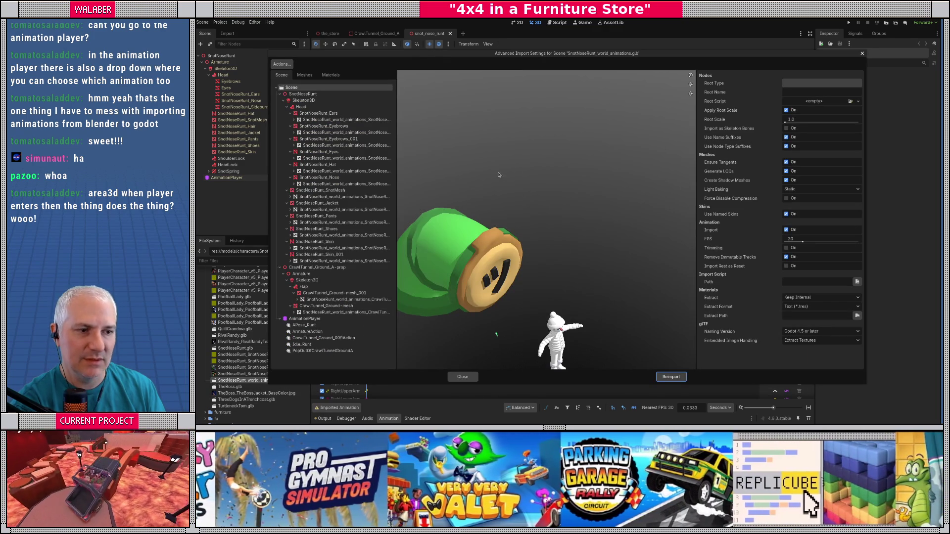
pyautogui.moveTo(519, 237); pyautogui.dragTo(546, 209)
pyautogui.moveTo(493, 333); pyautogui.dragTo(522, 300)
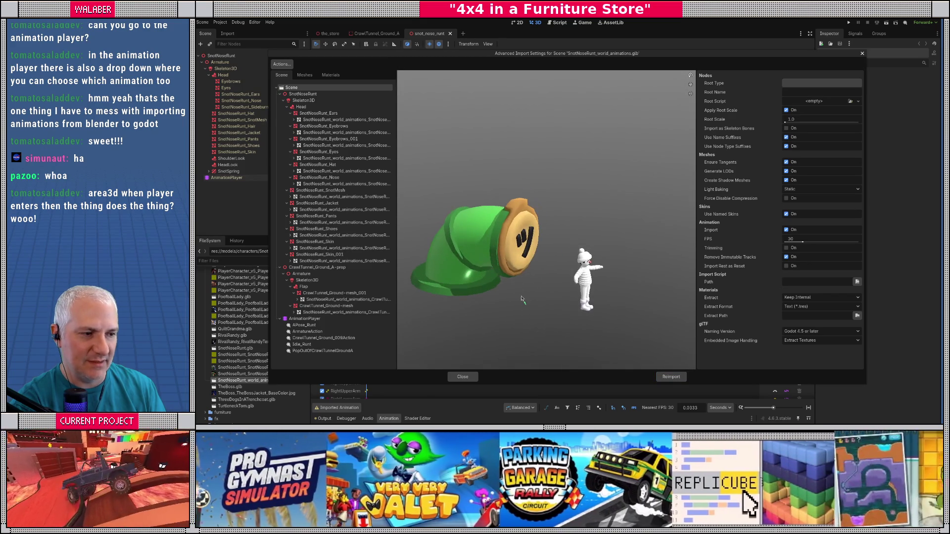
pyautogui.click(463, 377)
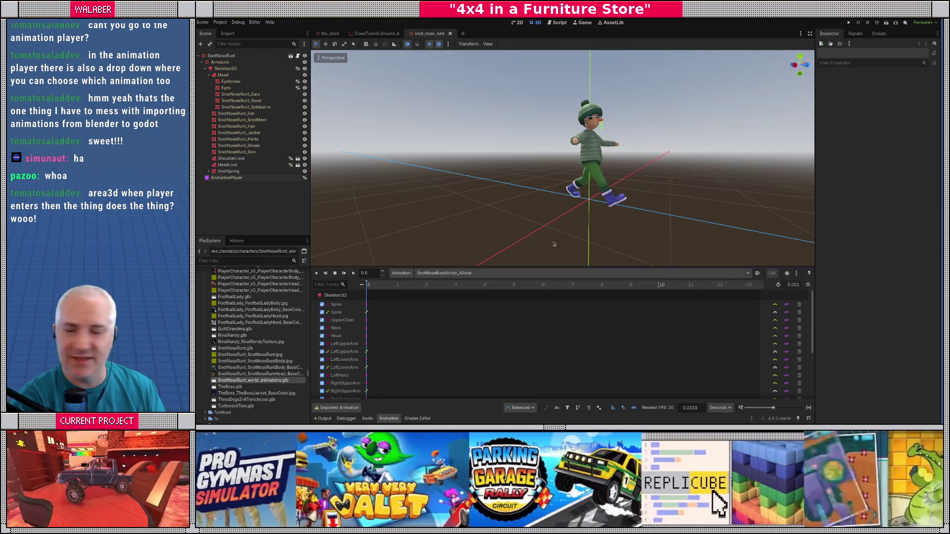
pyautogui.hotkey('alt', 'Tab')
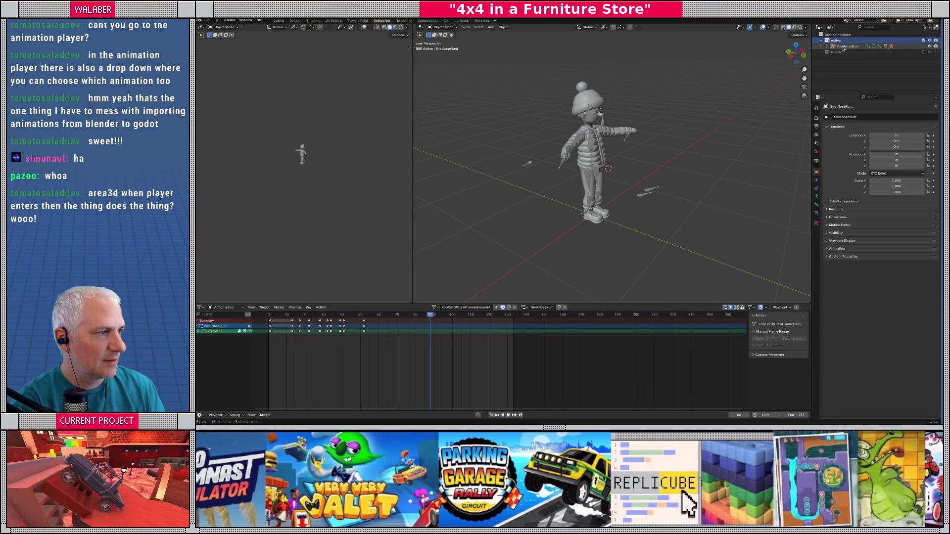
# - Re-export the glTF 2.0 file from Blender with Include limited to Active Collection
pyautogui.click(207, 20)
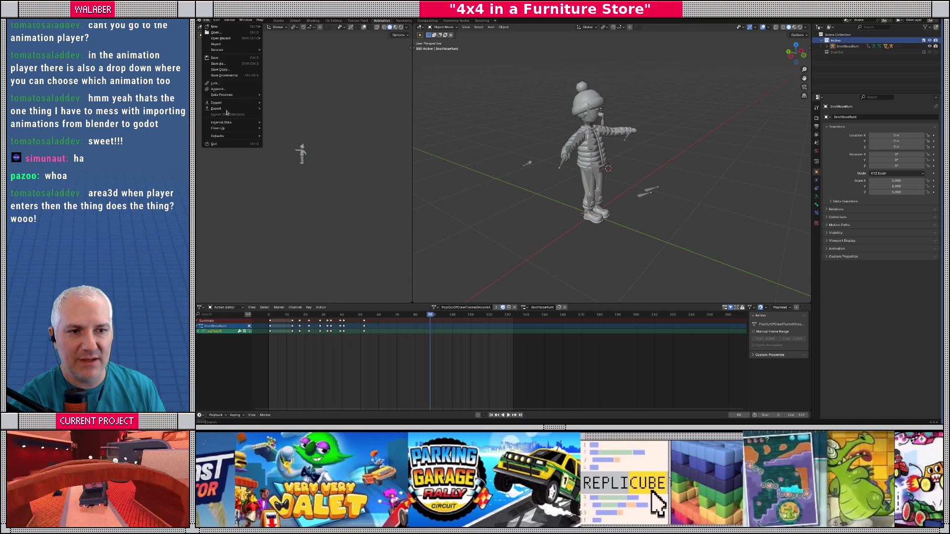
pyautogui.moveTo(237, 108)
pyautogui.click(299, 167)
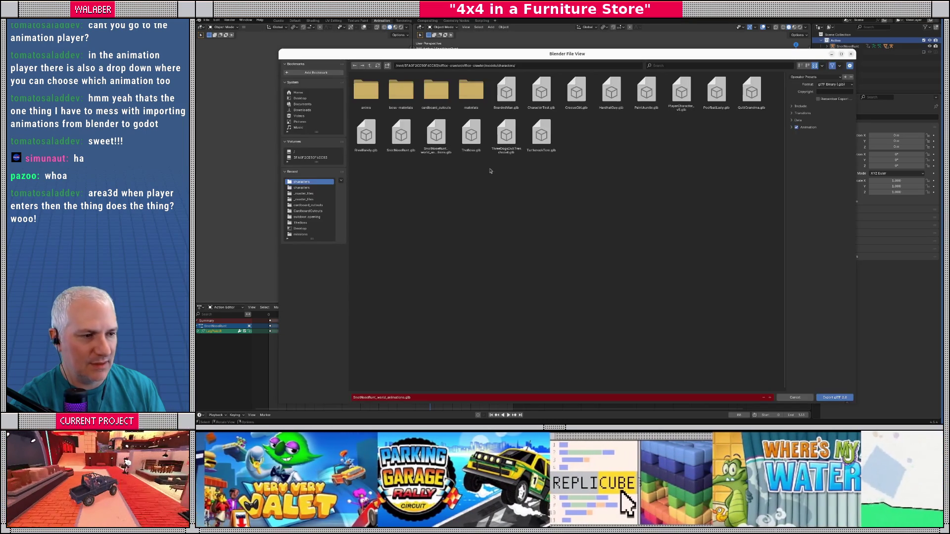
pyautogui.click(794, 107)
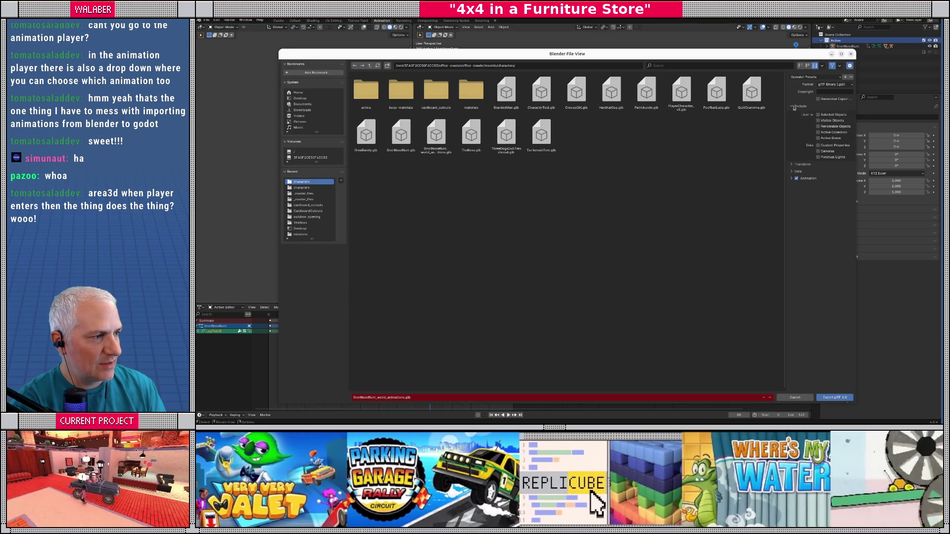
pyautogui.click(818, 132)
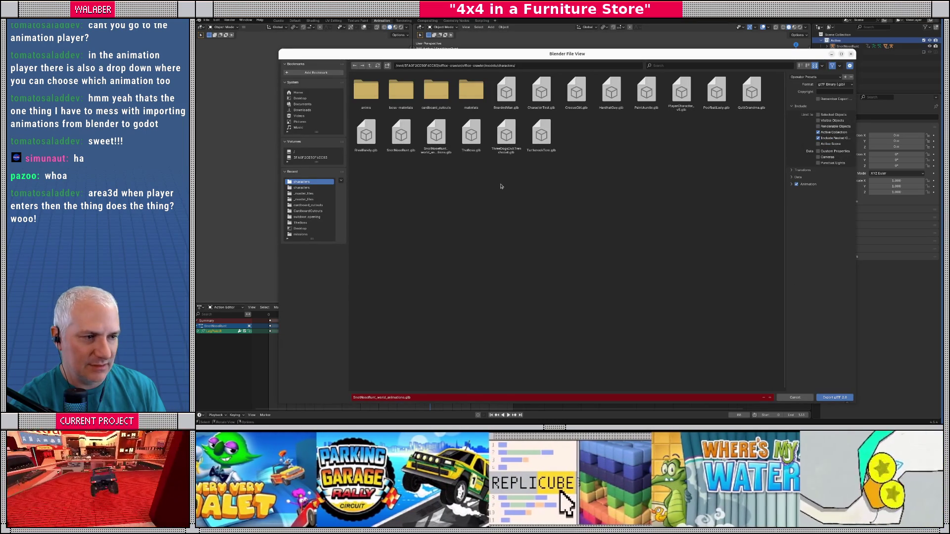
pyautogui.click(834, 397)
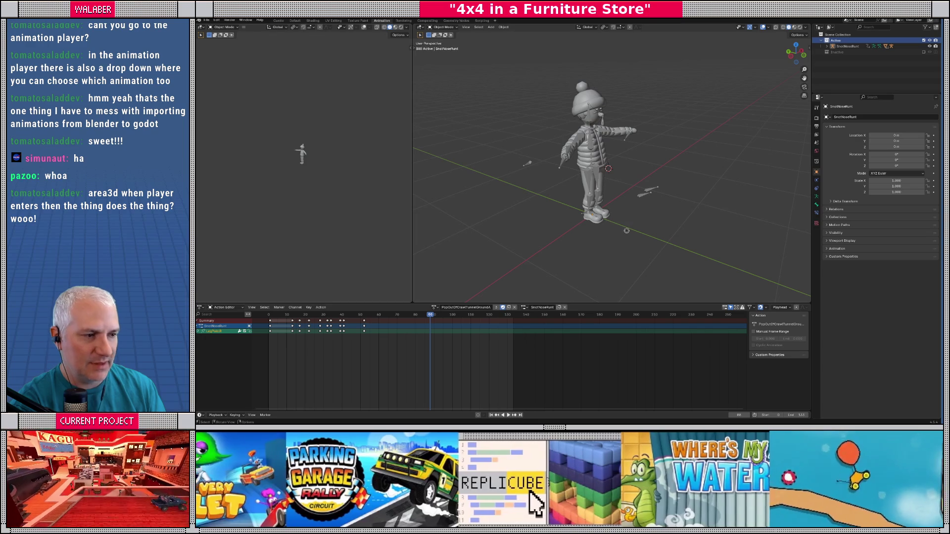
# - Check the reimported world animations file in Godot's import preview, then return to Blender
pyautogui.hotkey('alt', 'Tab')
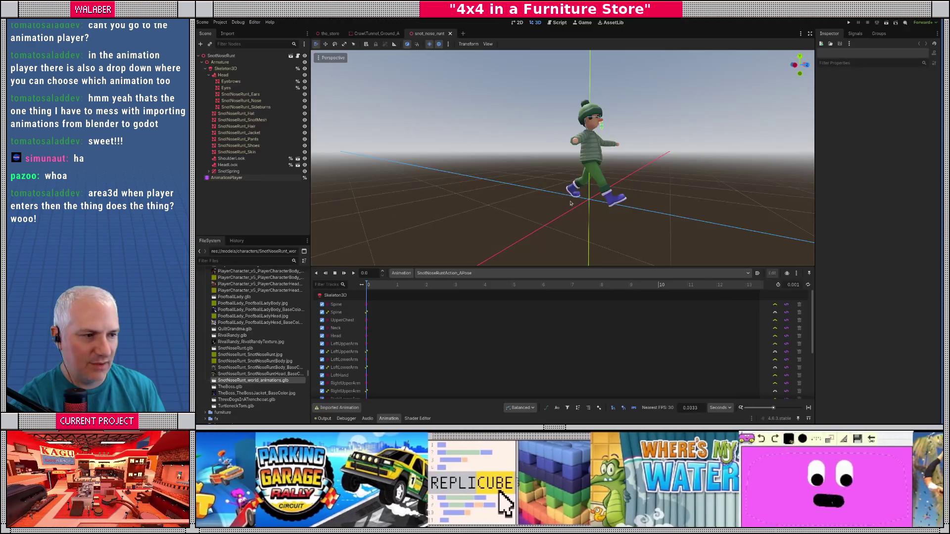
pyautogui.doubleClick(267, 381)
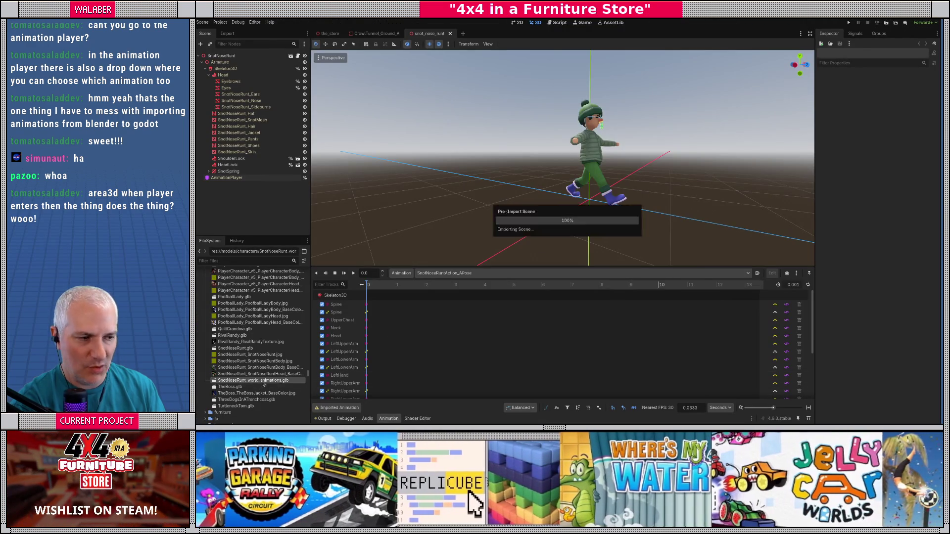
pyautogui.moveTo(554, 261); pyautogui.dragTo(554, 255)
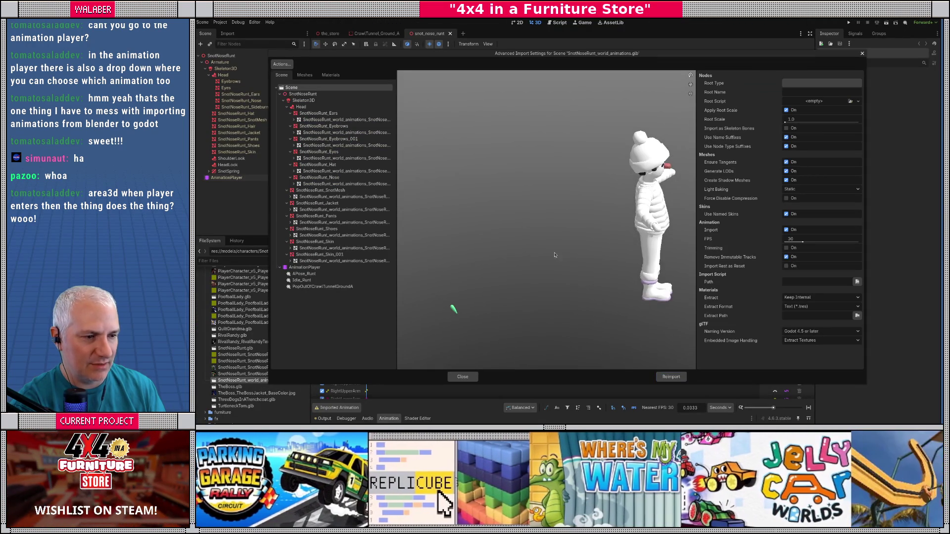
pyautogui.hotkey('alt', 'Tab')
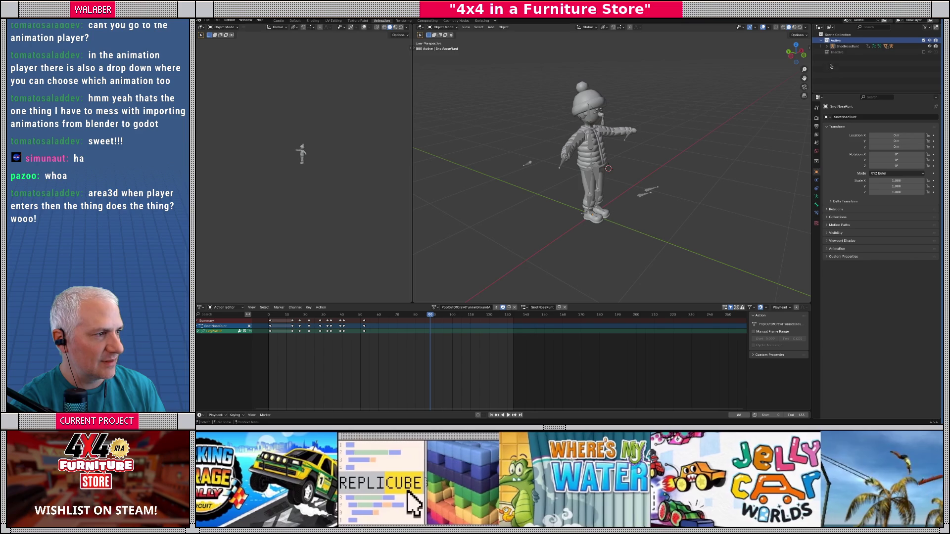
# - Show and re-hide the Inactive tunnel collection in Blender, then go back to Godot
pyautogui.moveTo(569, 163); pyautogui.dragTo(623, 164)
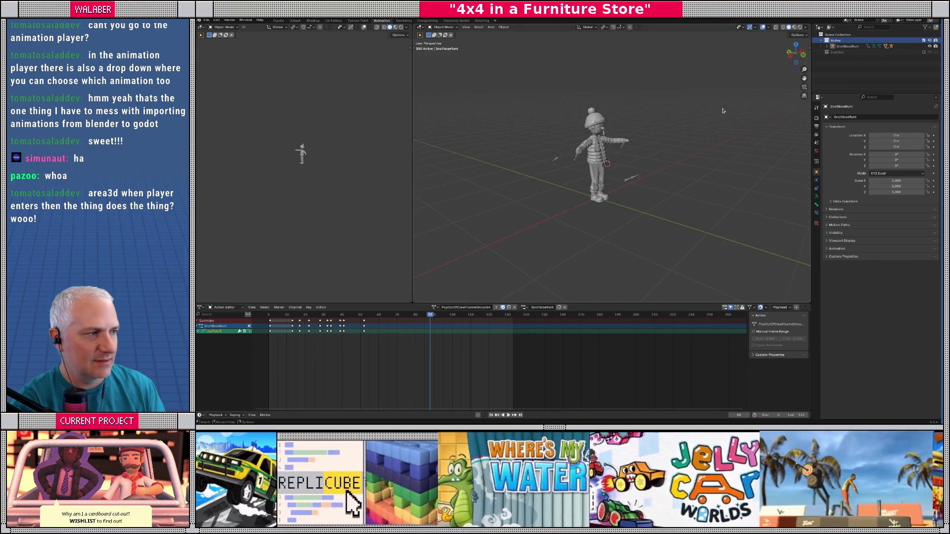
pyautogui.click(827, 53)
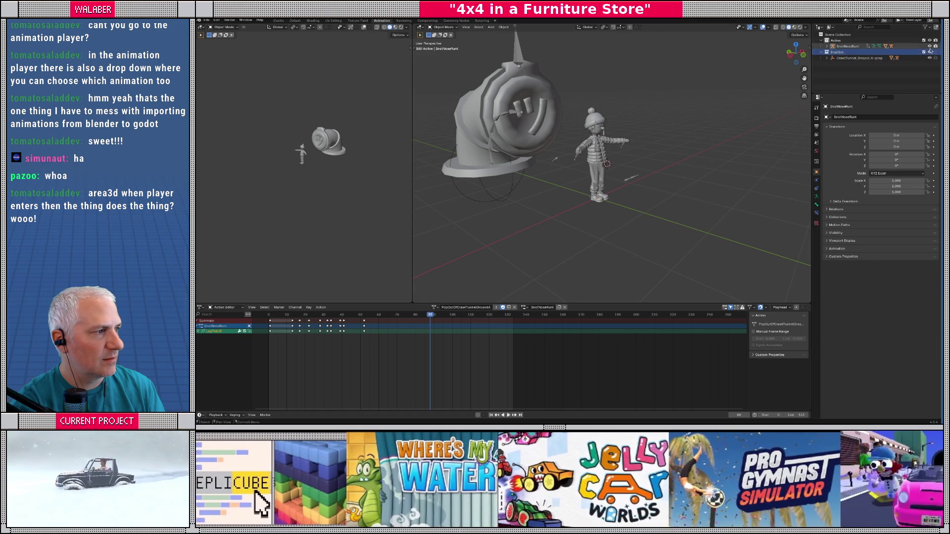
pyautogui.click(827, 52)
pyautogui.hotkey('alt', 'Tab')
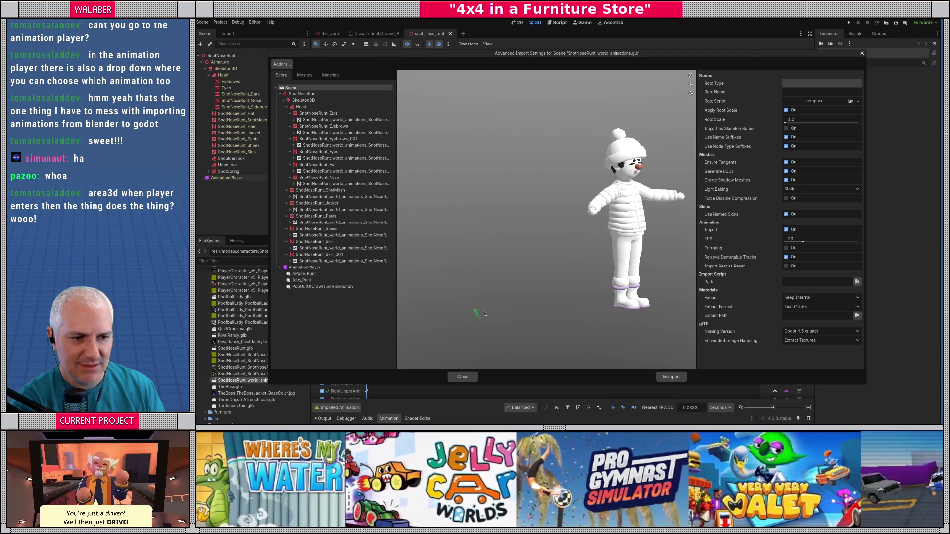
# - Select Skeleton3D, load humans_bone_map.tres as its Bone Map, and set Skeleton Name to 'Skeleton3D'
pyautogui.click(309, 100)
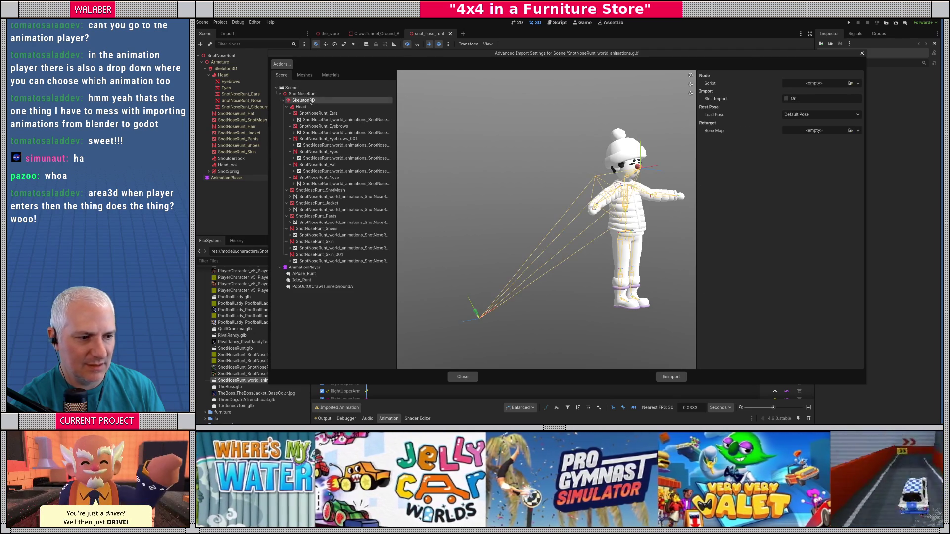
pyautogui.moveTo(519, 319)
pyautogui.mouseDown()
pyautogui.moveTo(579, 304)
pyautogui.moveTo(548, 273)
pyautogui.mouseUp()
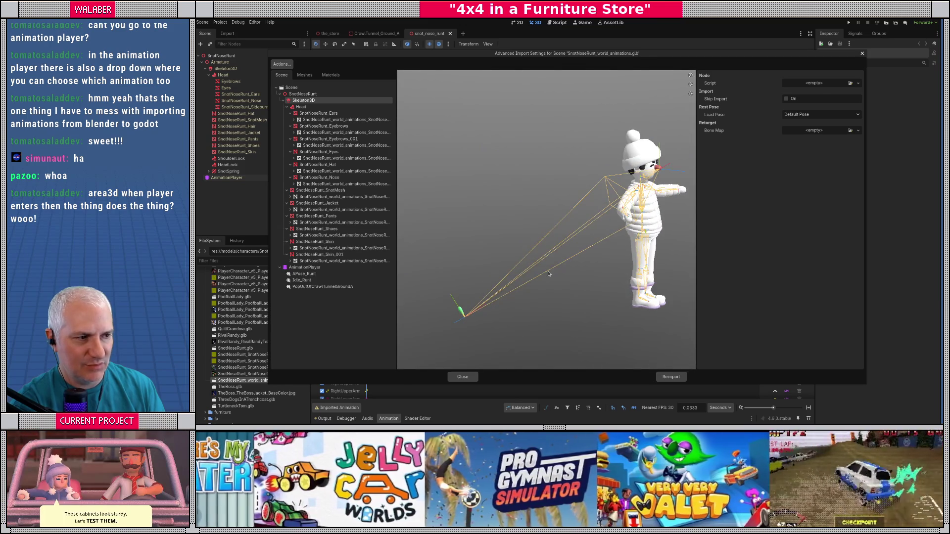
pyautogui.scroll(-1, 548, 274)
pyautogui.scroll(1, 547, 273)
pyautogui.scroll(-1, 546, 273)
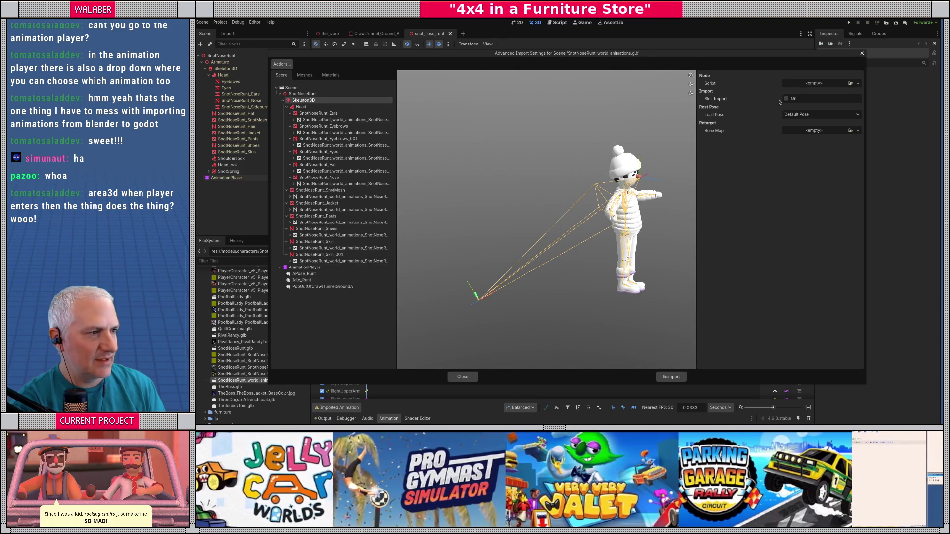
pyautogui.click(848, 130)
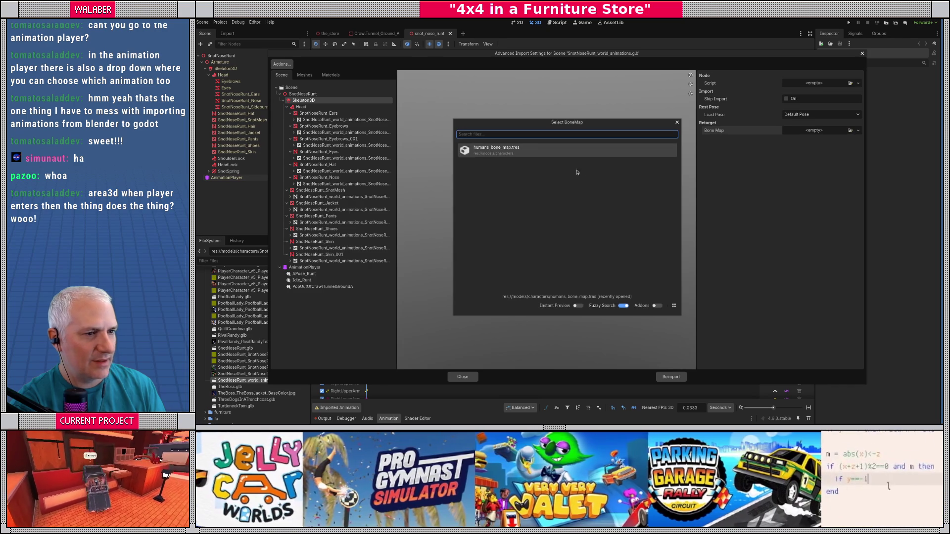
pyautogui.doubleClick(499, 155)
pyautogui.doubleClick(813, 204)
pyautogui.write('Skeleton3D')
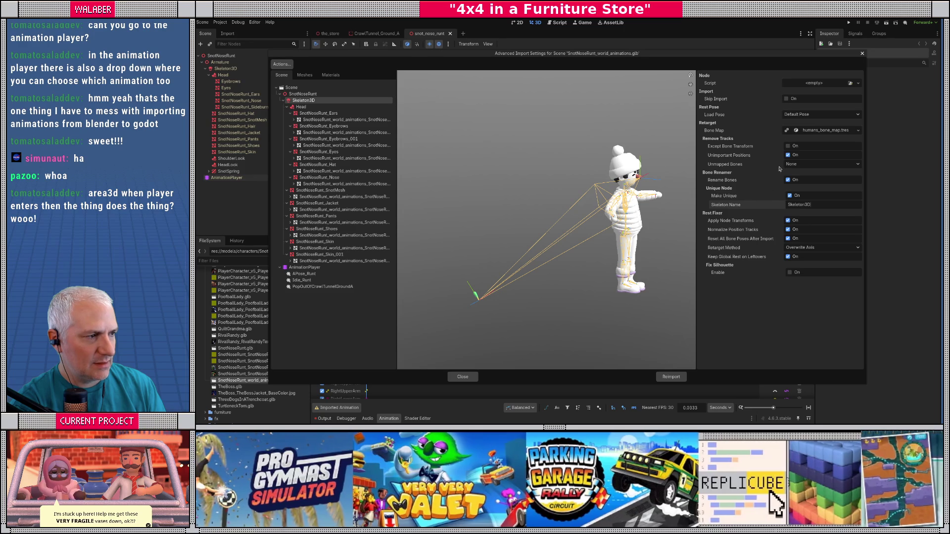
pyautogui.click(281, 64)
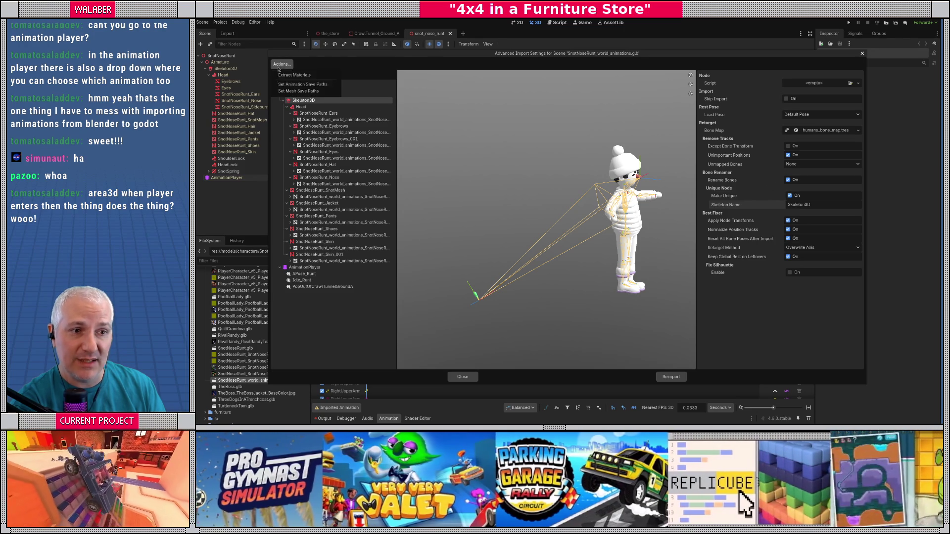
# - Set animation save paths to the anims folder, with APose_Runt and Idle_Runt unchecked
pyautogui.click(302, 84)
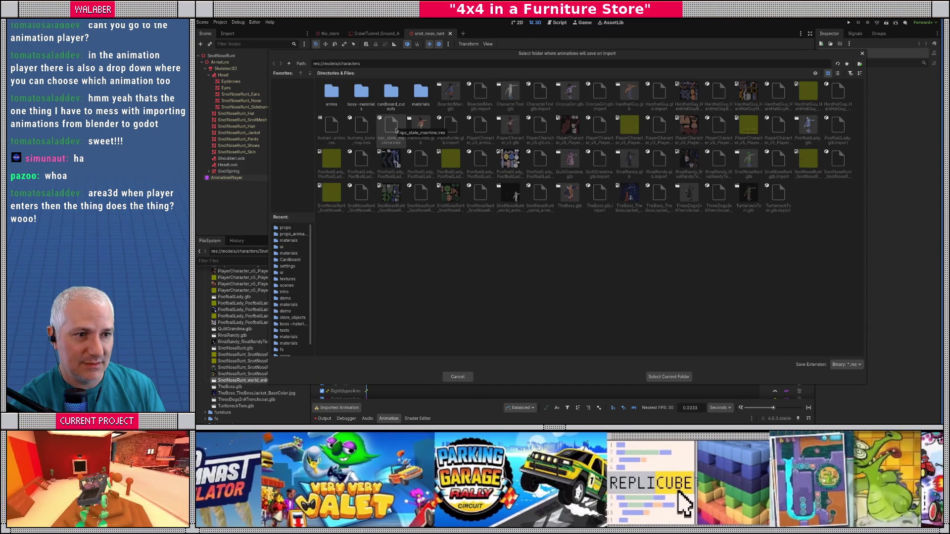
pyautogui.doubleClick(331, 93)
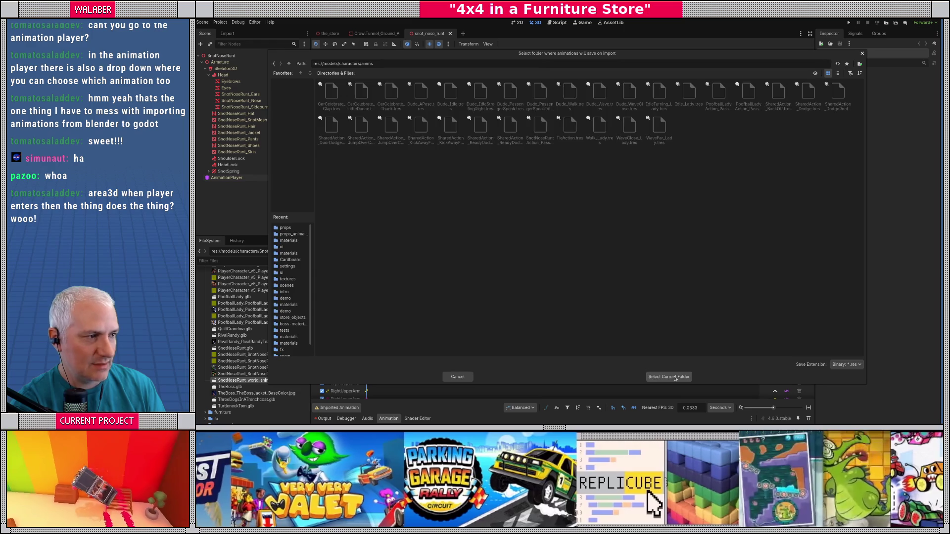
pyautogui.click(670, 378)
pyautogui.click(280, 80)
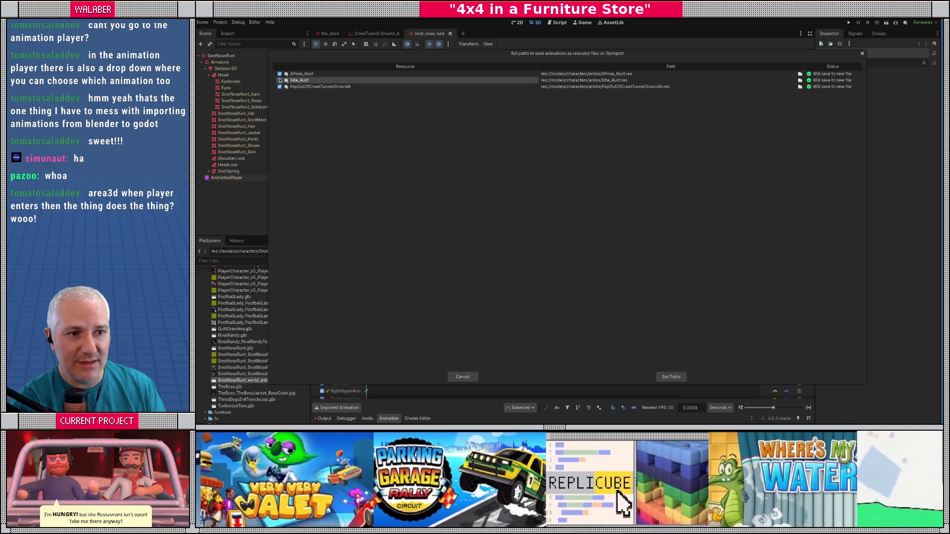
pyautogui.click(280, 73)
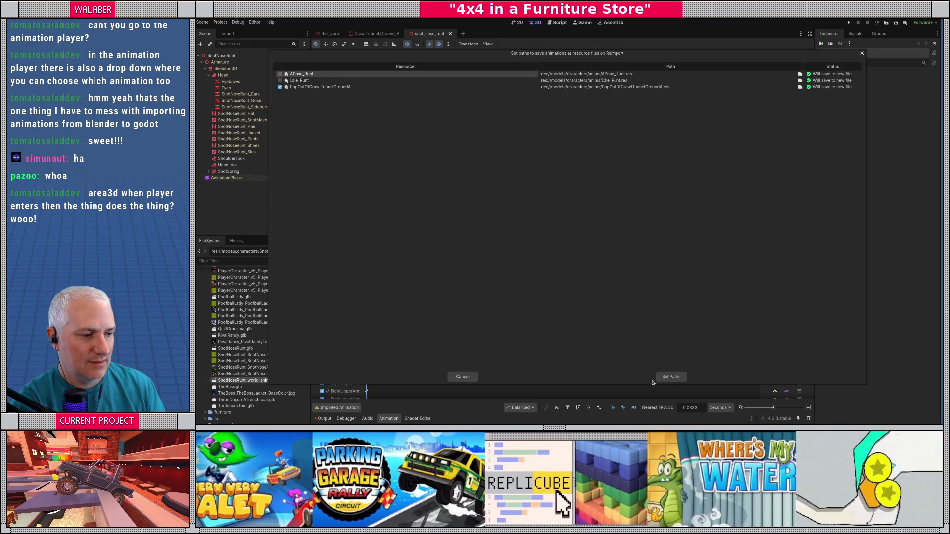
pyautogui.click(671, 378)
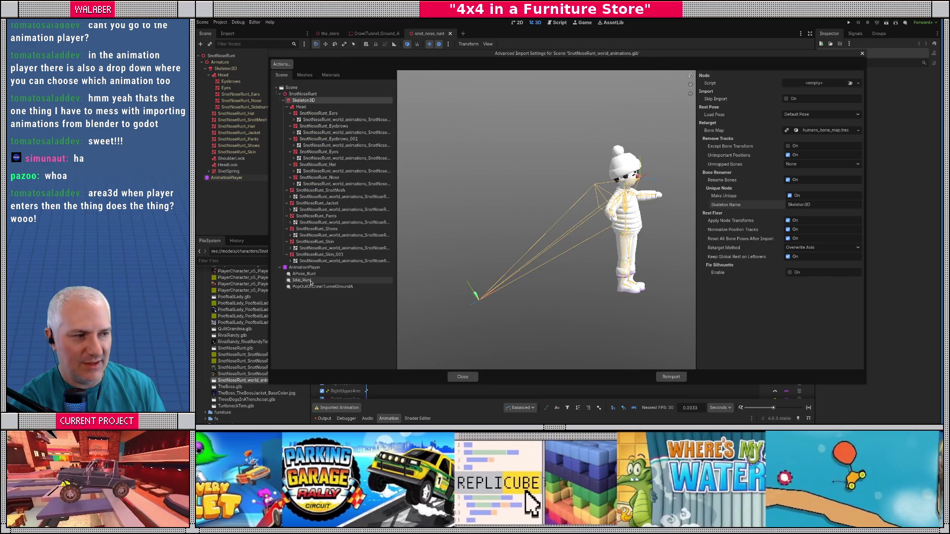
# - Preview Idle_Runt and PopOutOfCrawlTunnelGroundA, then move Blender's animation back to frame 21
pyautogui.click(310, 280)
pyautogui.click(312, 286)
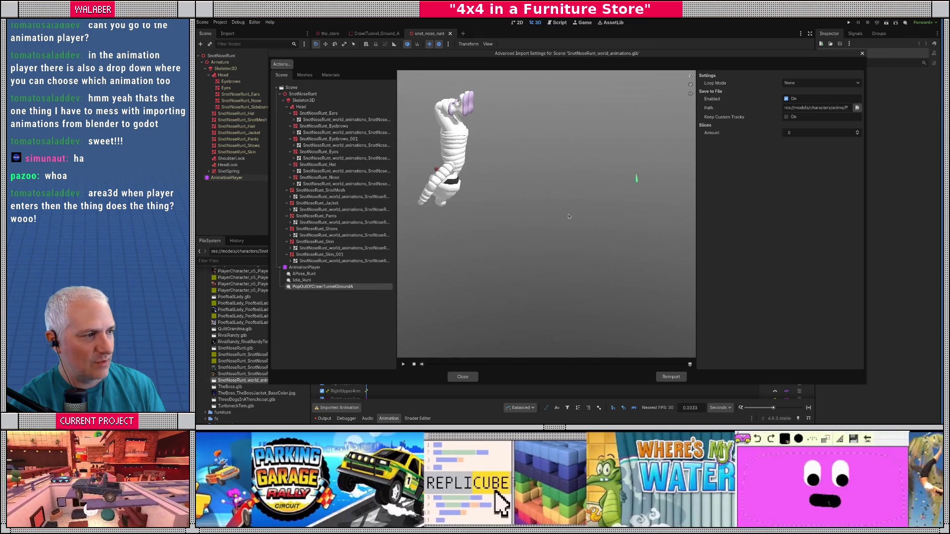
pyautogui.click(403, 364)
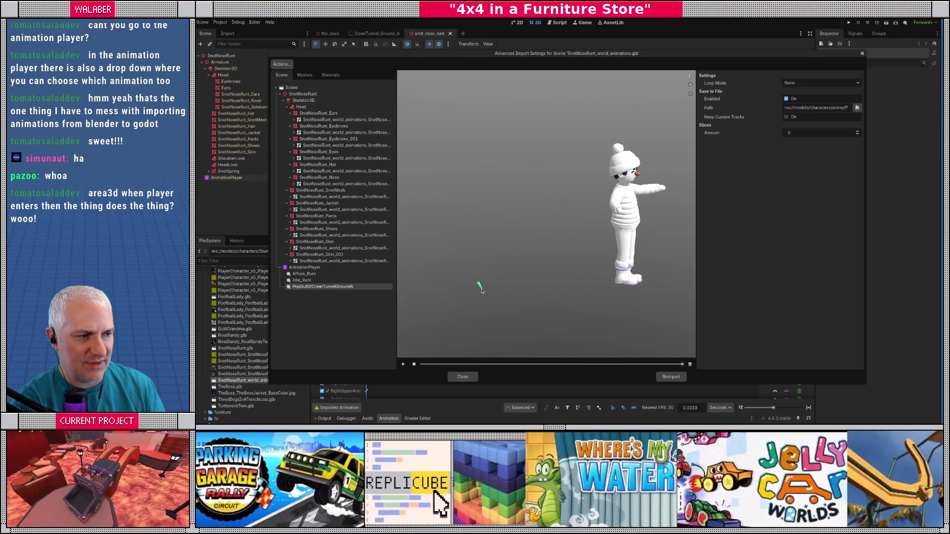
pyautogui.hotkey('alt', 'Tab')
pyautogui.moveTo(431, 315); pyautogui.dragTo(307, 316)
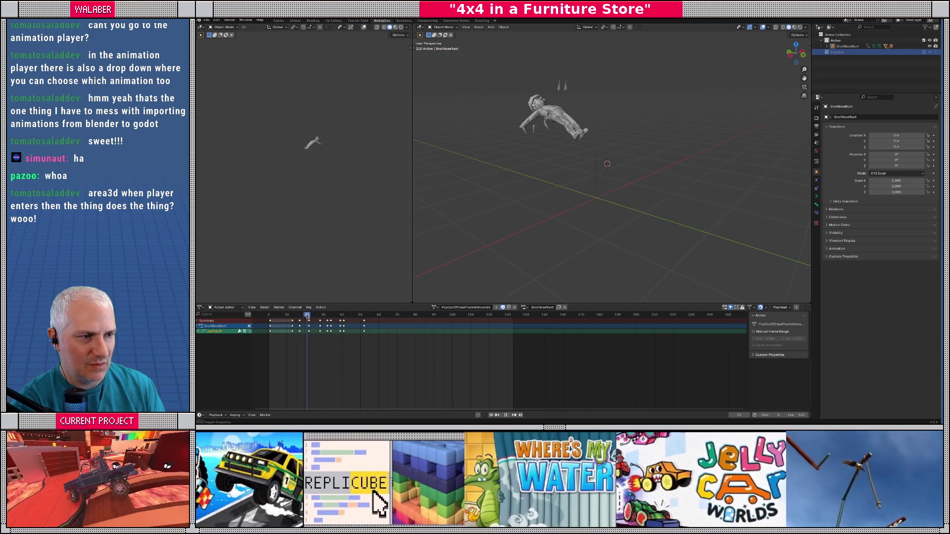
# - Make the Snot armature active, scrub to frames 12 and 37, and play the animation
pyautogui.scroll(6, 528, 155)
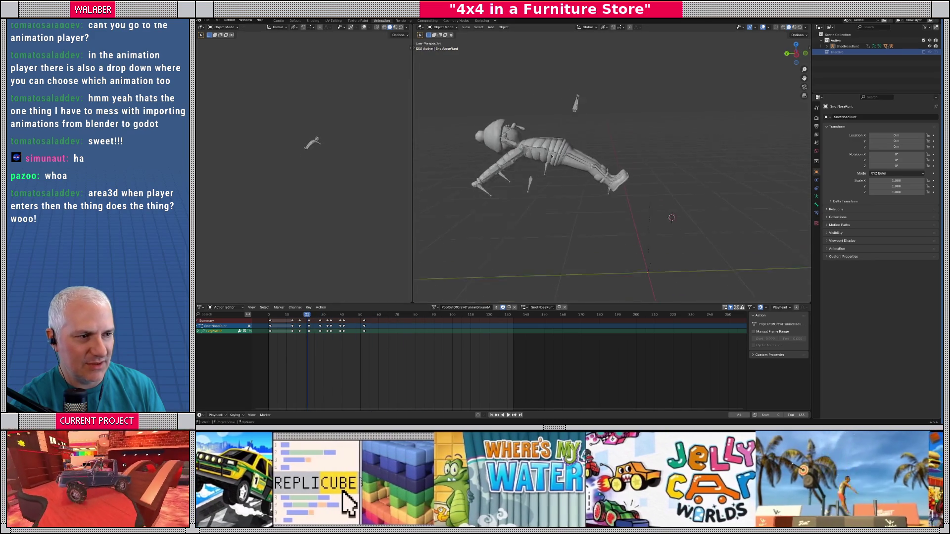
pyautogui.scroll(-3, 502, 223)
pyautogui.moveTo(319, 320); pyautogui.dragTo(290, 316)
pyautogui.scroll(-2, 586, 213)
pyautogui.moveTo(585, 212); pyautogui.dragTo(613, 207)
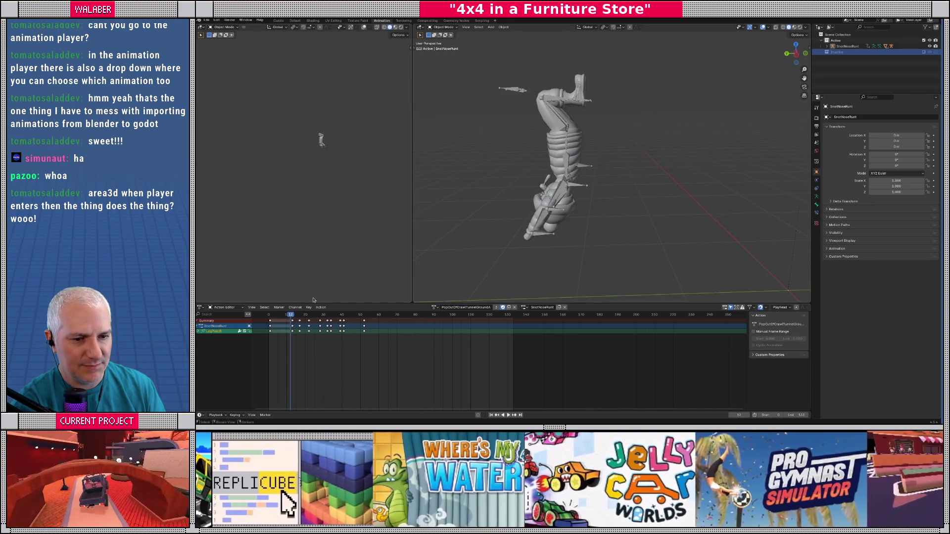
pyautogui.click(547, 183)
pyautogui.scroll(2, 299, 337)
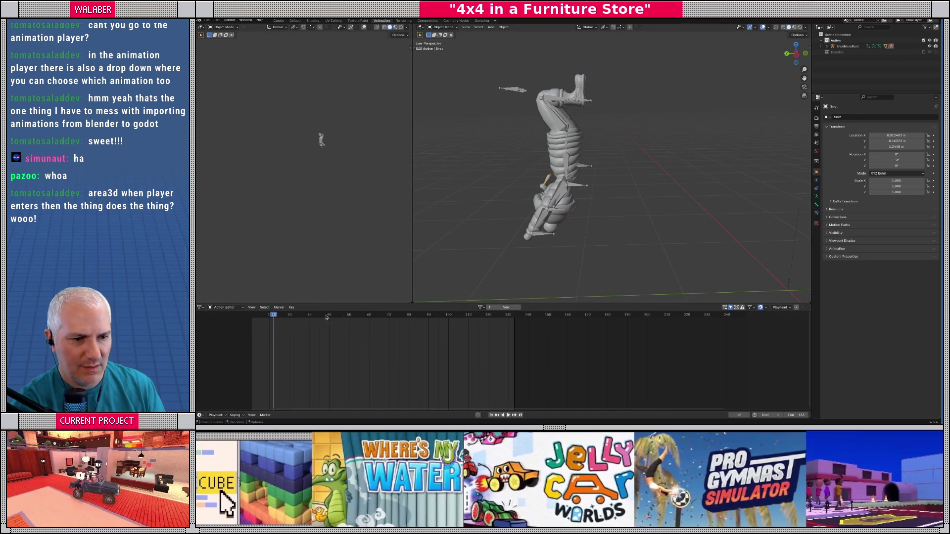
pyautogui.moveTo(273, 317); pyautogui.dragTo(323, 316)
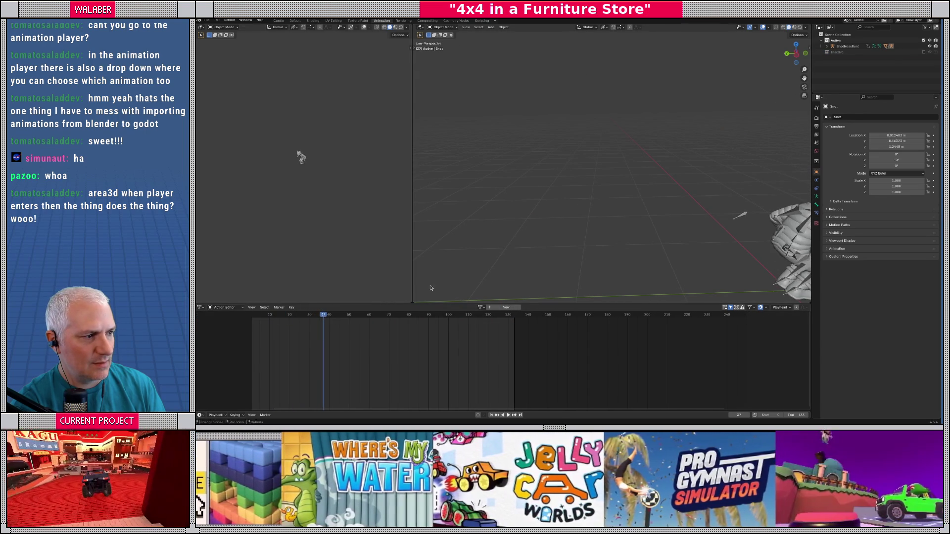
pyautogui.moveTo(641, 191); pyautogui.dragTo(428, 254)
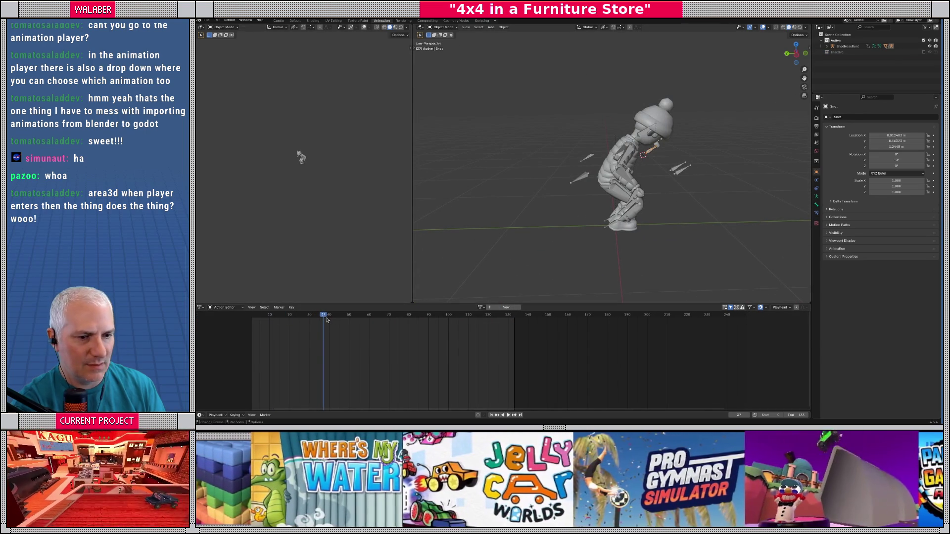
pyautogui.press('space')
pyautogui.moveTo(354, 322); pyautogui.dragTo(253, 319)
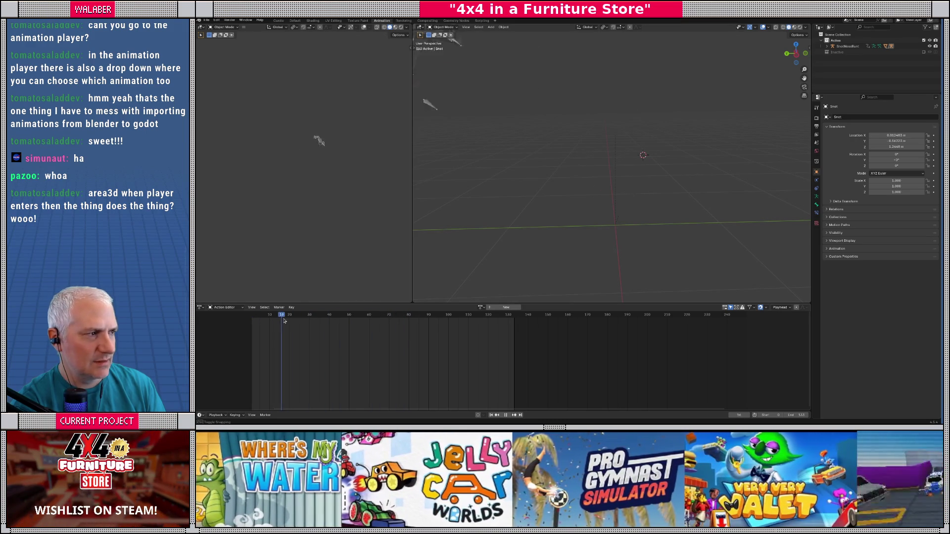
pyautogui.press('space')
# - Select SnotNoseRunt_SnotMesh under the Snot armature and view its modifiers
pyautogui.click(828, 47)
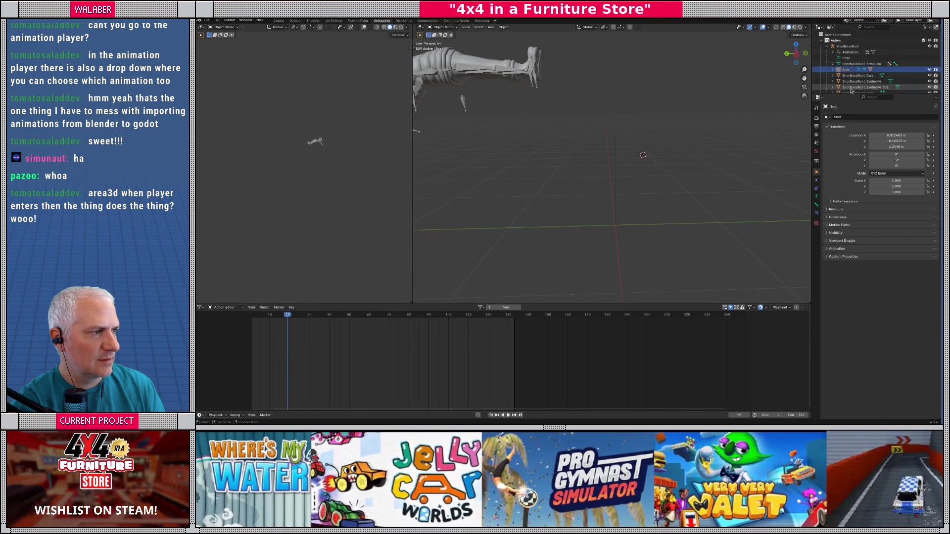
pyautogui.moveTo(851, 93); pyautogui.dragTo(851, 158)
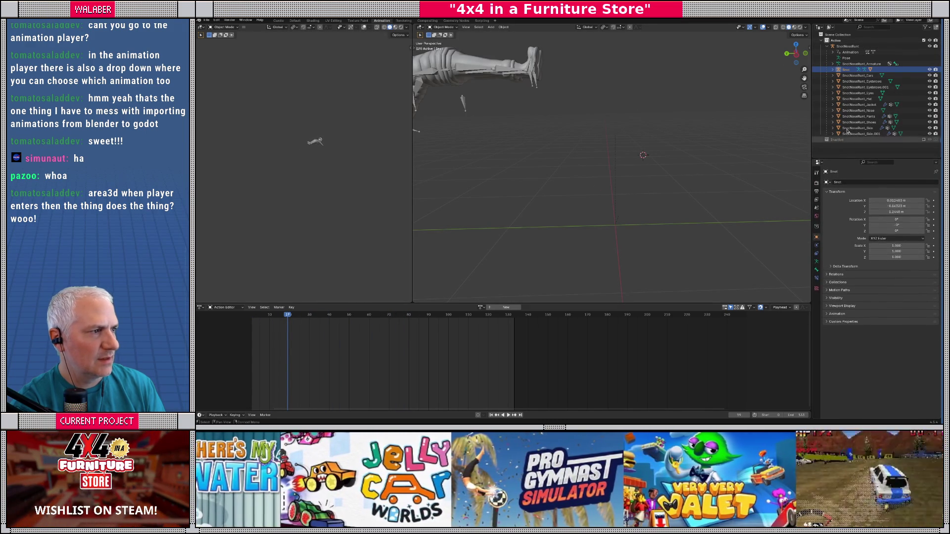
pyautogui.click(833, 70)
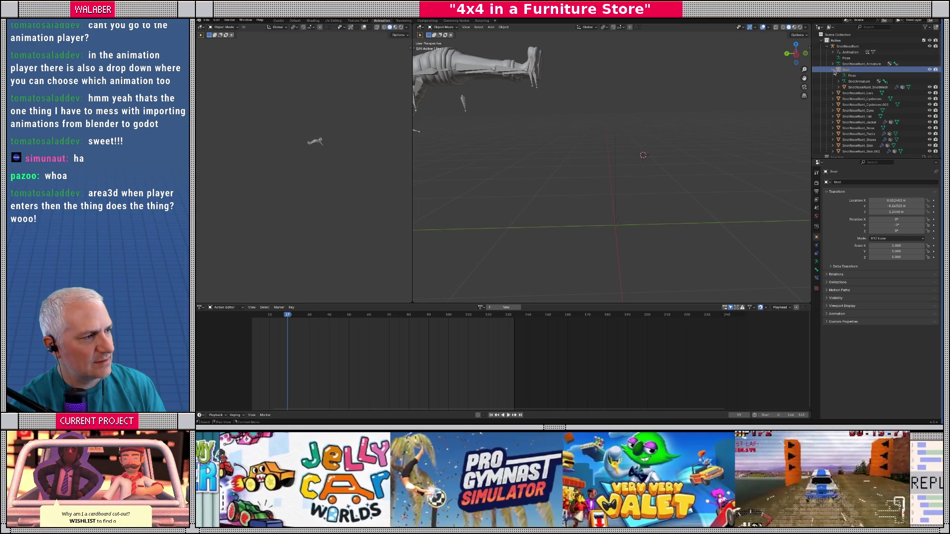
pyautogui.click(841, 88)
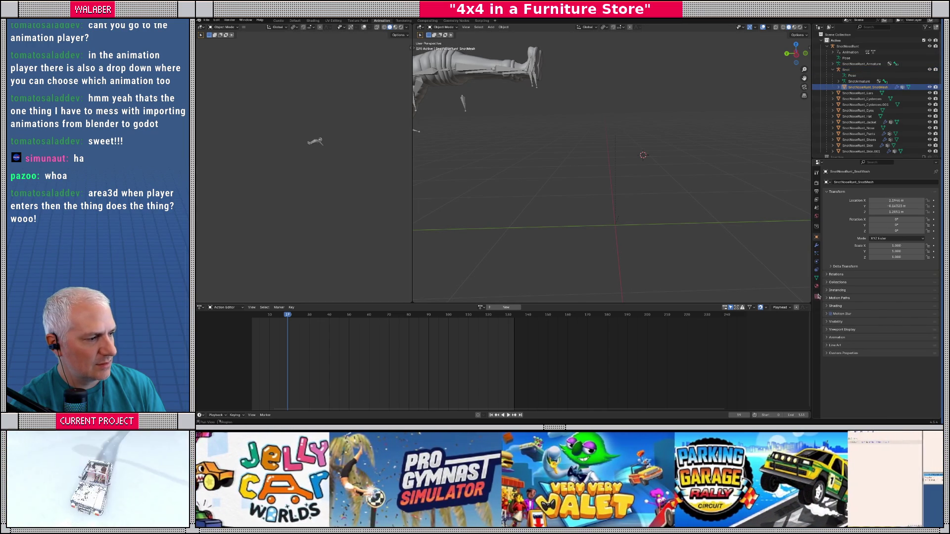
pyautogui.click(816, 246)
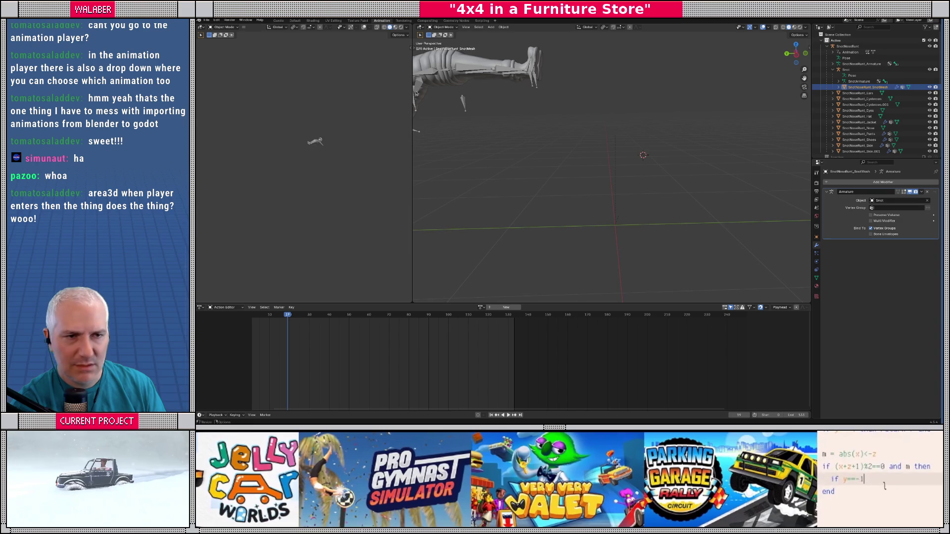
pyautogui.click(207, 21)
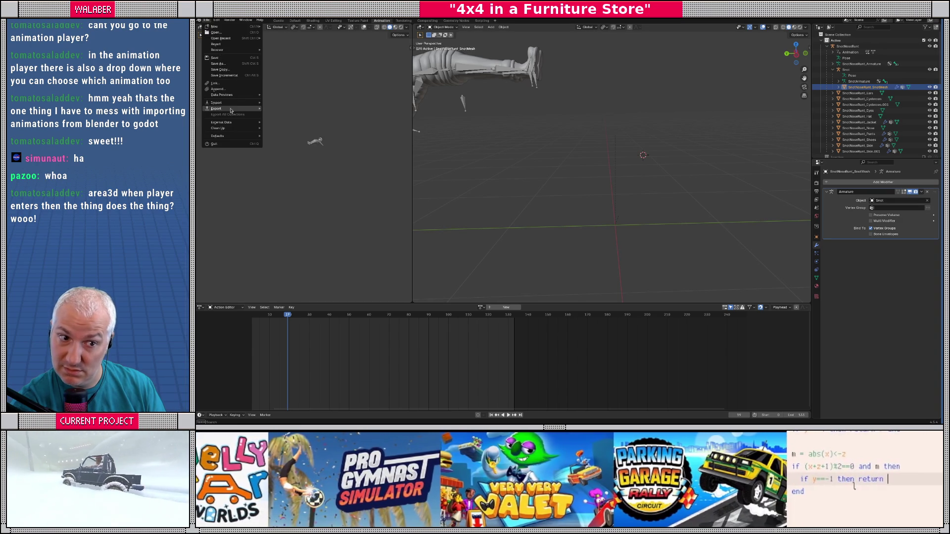
# - Open the glTF 2.0 (.glb/.gltf) export browser from the File > Export menu
pyautogui.moveTo(231, 110)
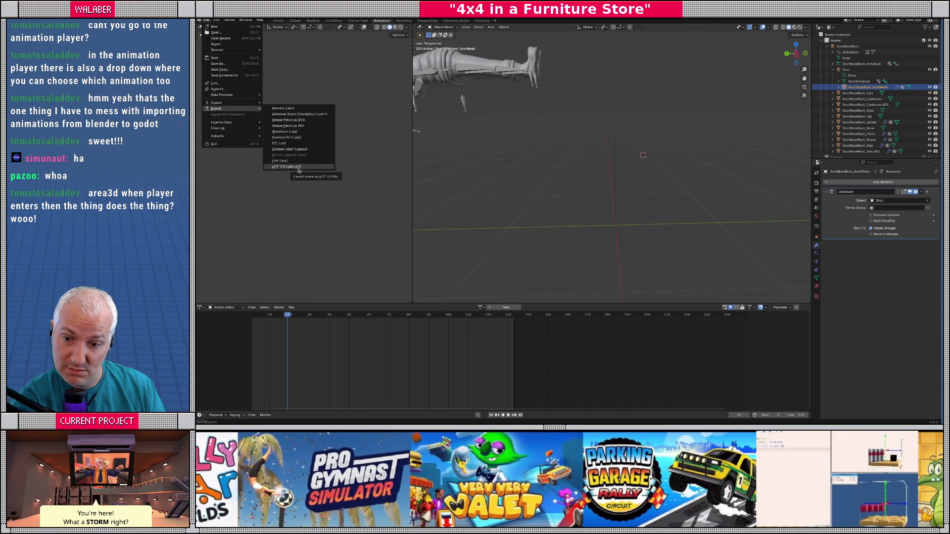
pyautogui.click(299, 167)
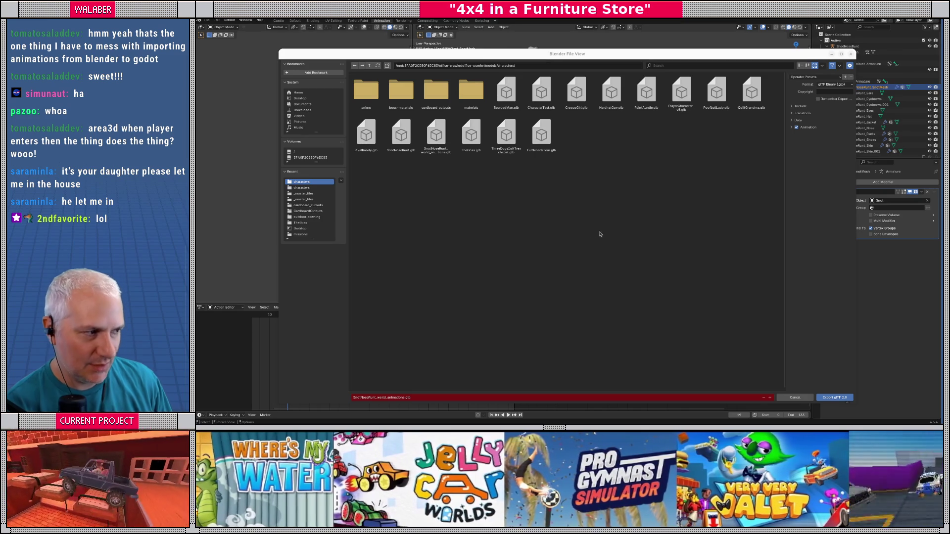
# - Keep Merge Animation set to Actions, review the Include options, and export SnotNoseRunt_world_animations.glb
pyautogui.click(792, 127)
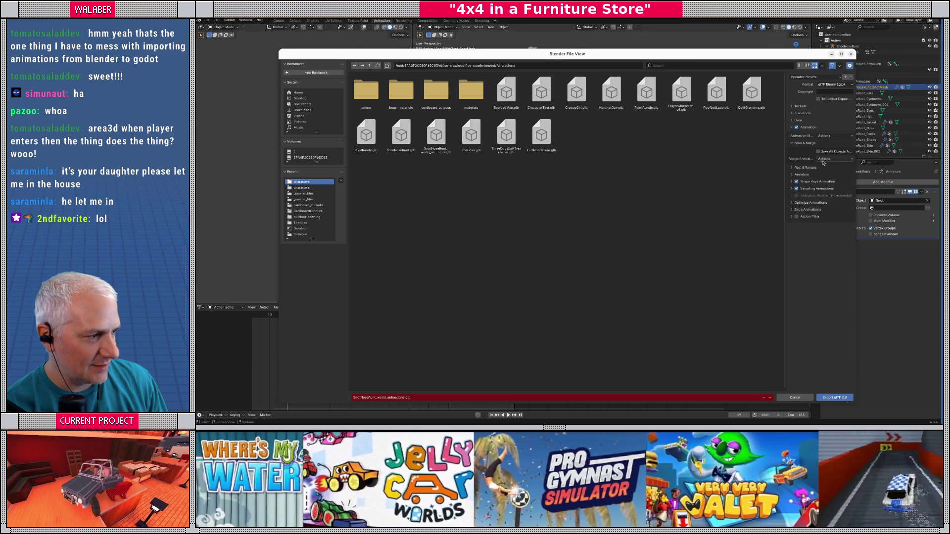
pyautogui.moveTo(785, 163); pyautogui.dragTo(711, 174)
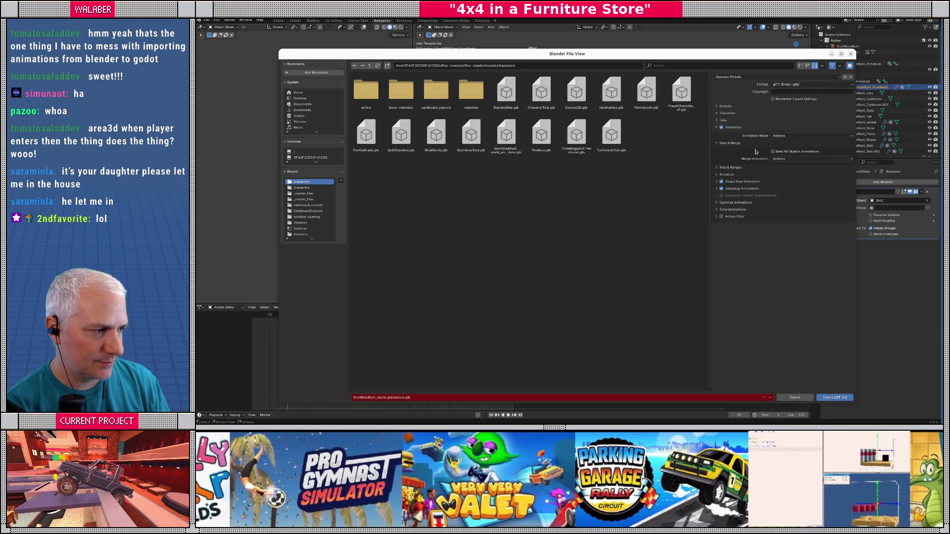
pyautogui.click(798, 160)
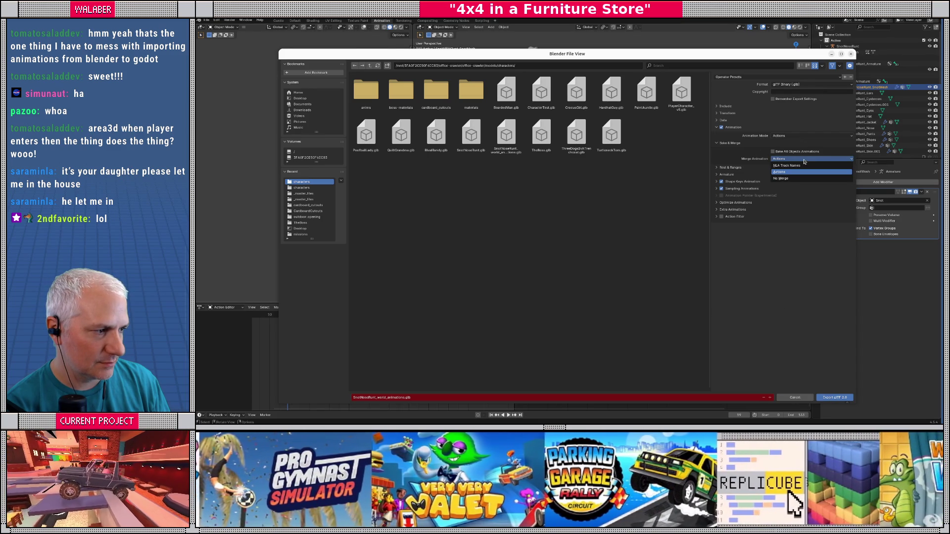
pyautogui.click(804, 162)
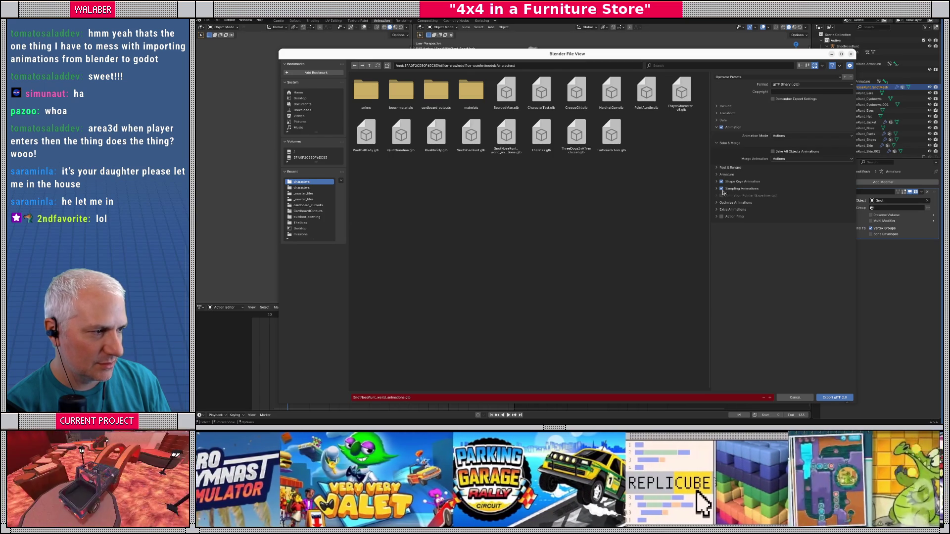
pyautogui.click(722, 107)
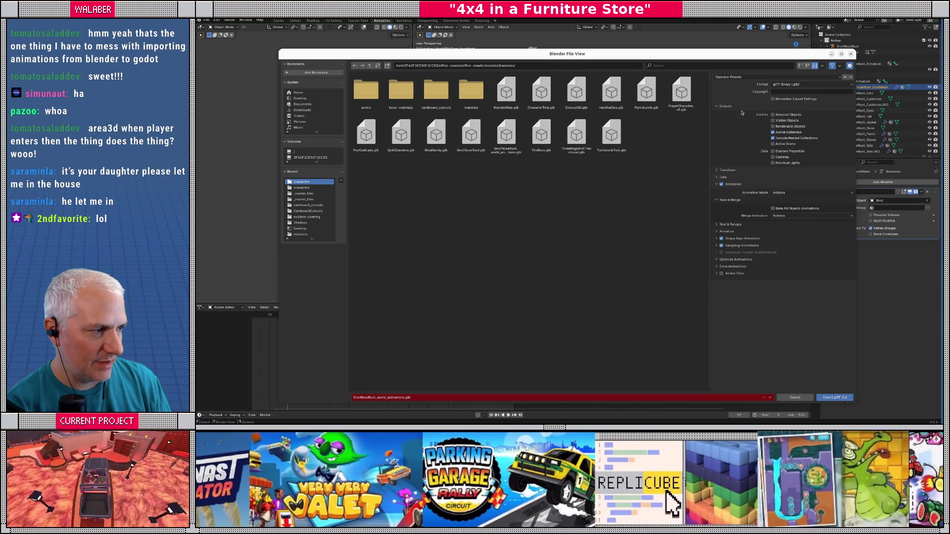
pyautogui.click(835, 397)
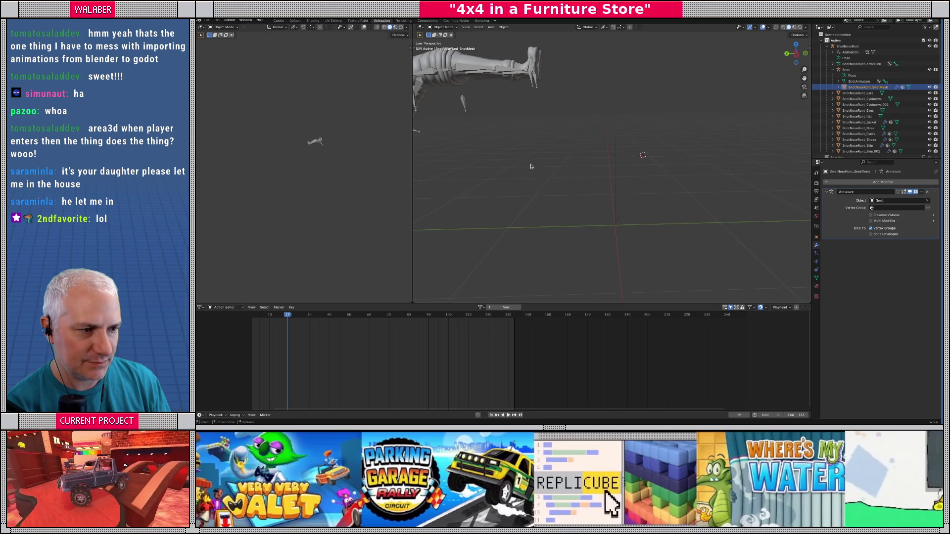
# - Save the current scene and open the character rig .blend file
pyautogui.hotkey('ctrl', 'q')
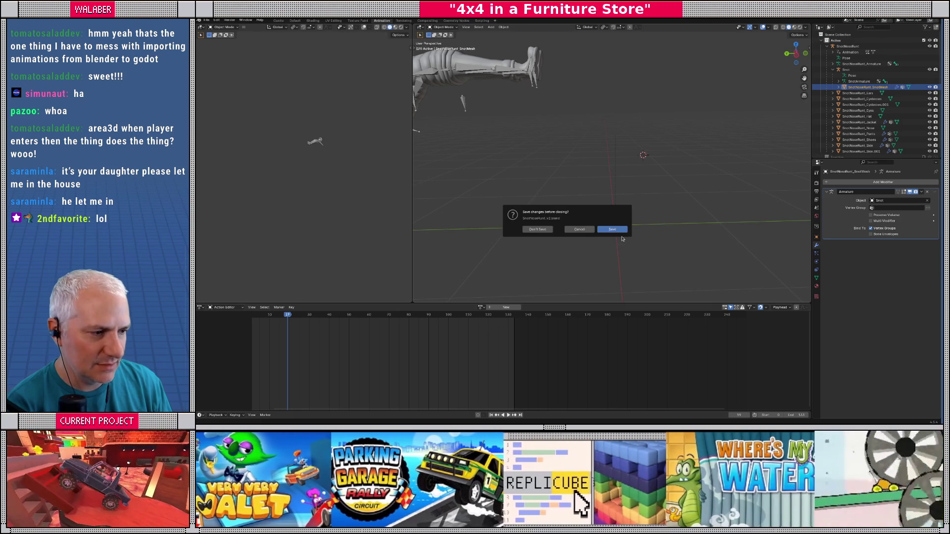
pyautogui.click(614, 230)
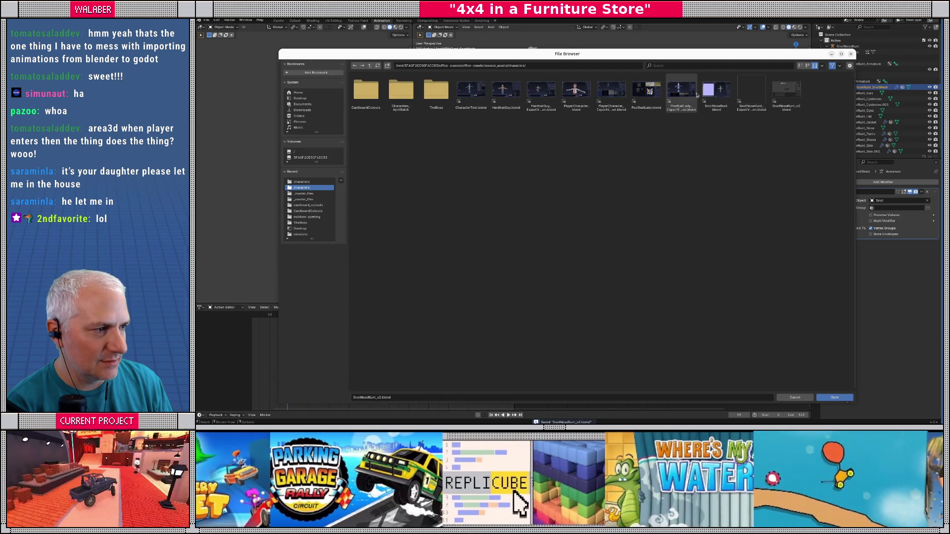
pyautogui.doubleClick(751, 92)
# - Inspect the Snot armature and its HatArmature in the Outliner and viewport
pyautogui.moveTo(460, 175); pyautogui.dragTo(554, 178)
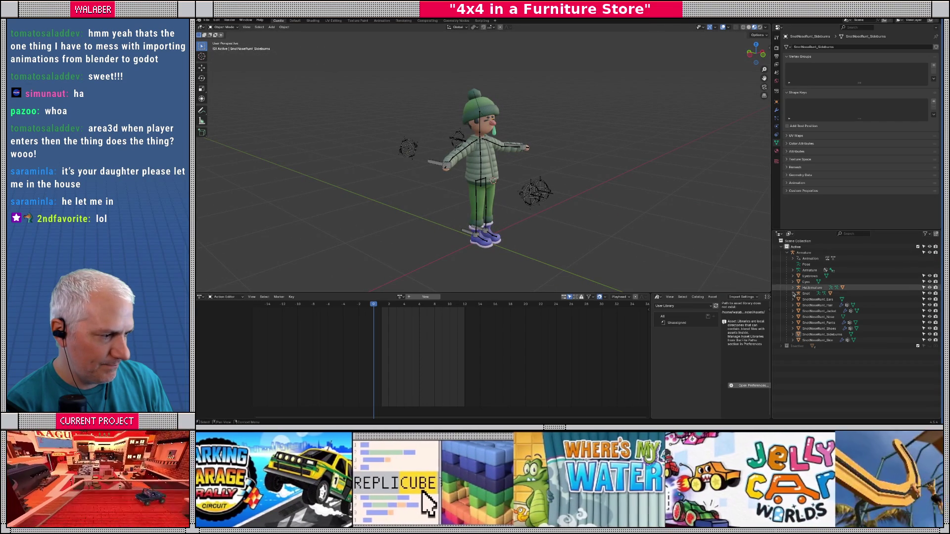
pyautogui.click(793, 293)
pyautogui.click(793, 294)
pyautogui.click(806, 293)
pyautogui.moveTo(470, 158)
pyautogui.mouseDown()
pyautogui.moveTo(568, 151)
pyautogui.moveTo(551, 155)
pyautogui.mouseUp()
pyautogui.scroll(5, 542, 152)
pyautogui.click(812, 288)
pyautogui.scroll(-2, 549, 161)
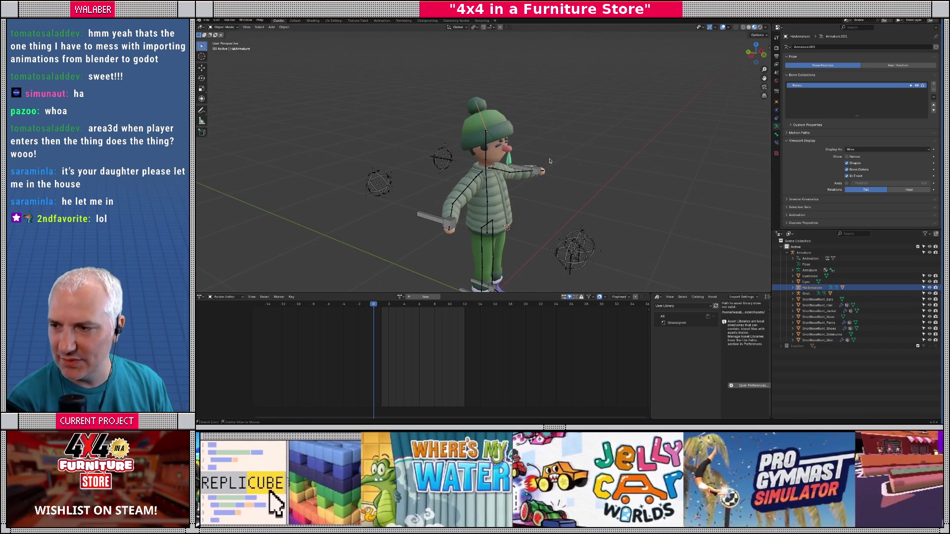
pyautogui.hotkey('alt', 'Tab')
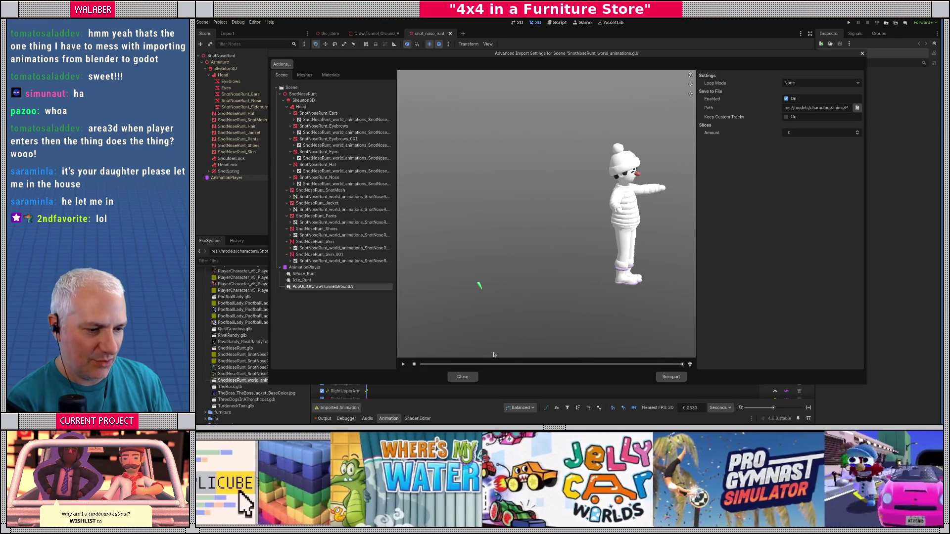
# - Close the import dialog, reopen it for SnotNoseRunt_world_animations.glb, and select Skeleton3D
pyautogui.click(462, 377)
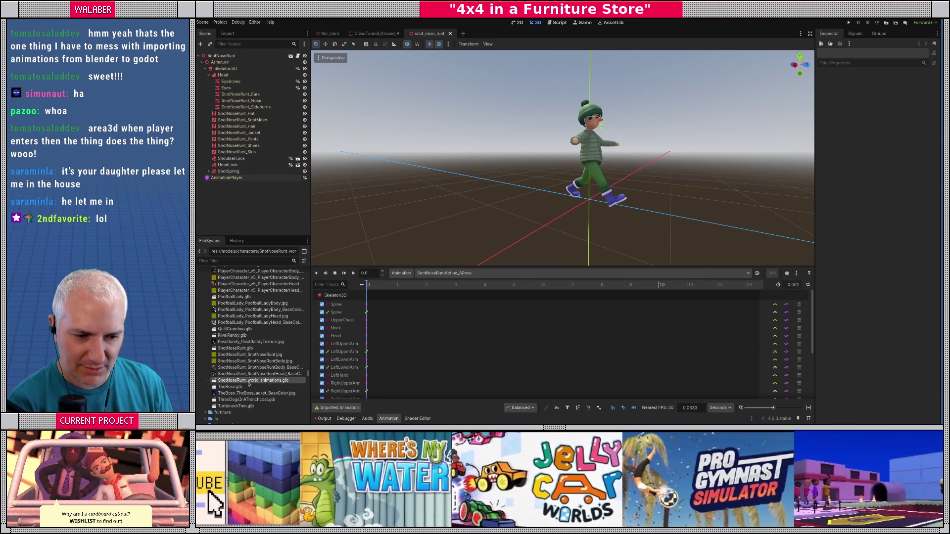
pyautogui.doubleClick(249, 382)
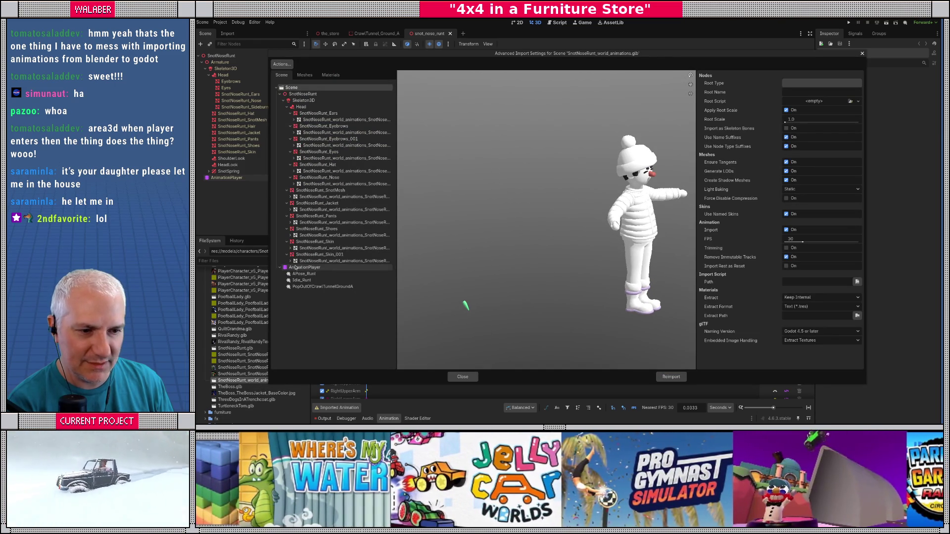
pyautogui.click(308, 101)
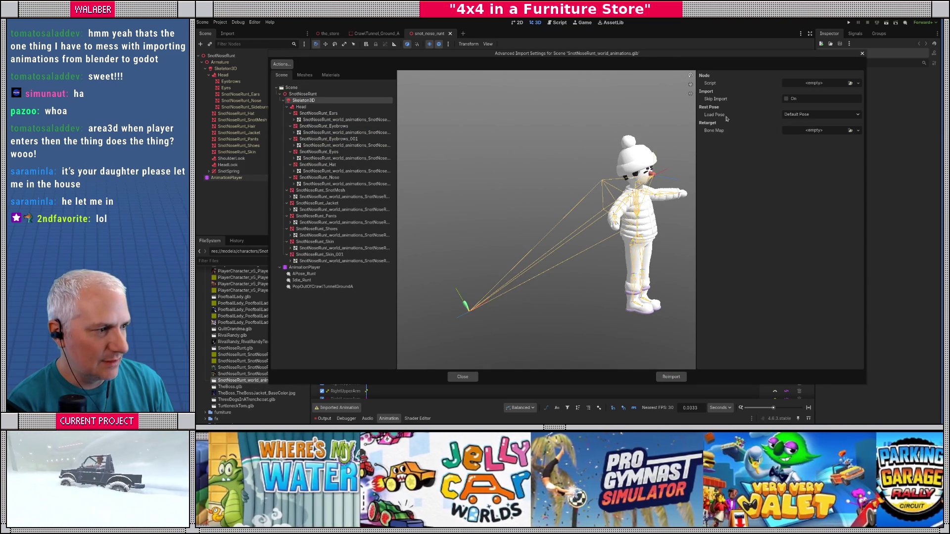
pyautogui.moveTo(548, 231)
pyautogui.mouseDown()
pyautogui.moveTo(539, 231)
pyautogui.moveTo(554, 231)
pyautogui.mouseUp()
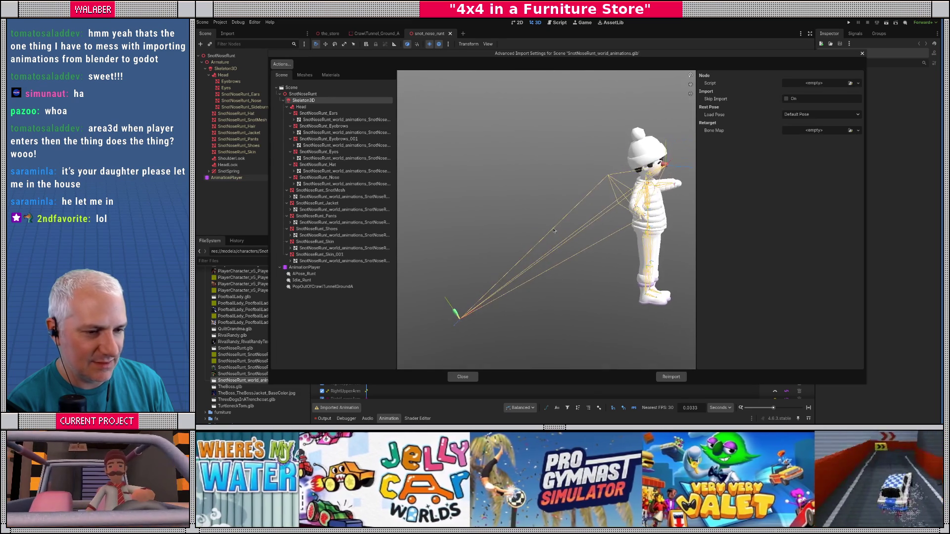
pyautogui.hotkey('alt', 'Tab')
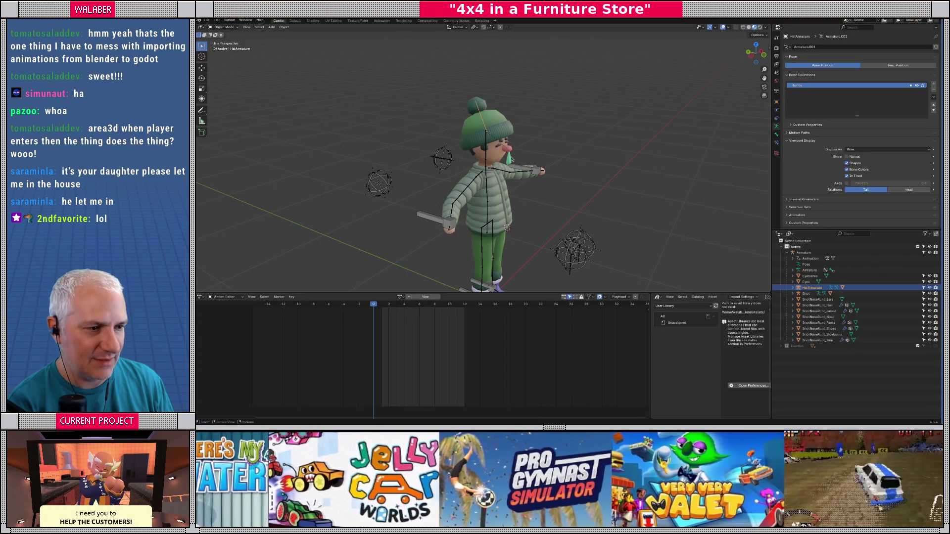
# - Open the SnotNoseRunt animation .blend file from the characters folder in Blender
pyautogui.scroll(-1, 558, 201)
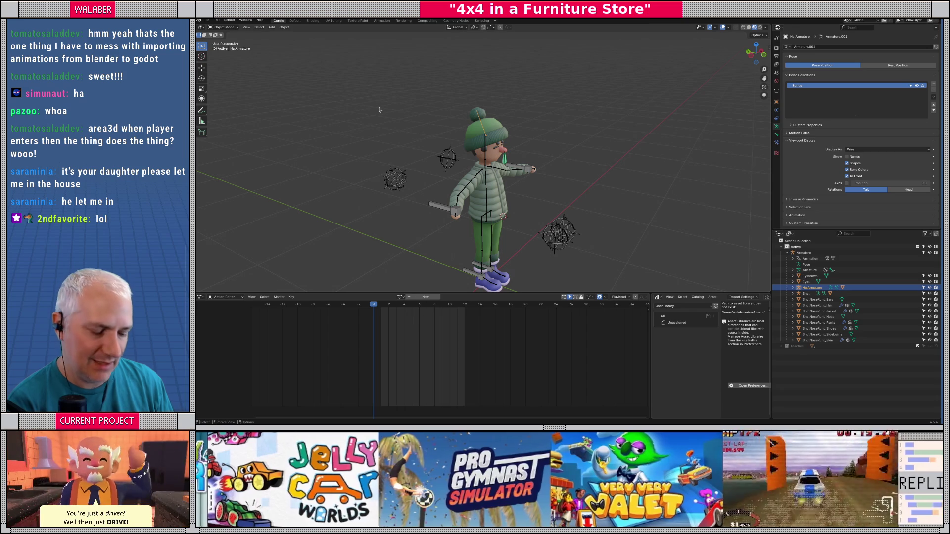
pyautogui.press('F2')
pyautogui.press('Escape')
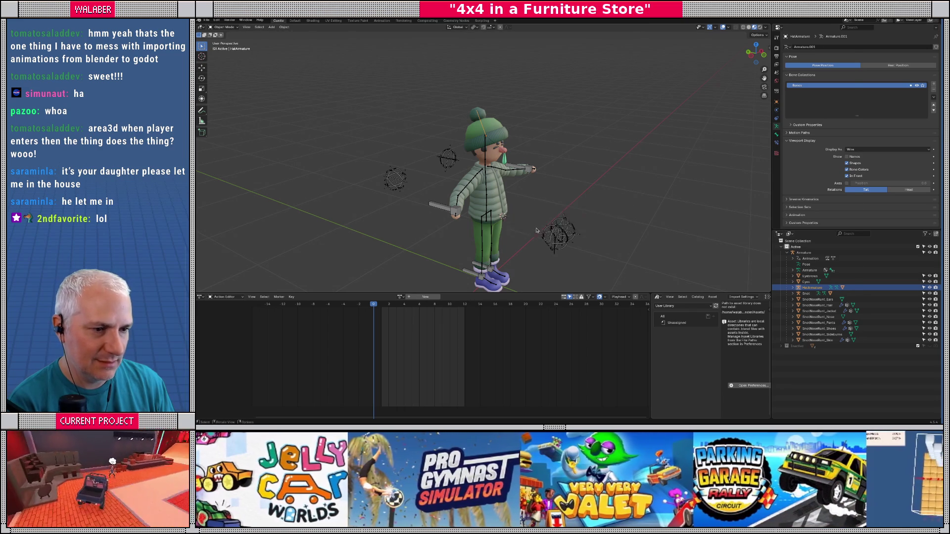
pyautogui.hotkey('ctrl', 'o')
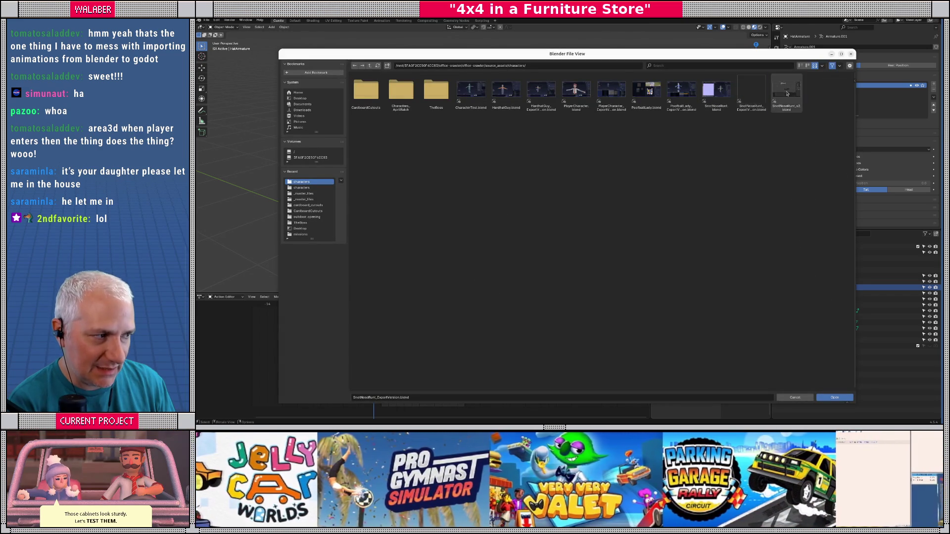
pyautogui.doubleClick(786, 93)
# - Scrub the timeline to step the character through its animation poses
pyautogui.hscroll(5, 602, 199)
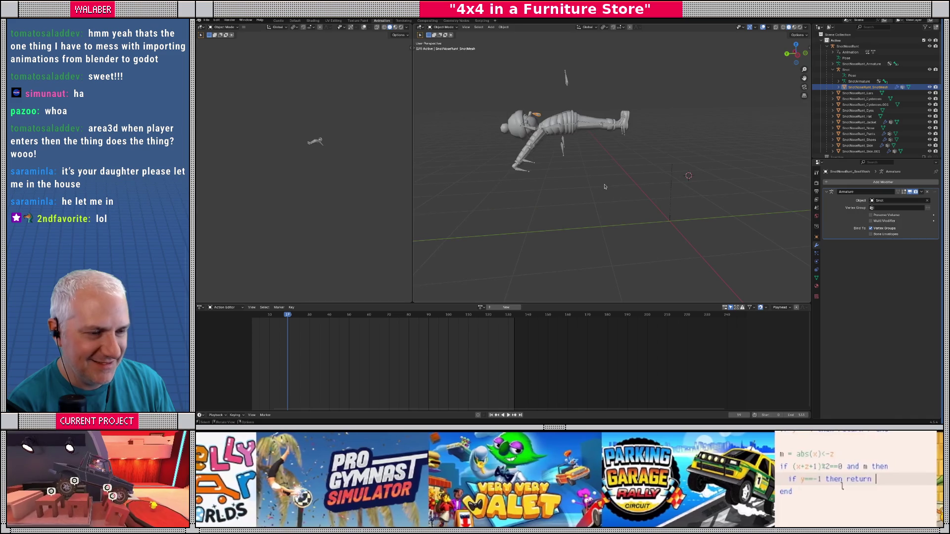
pyautogui.moveTo(288, 315)
pyautogui.mouseDown()
pyautogui.moveTo(360, 314)
pyautogui.moveTo(283, 314)
pyautogui.mouseUp()
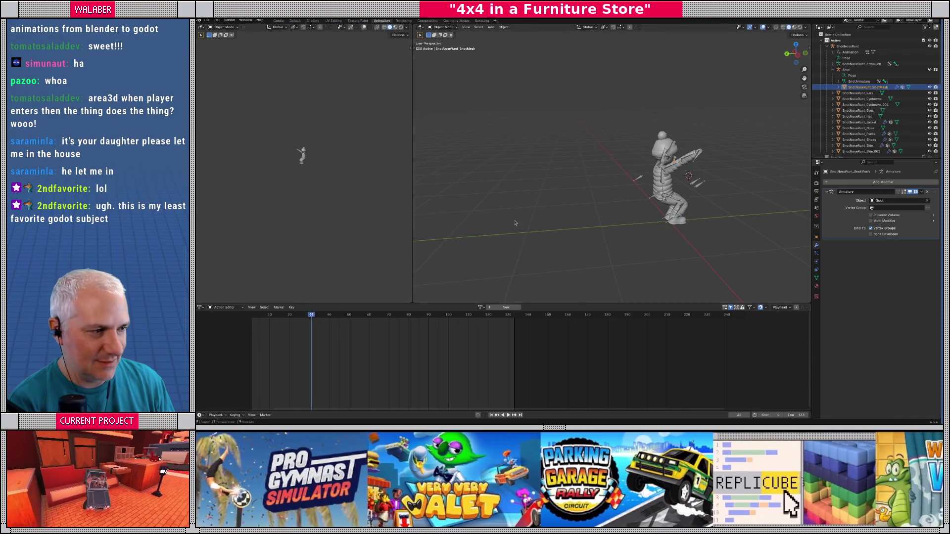
pyautogui.hotkey('alt', 'Tab')
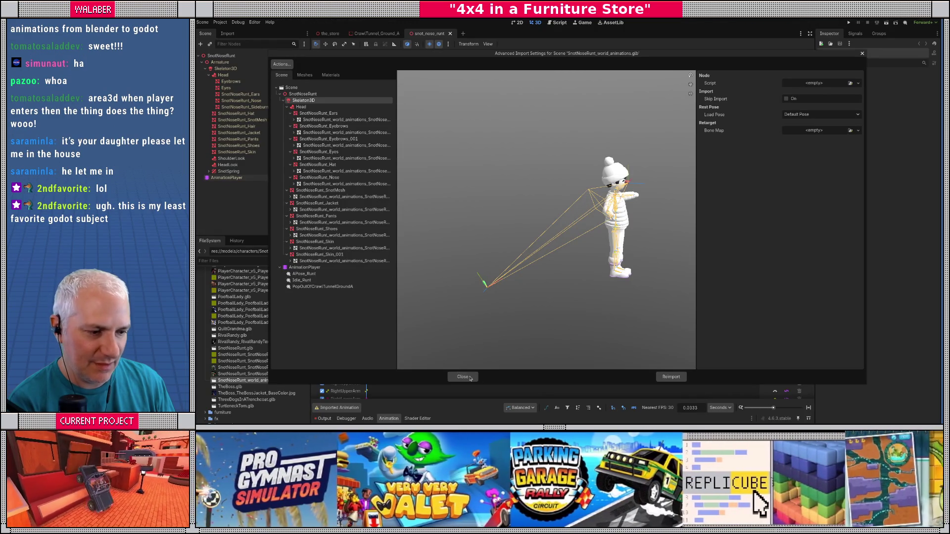
# - Reimport the model, then rename the human-anims library in the animation library manager
pyautogui.click(670, 376)
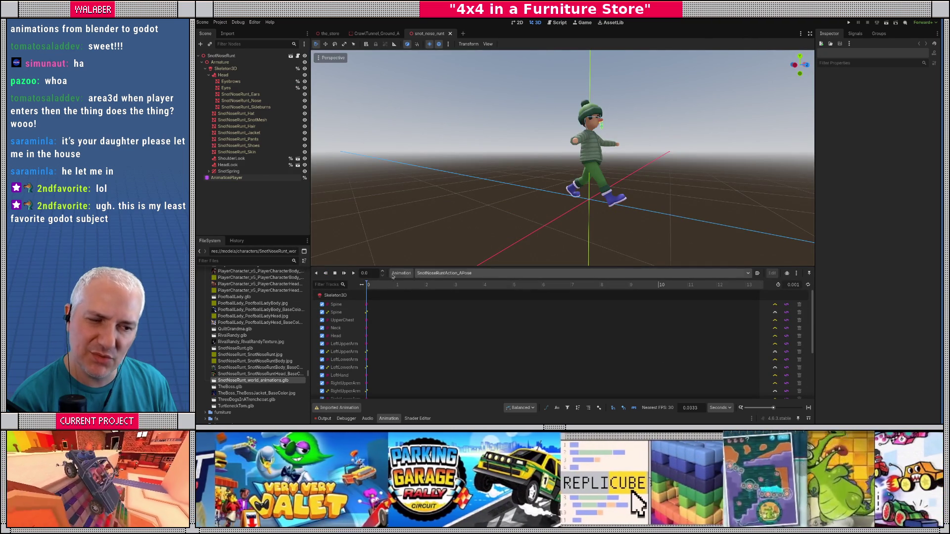
pyautogui.click(400, 273)
pyautogui.click(423, 293)
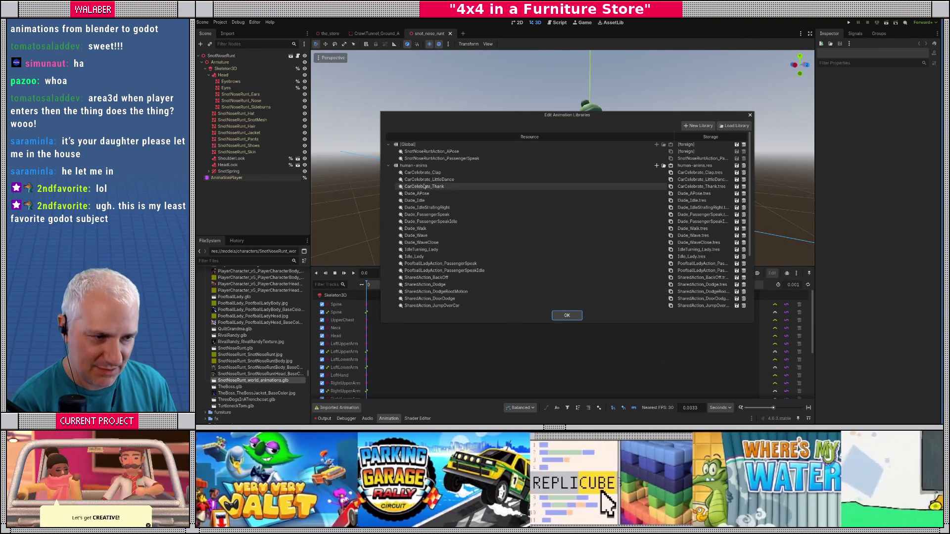
pyautogui.doubleClick(415, 166)
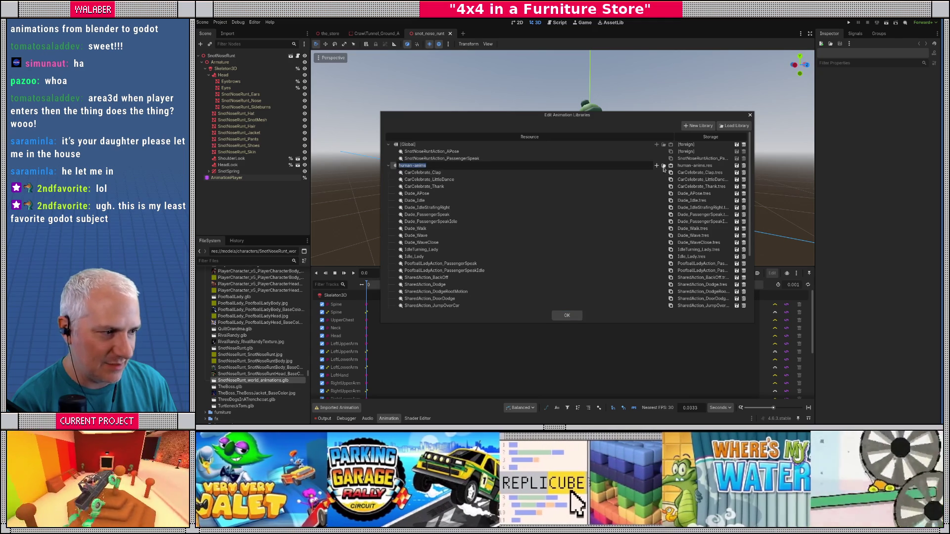
pyautogui.click(664, 165)
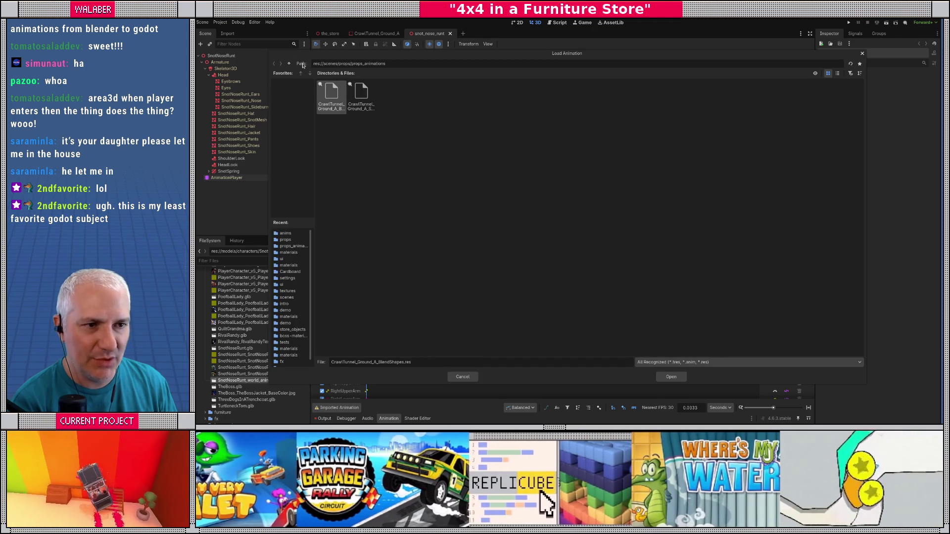
# - Browse the animation file picker to models/characters/anims and show the files as a list
pyautogui.click(289, 63)
pyautogui.click(288, 63)
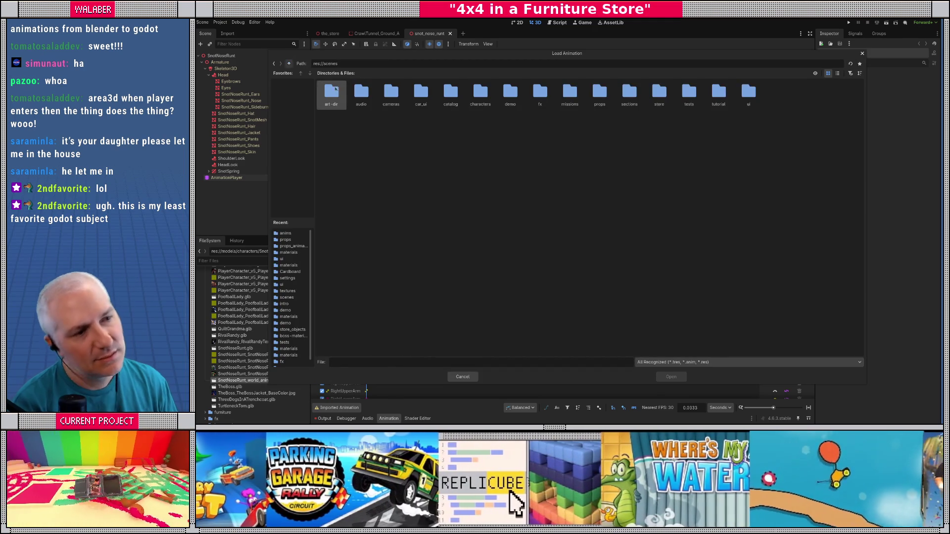
pyautogui.doubleClick(478, 103)
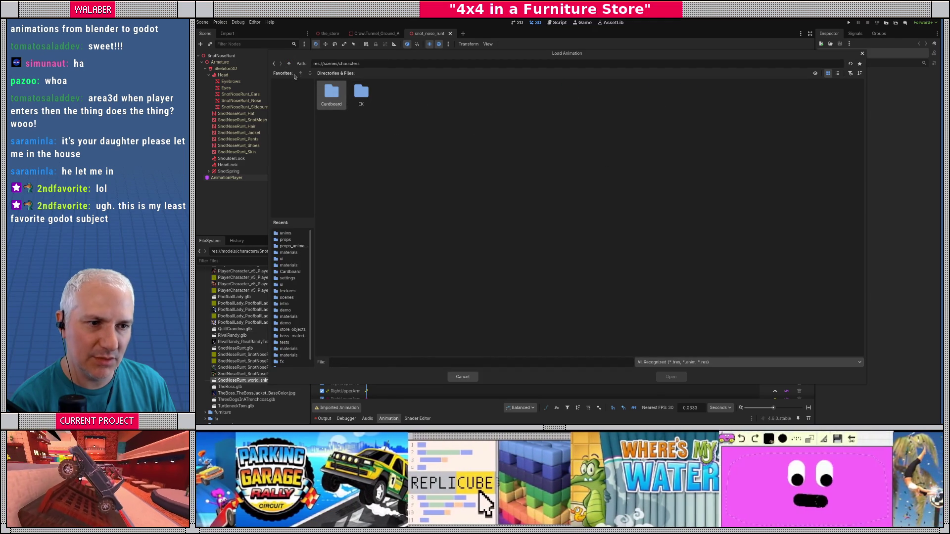
pyautogui.click(288, 63)
pyautogui.click(288, 64)
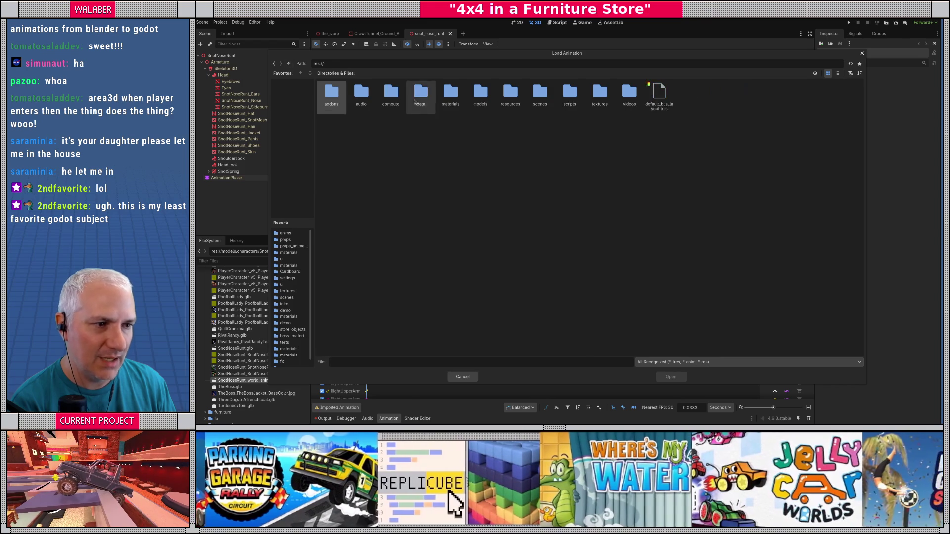
pyautogui.doubleClick(480, 94)
pyautogui.doubleClick(420, 97)
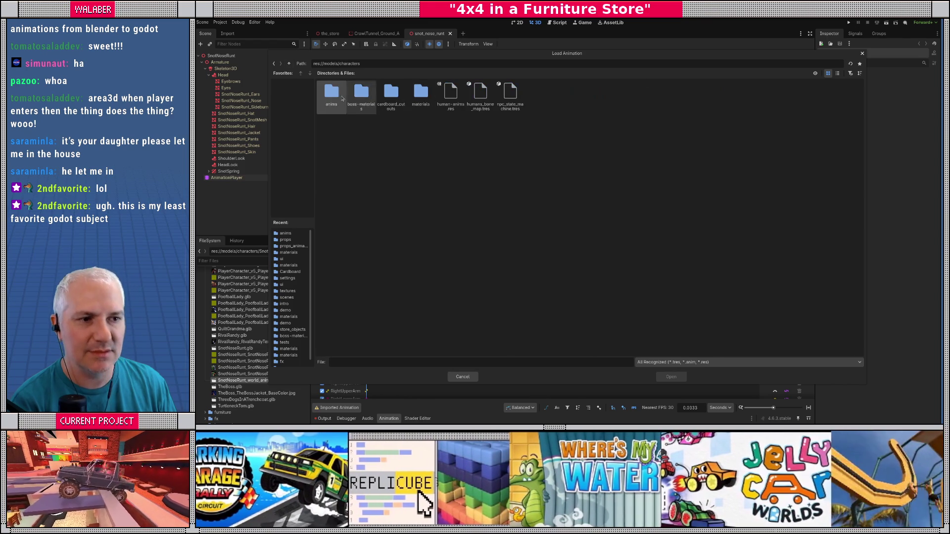
pyautogui.doubleClick(361, 94)
pyautogui.click(837, 74)
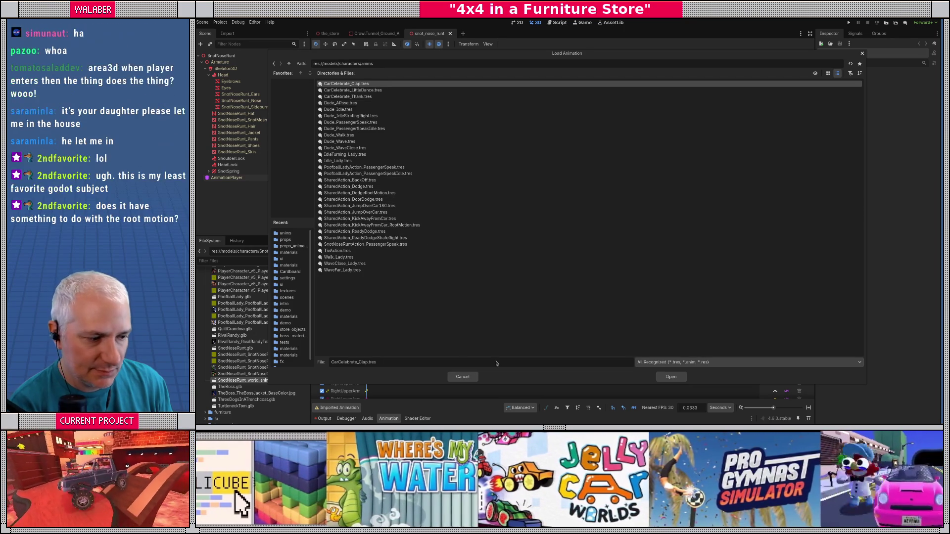
# - Cancel the picker, close the libraries window, and open SnotNoseRunt_world_animations.glb import settings
pyautogui.click(463, 377)
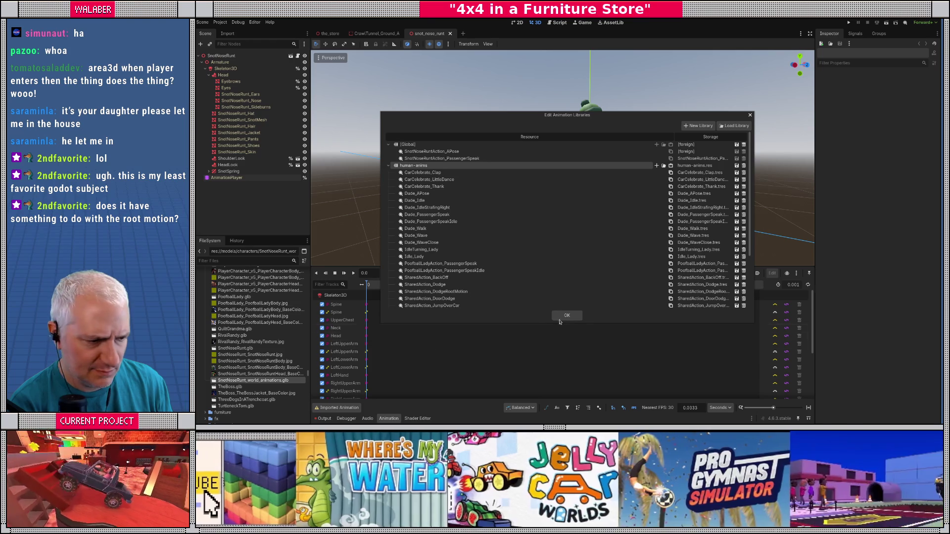
pyautogui.click(559, 319)
pyautogui.doubleClick(250, 380)
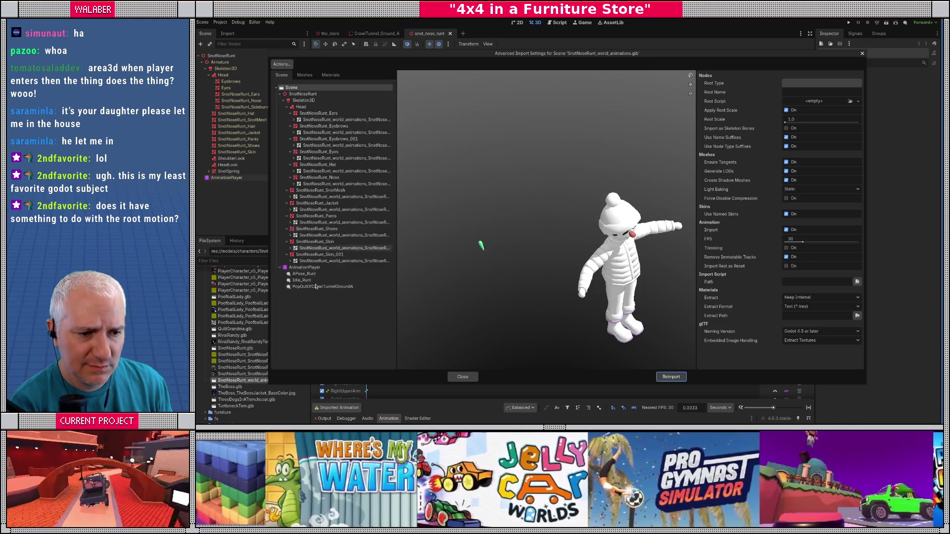
# - Set animation save paths to the characters folder, excluding APose_Runt and Idle_Runt, then reimport
pyautogui.click(317, 287)
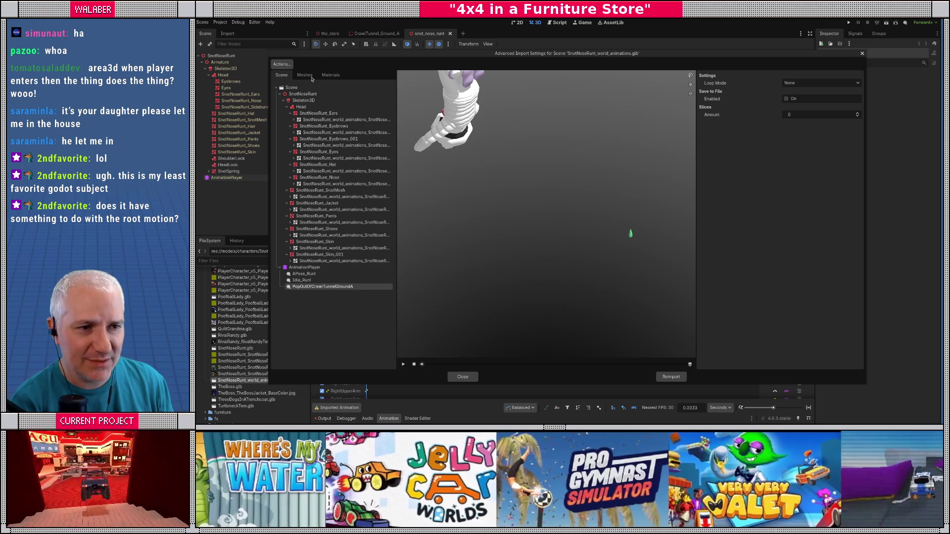
pyautogui.click(281, 64)
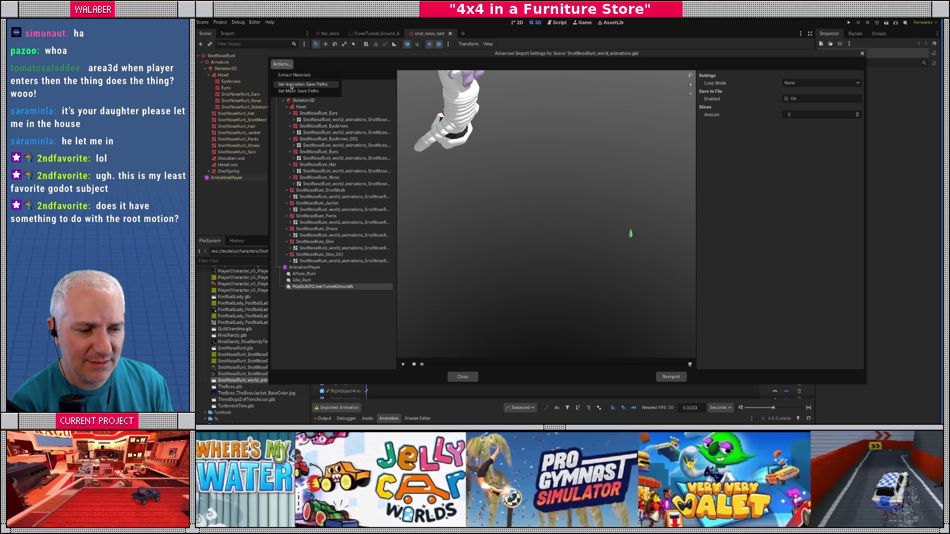
pyautogui.click(291, 85)
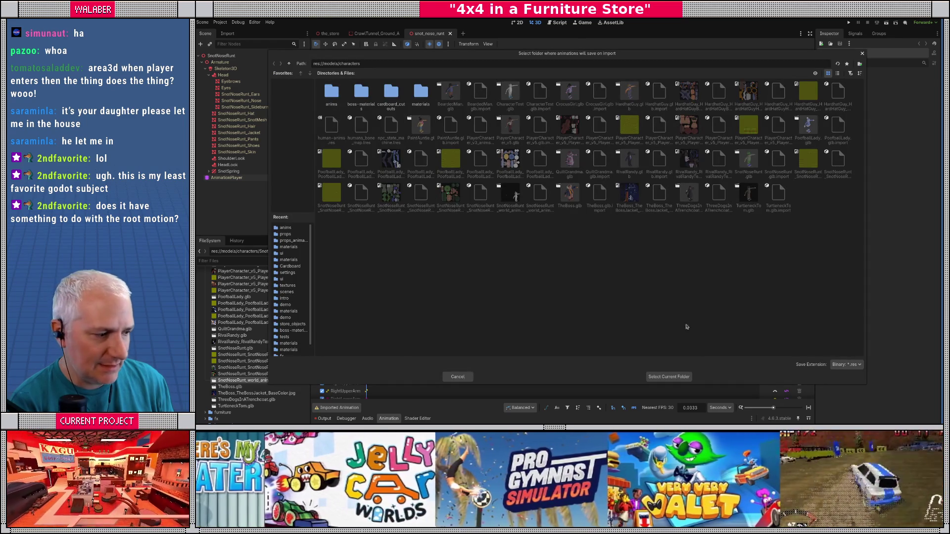
pyautogui.click(663, 378)
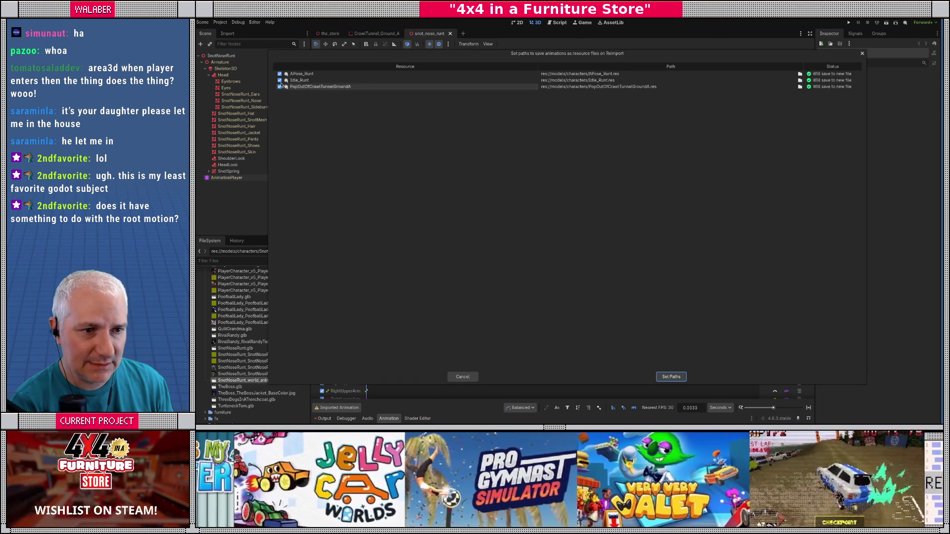
pyautogui.click(280, 80)
pyautogui.click(279, 73)
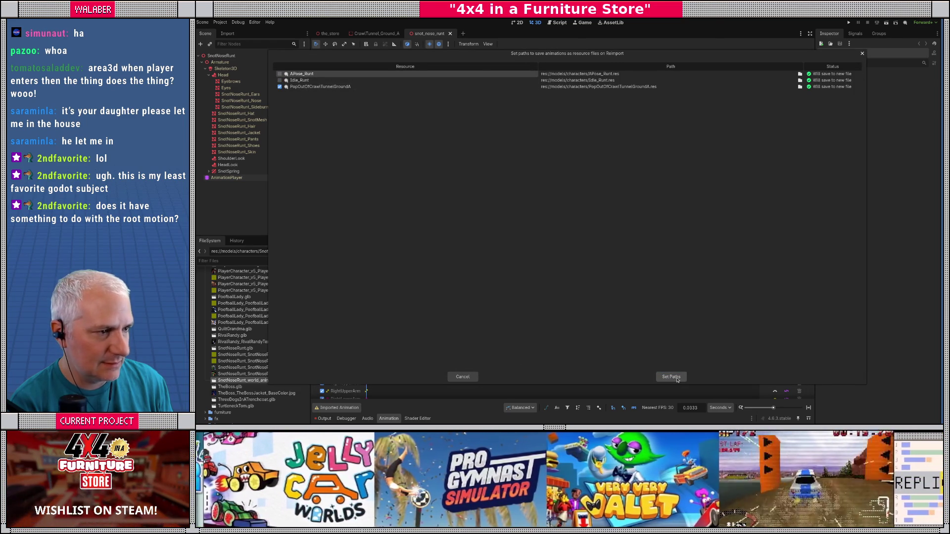
pyautogui.click(671, 377)
pyautogui.click(669, 379)
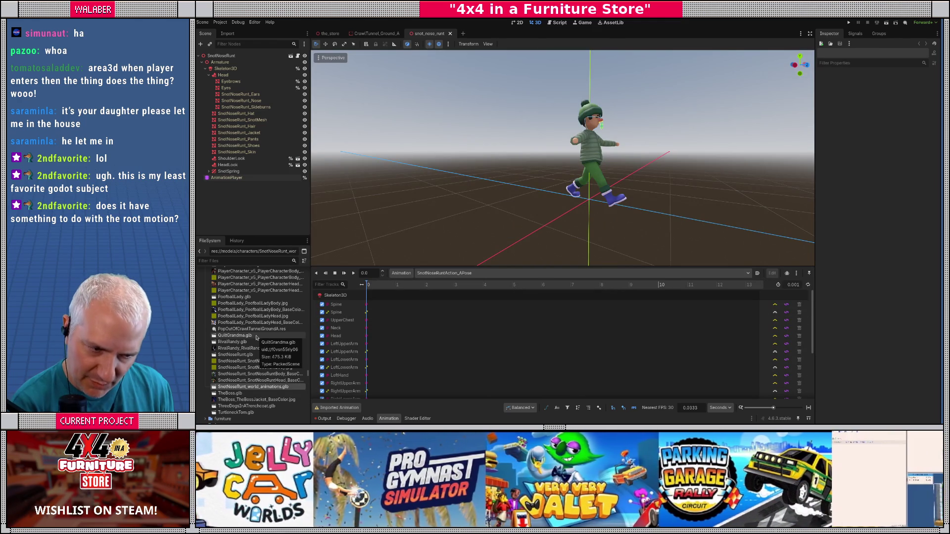
# - Browse the animation files available to the AnimationPlayer's human-anims library, then cancel and close
pyautogui.click(241, 178)
pyautogui.click(401, 273)
pyautogui.click(418, 294)
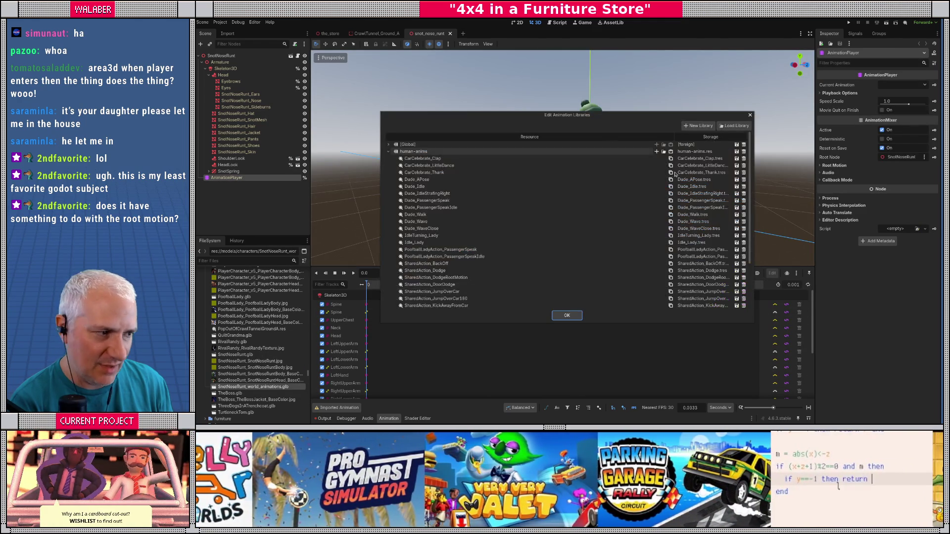
pyautogui.click(663, 152)
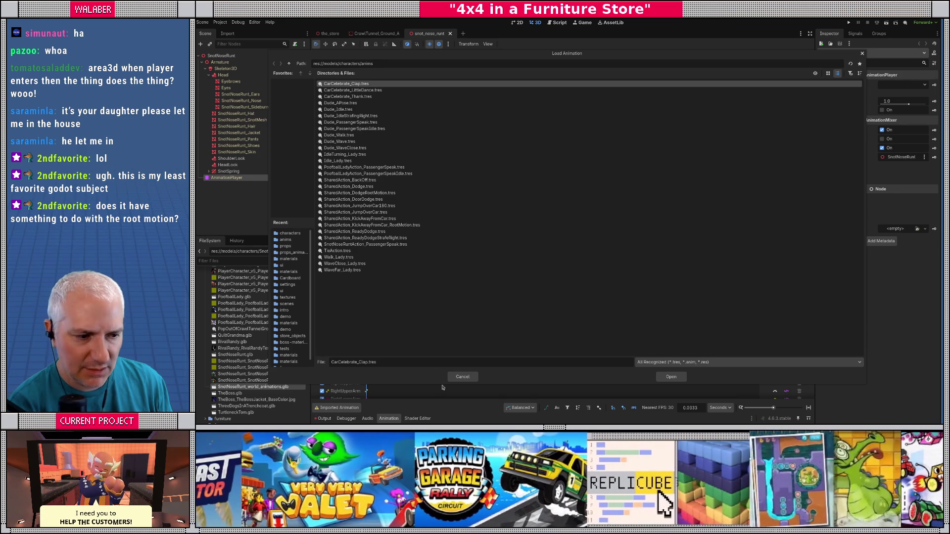
pyautogui.click(462, 377)
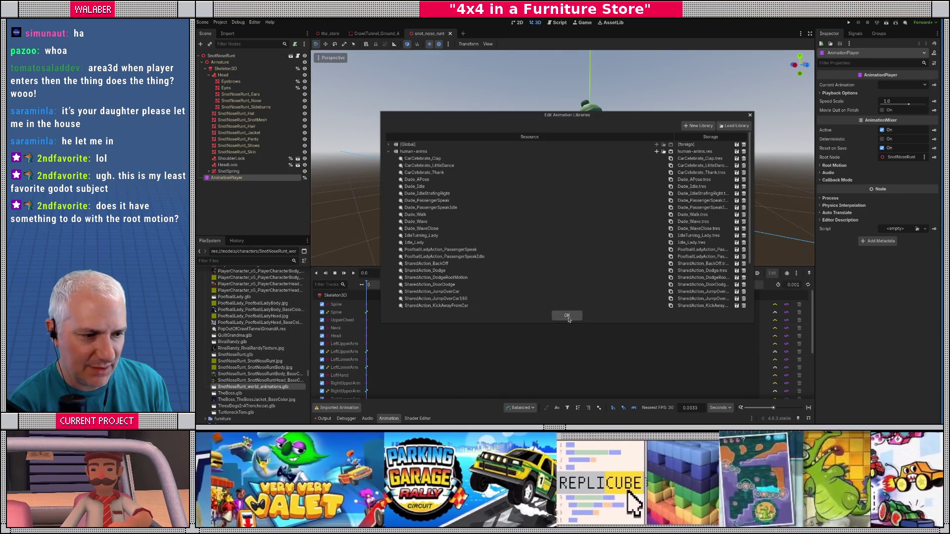
pyautogui.click(568, 318)
# - Reopen the import settings for SnotNoseRunt_world_animations.glb
pyautogui.scroll(3, 257, 349)
pyautogui.scroll(-2, 257, 349)
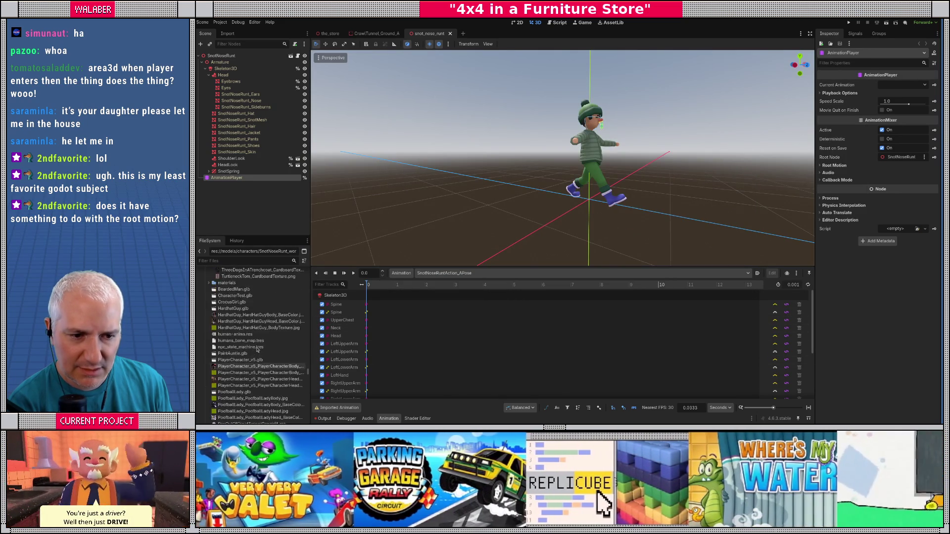
pyautogui.doubleClick(246, 407)
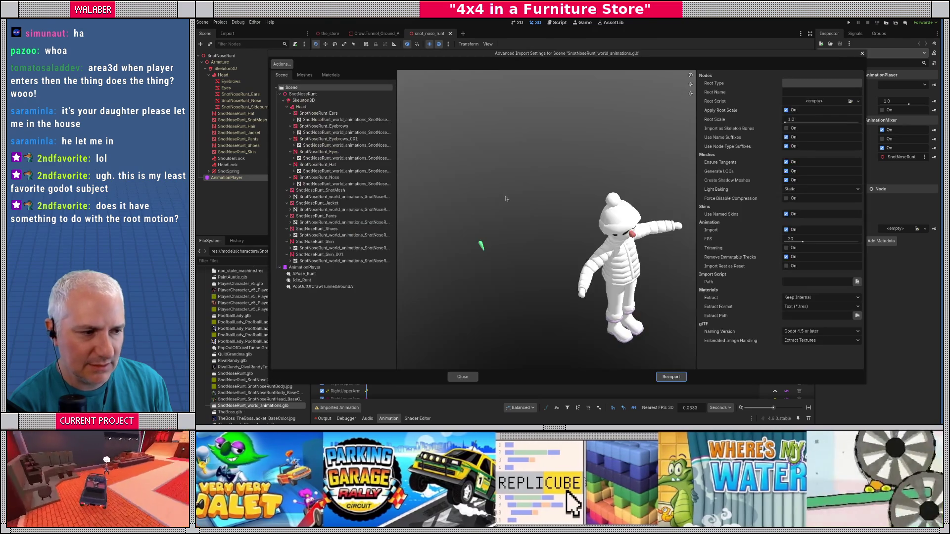
# - Set animation save paths to the anims folder, excluding APose_Runt and Idle_Runt
pyautogui.click(282, 64)
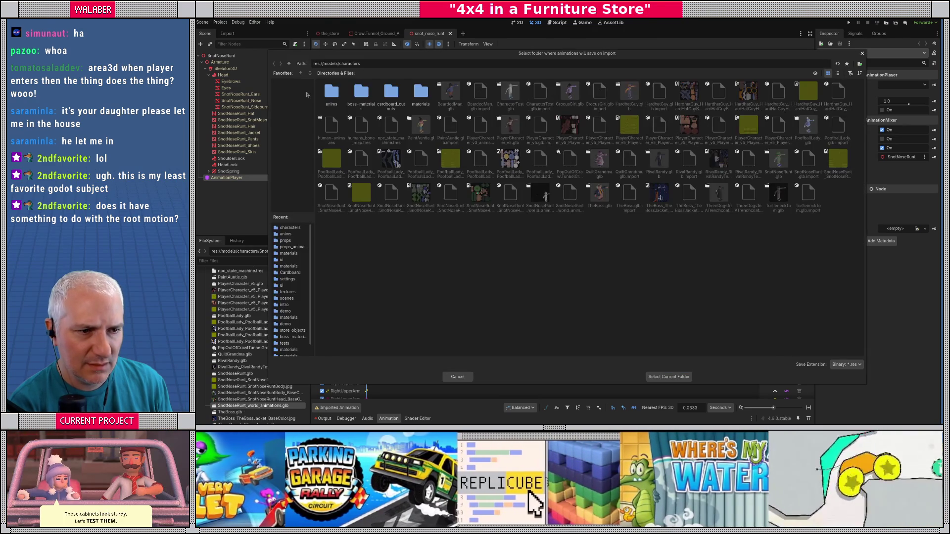
pyautogui.click(297, 85)
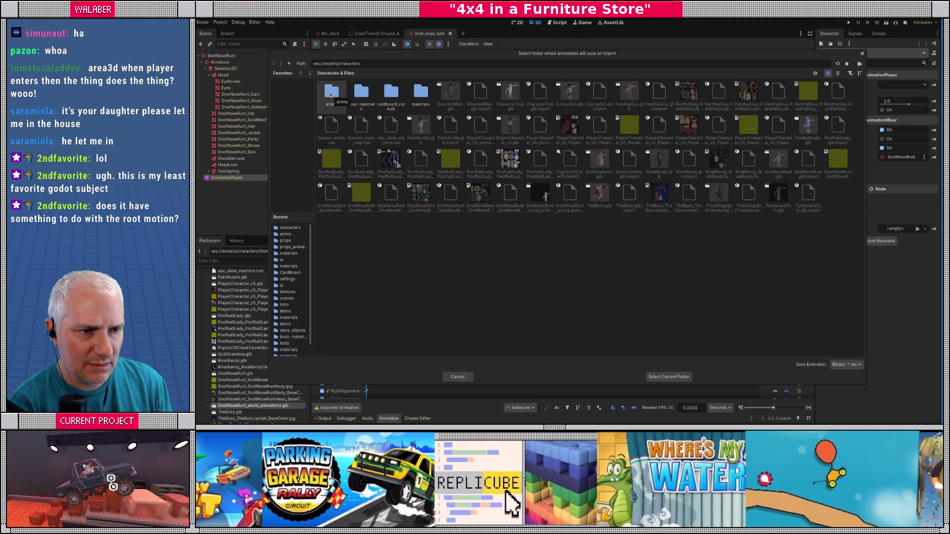
pyautogui.doubleClick(331, 94)
pyautogui.click(666, 377)
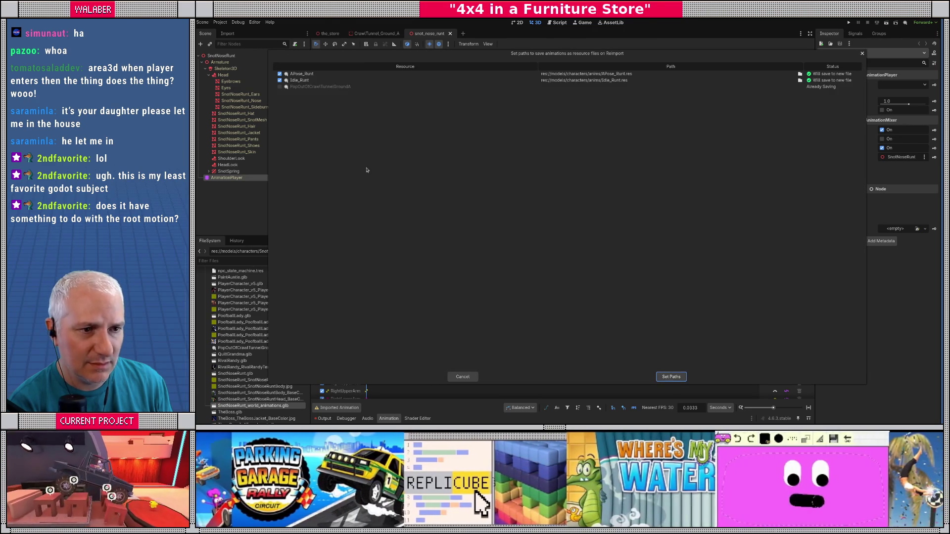
pyautogui.click(280, 80)
pyautogui.click(280, 73)
pyautogui.click(280, 87)
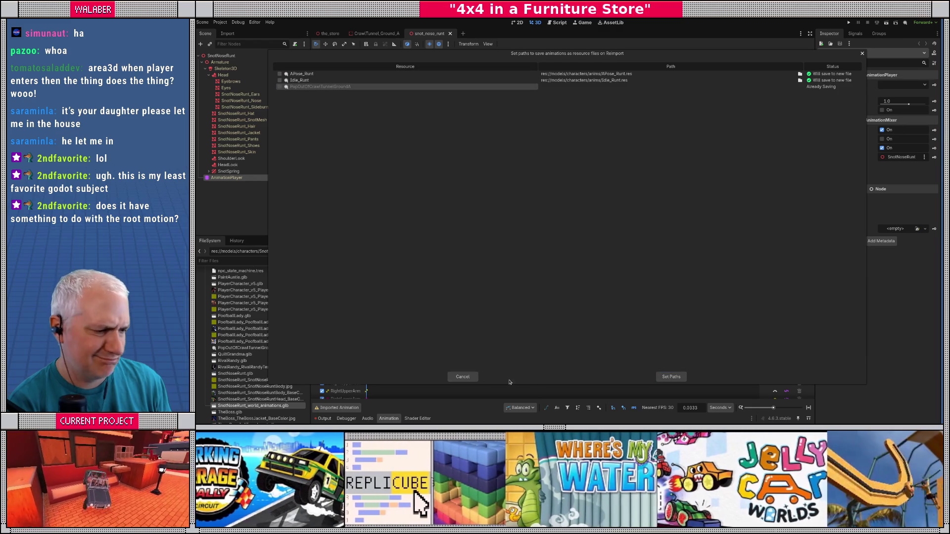
pyautogui.click(671, 376)
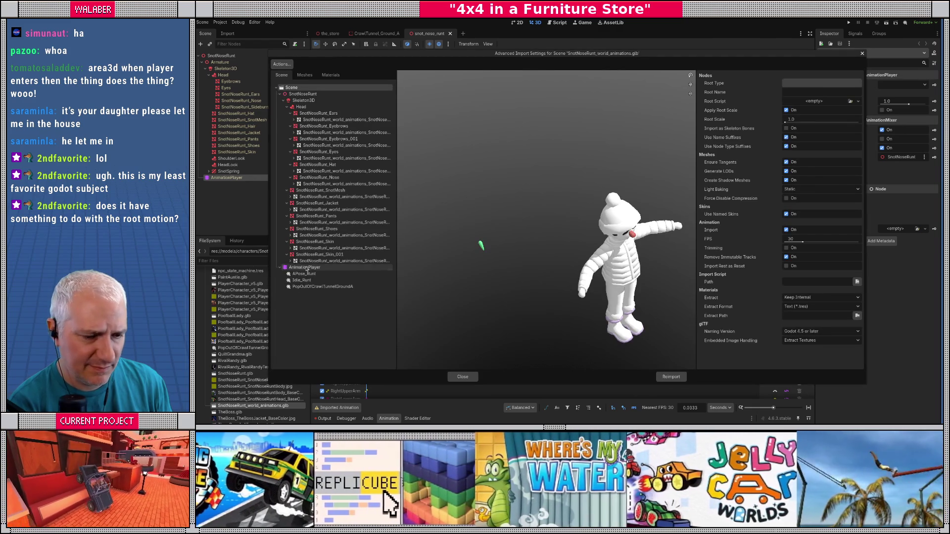
# - Save PopOutOfCrawlTunnelGroundA.res into the anims folder and reimport the glb
pyautogui.click(321, 286)
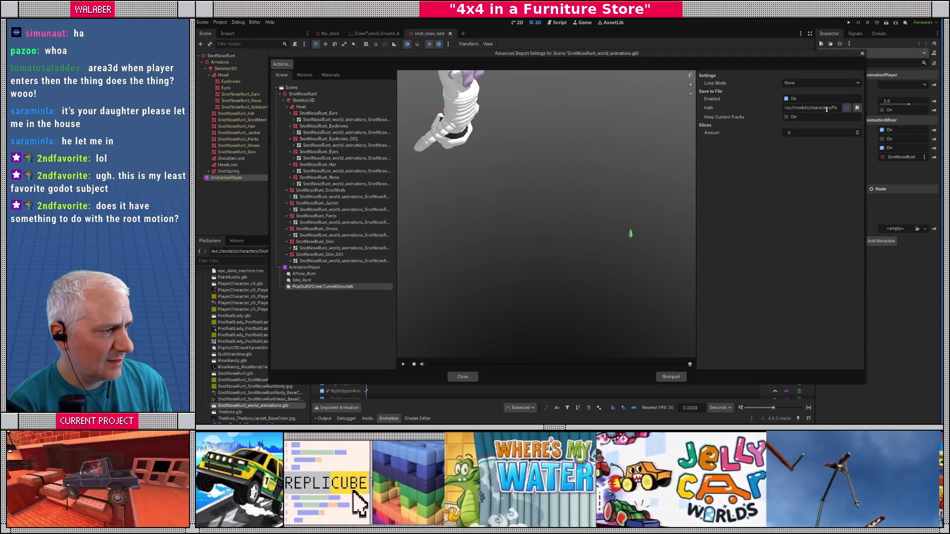
pyautogui.click(857, 109)
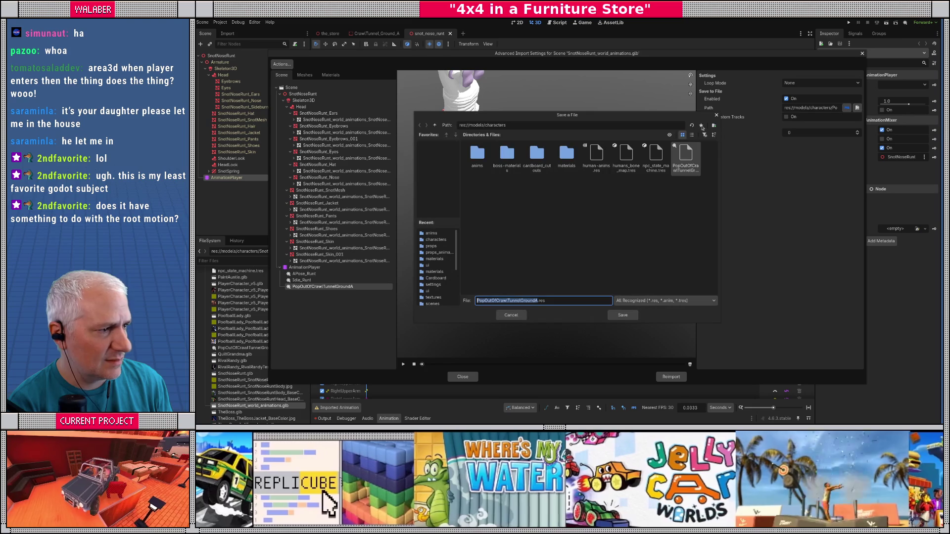
pyautogui.doubleClick(476, 155)
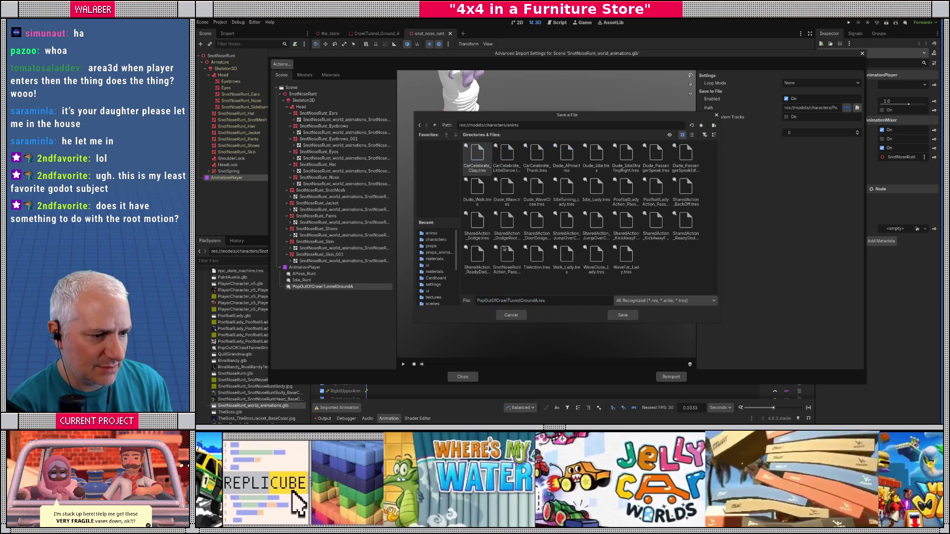
pyautogui.click(621, 315)
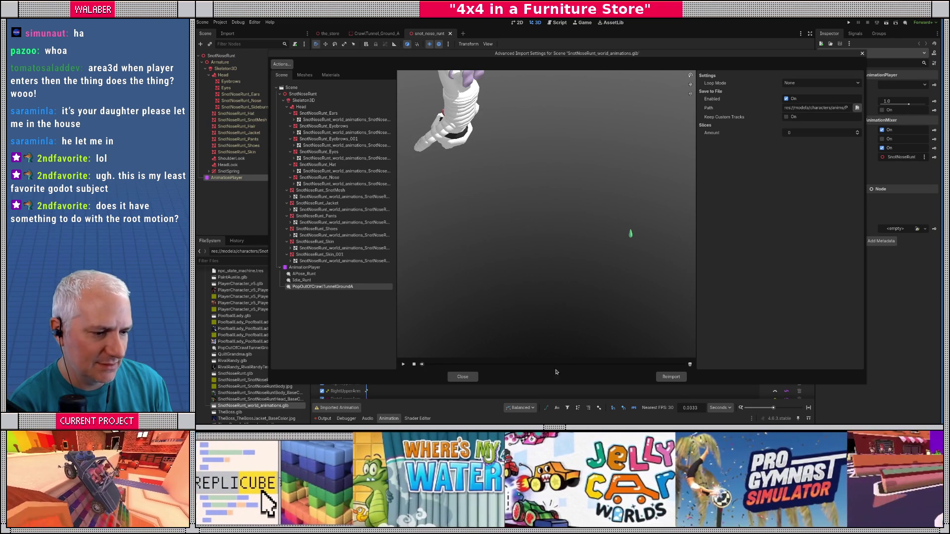
pyautogui.click(668, 377)
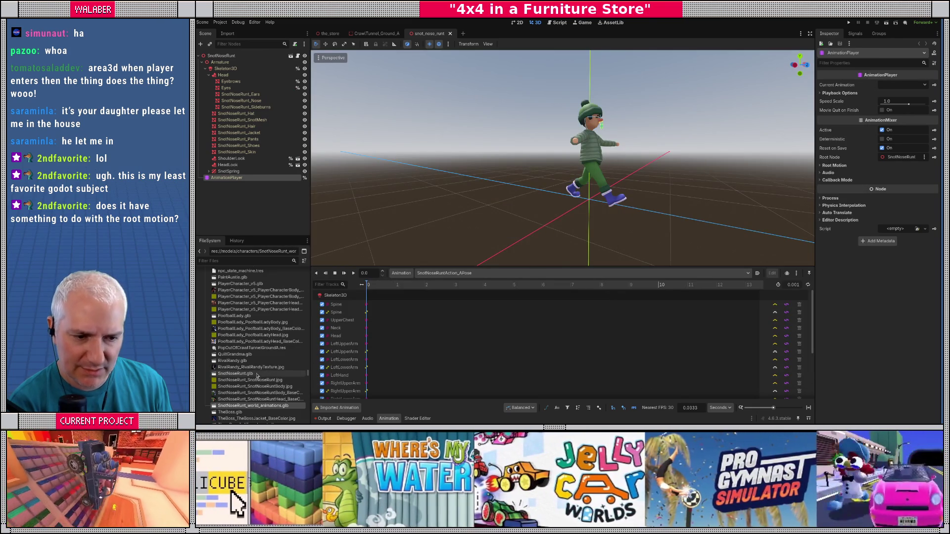
# - Delete the old PopOutOfCrawlTunnelGroundA.res file
pyautogui.click(244, 348)
pyautogui.press('Delete')
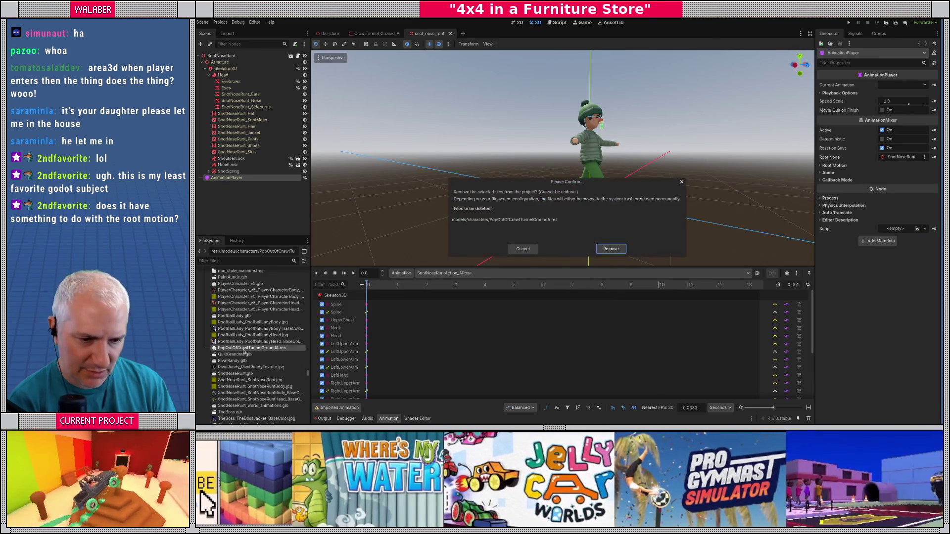
pyautogui.press('Return')
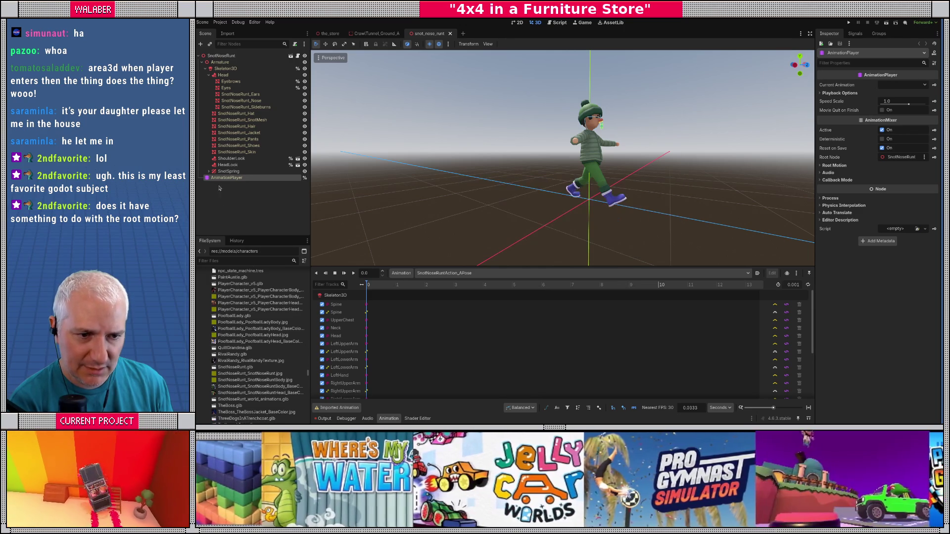
# - Load PopOutOfCrawlTunnelGroundA.res into the human-anims animation library
pyautogui.click(401, 273)
pyautogui.click(421, 294)
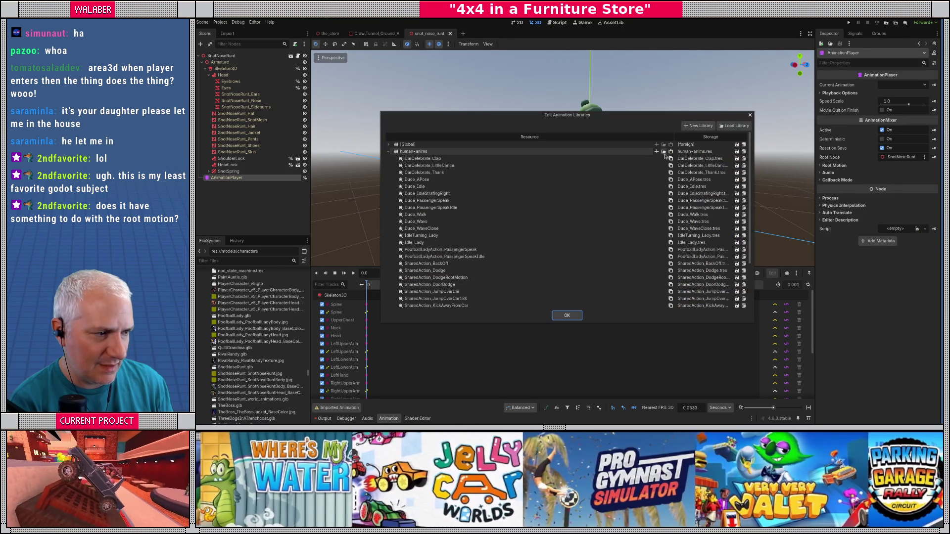
pyautogui.click(664, 153)
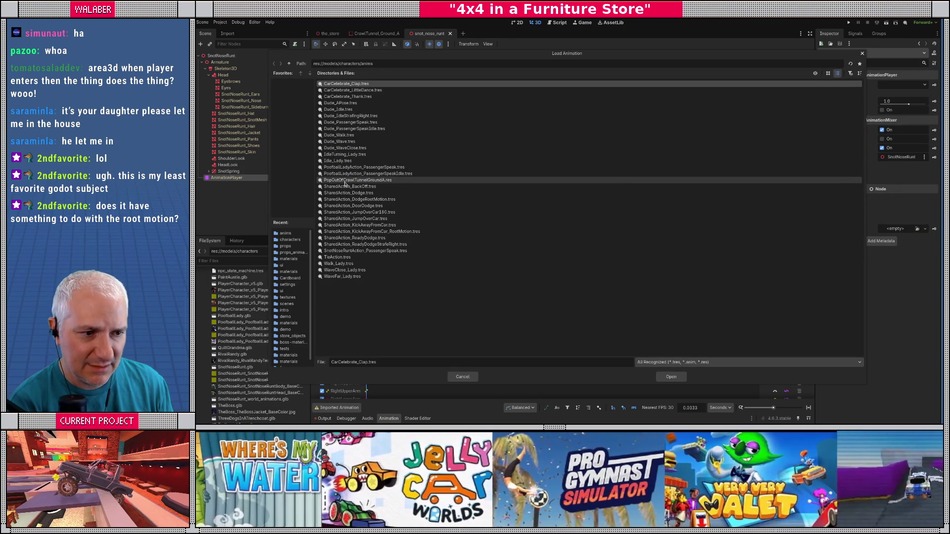
pyautogui.doubleClick(346, 180)
pyautogui.click(567, 316)
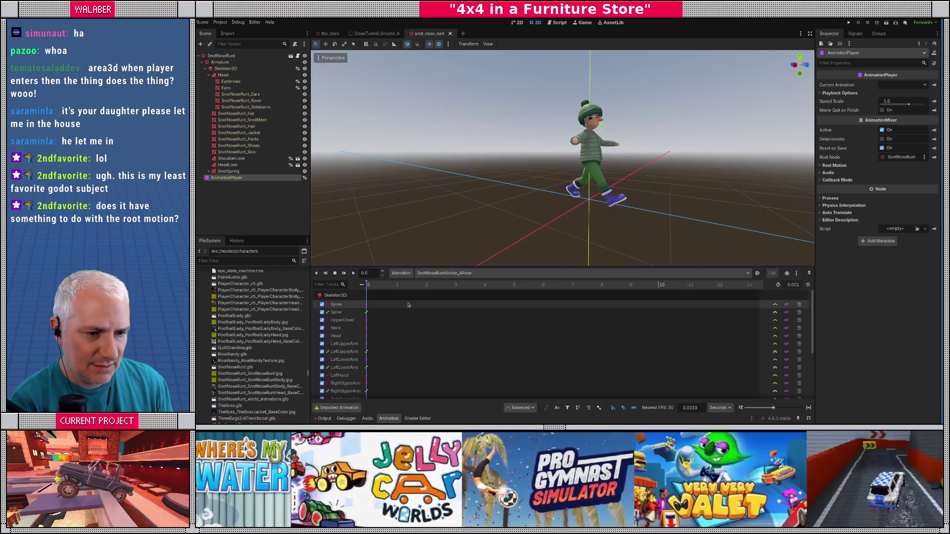
# - Make PopOutOfCrawlTunnelGroundA the current animation, enlarge the timeline, and reopen the glb import settings
pyautogui.scroll(-3, 346, 346)
pyautogui.click(460, 273)
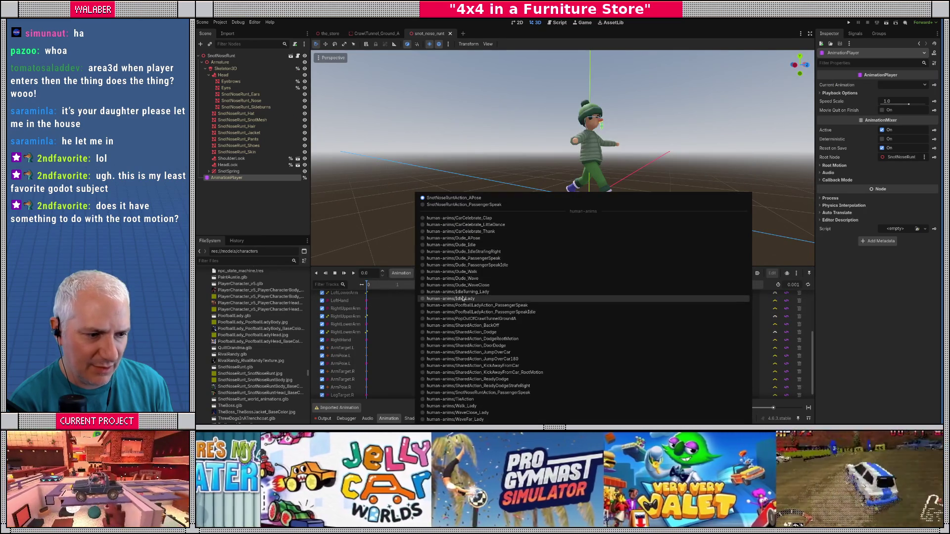
pyautogui.click(464, 319)
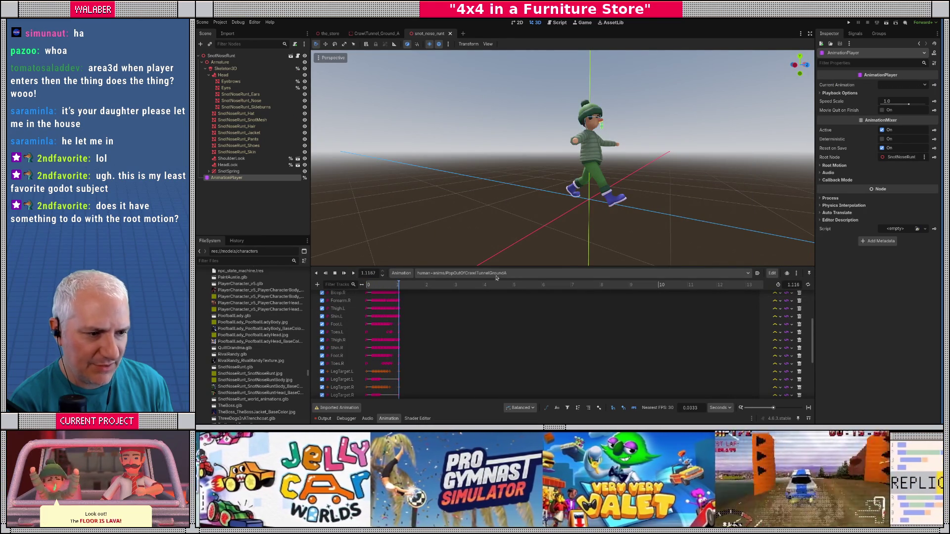
pyautogui.moveTo(509, 268); pyautogui.dragTo(510, 214)
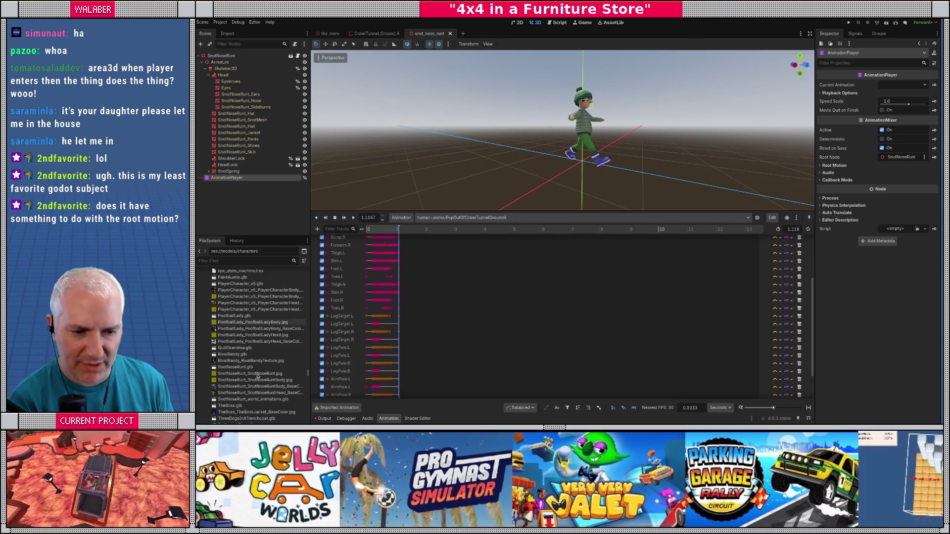
pyautogui.doubleClick(252, 399)
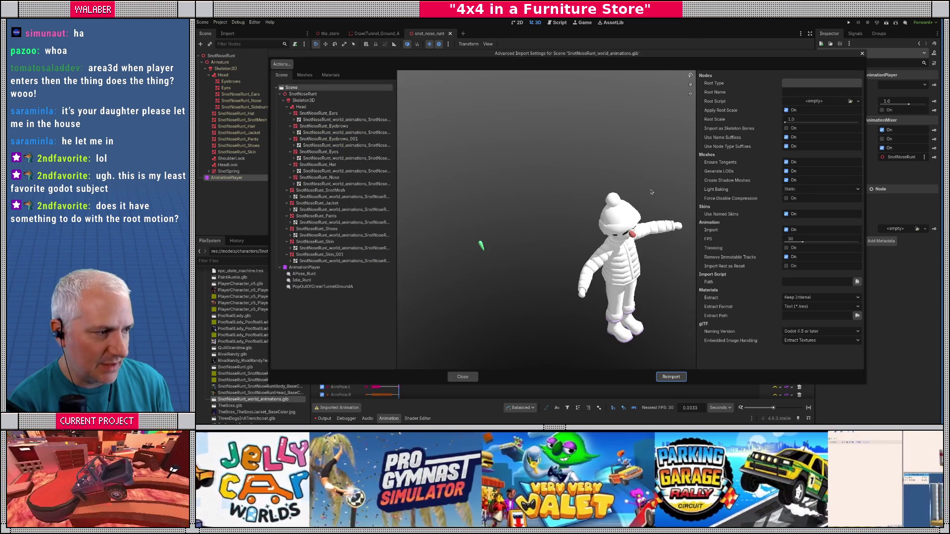
# - Assign humans_bone_map.tres as Skeleton3D's bone map, rename the skeleton Skeleton3D, and reimport
pyautogui.click(304, 99)
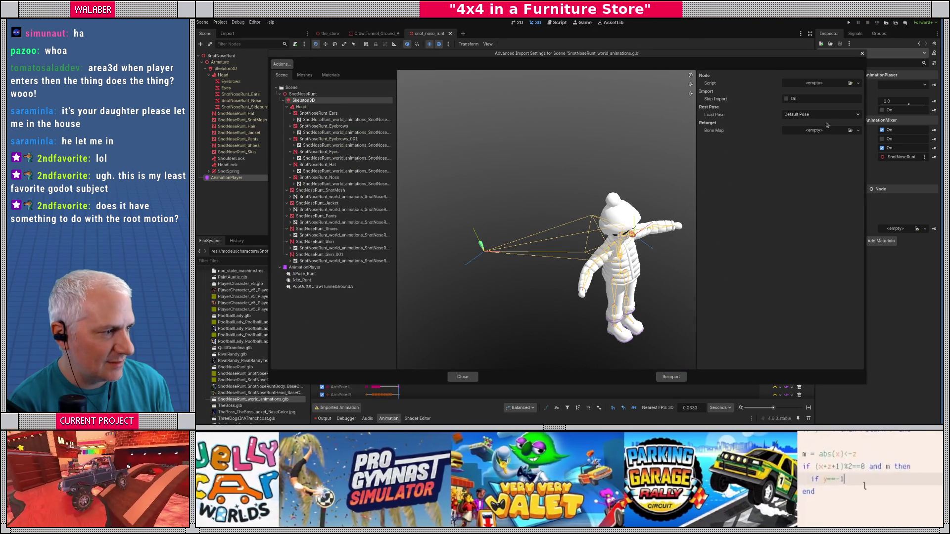
pyautogui.click(849, 83)
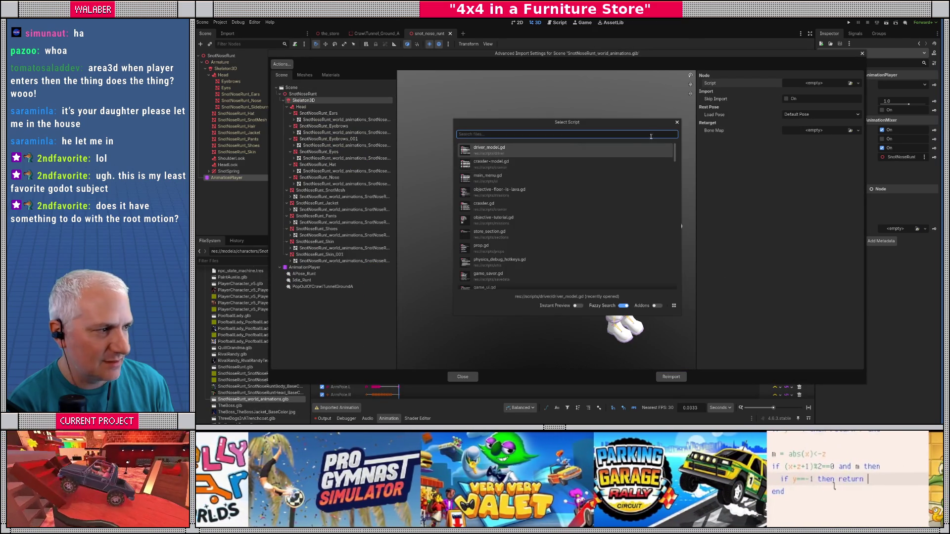
pyautogui.click(869, 120)
pyautogui.click(849, 131)
pyautogui.doubleClick(523, 148)
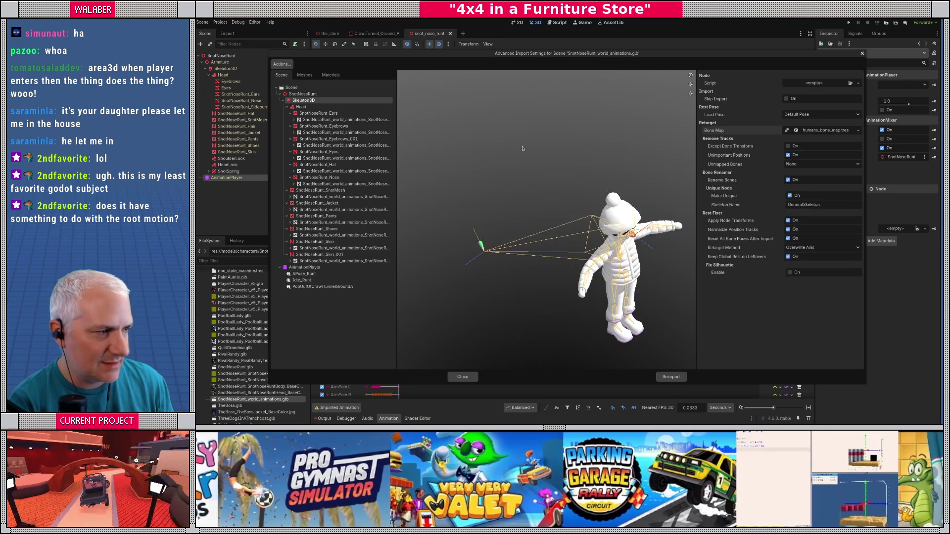
pyautogui.doubleClick(812, 203)
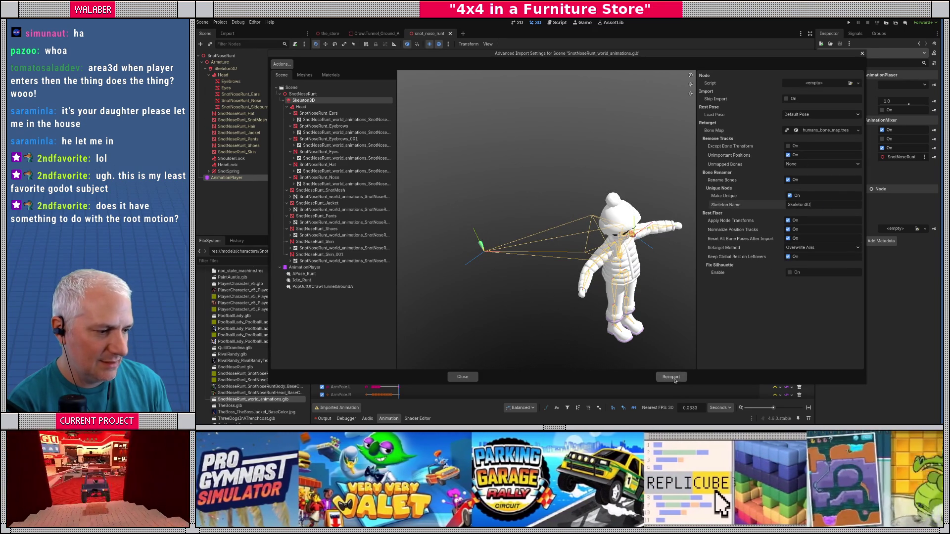
pyautogui.click(672, 377)
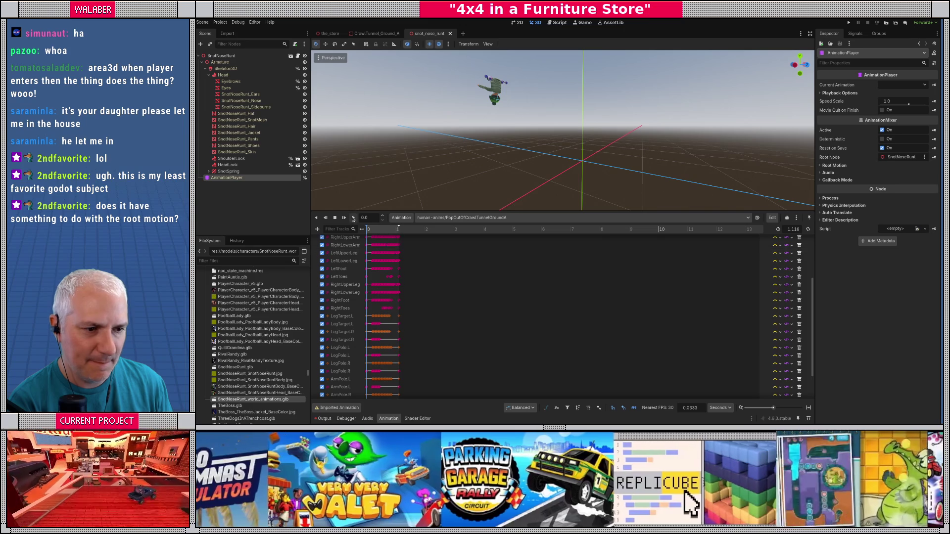
# - Play PopOutOfCrawlTunnelGroundA on the character, then reimport the animations glb
pyautogui.click(353, 218)
pyautogui.moveTo(497, 169); pyautogui.dragTo(520, 174)
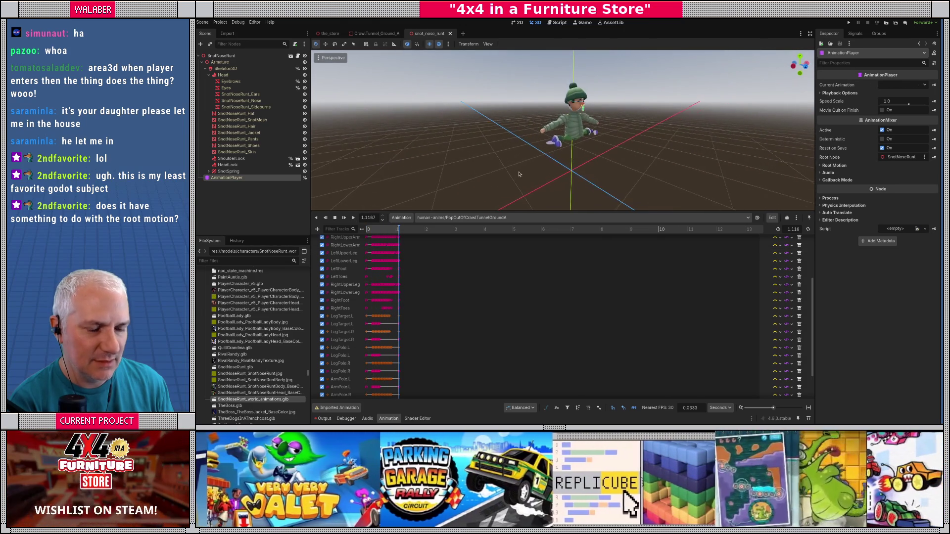
pyautogui.rightClick(258, 399)
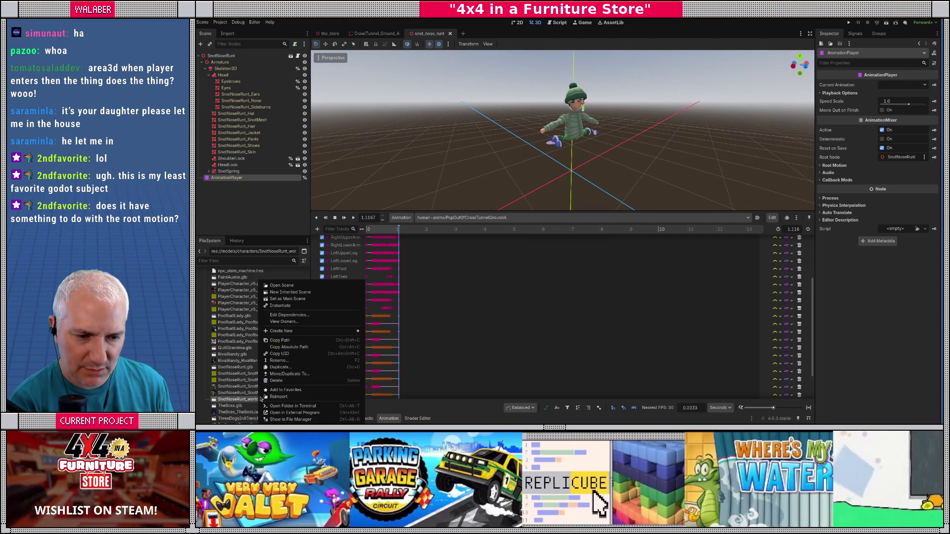
pyautogui.click(269, 398)
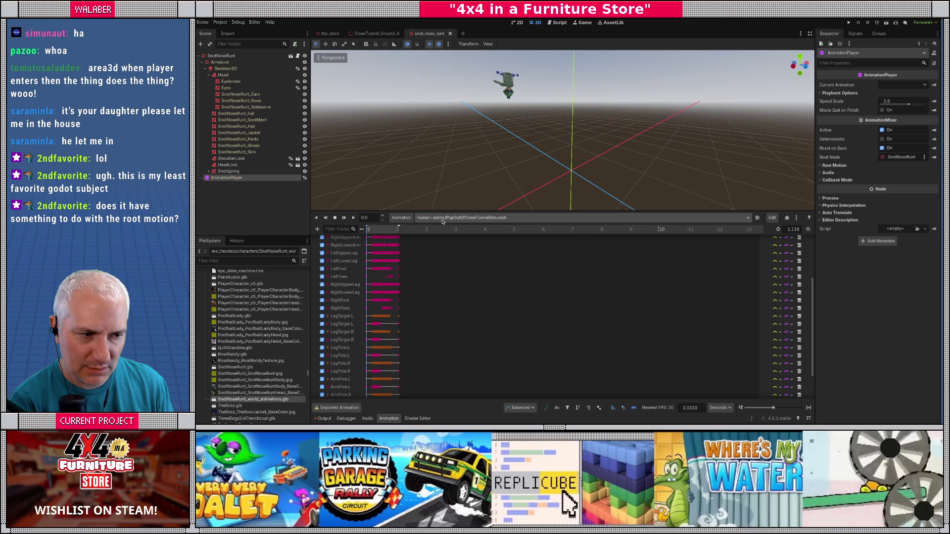
# - Try PoofballLadyAction_PassengerSpeakIdle and PopOutOfCrawlTunnelGroundA, then play Dude_PassengerSpeakIdle
pyautogui.click(445, 218)
pyautogui.click(460, 312)
pyautogui.click(448, 219)
pyautogui.click(462, 319)
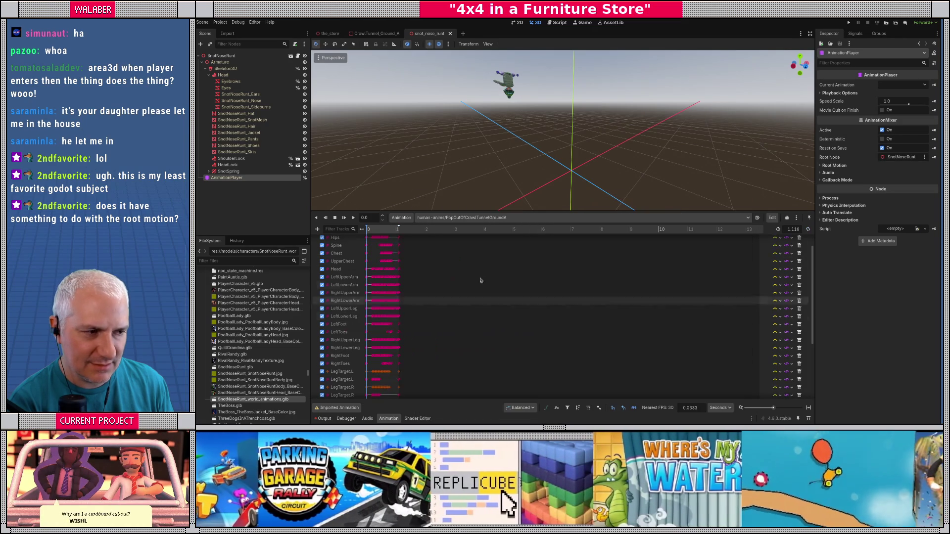
pyautogui.click(447, 218)
pyautogui.click(464, 265)
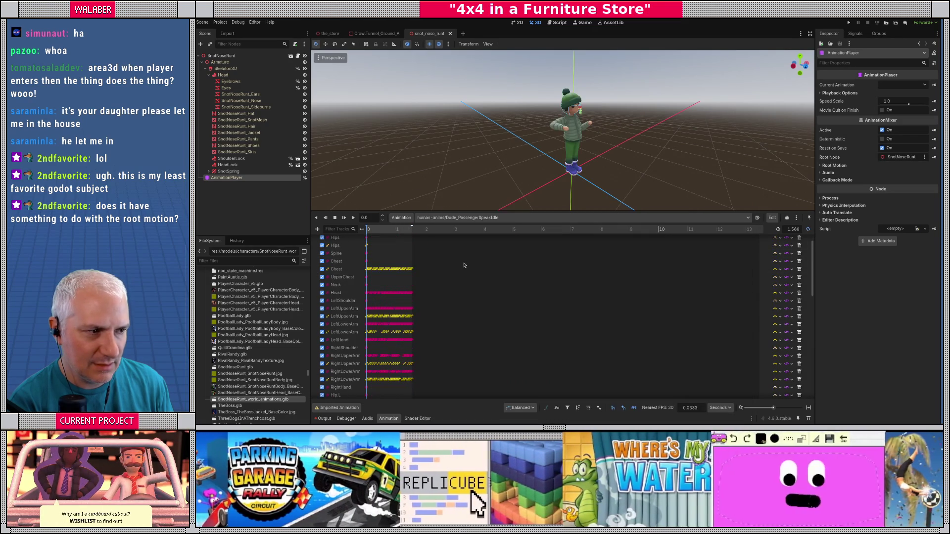
pyautogui.click(354, 218)
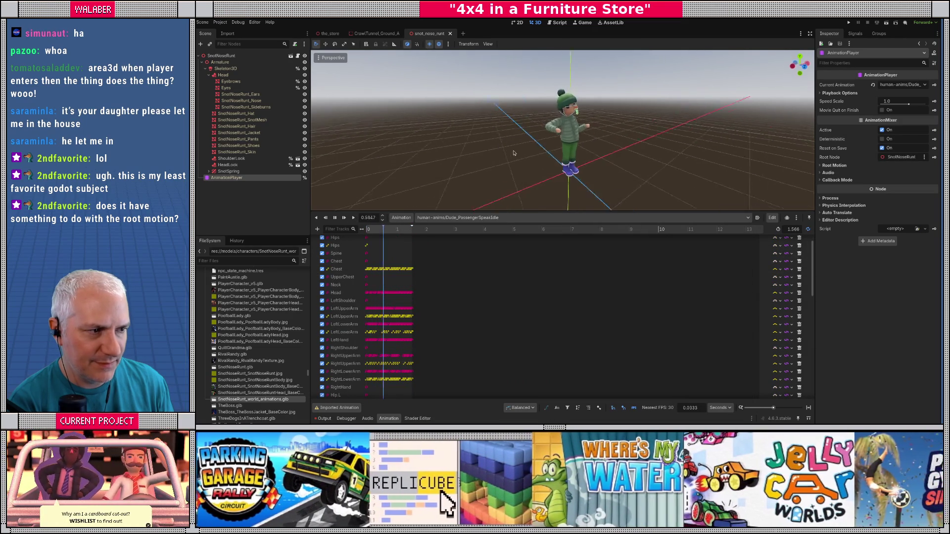
# - Keep Dude_PassengerSpeakIdle selected and reopen the animations glb import settings
pyautogui.click(448, 218)
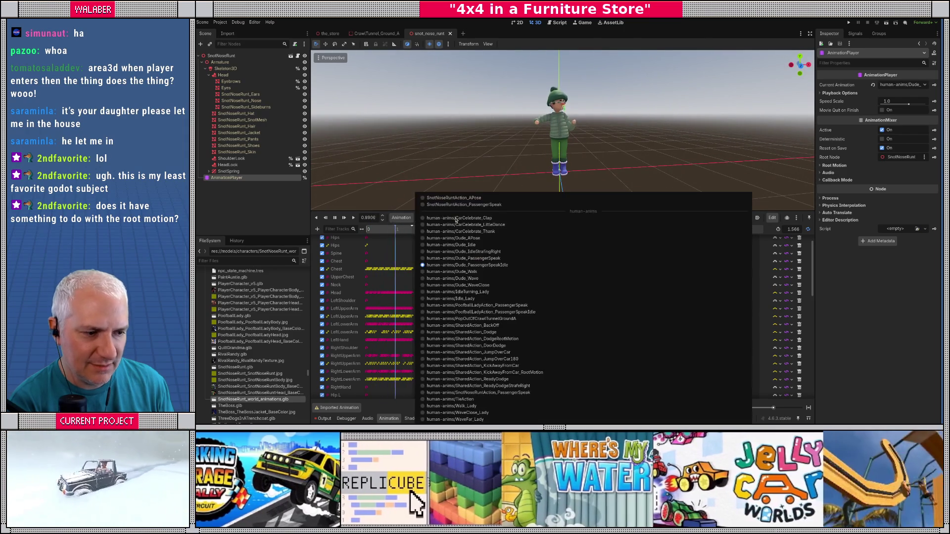
pyautogui.click(376, 317)
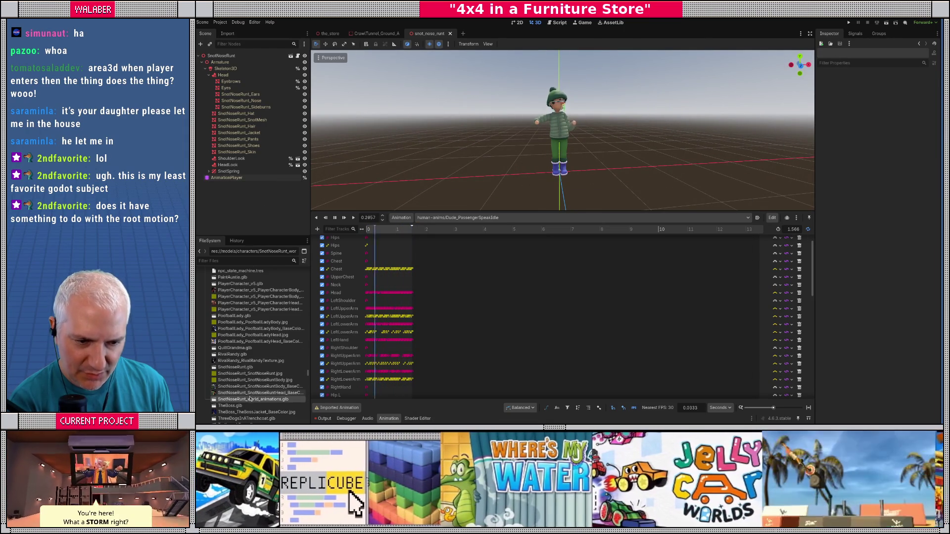
pyautogui.doubleClick(259, 399)
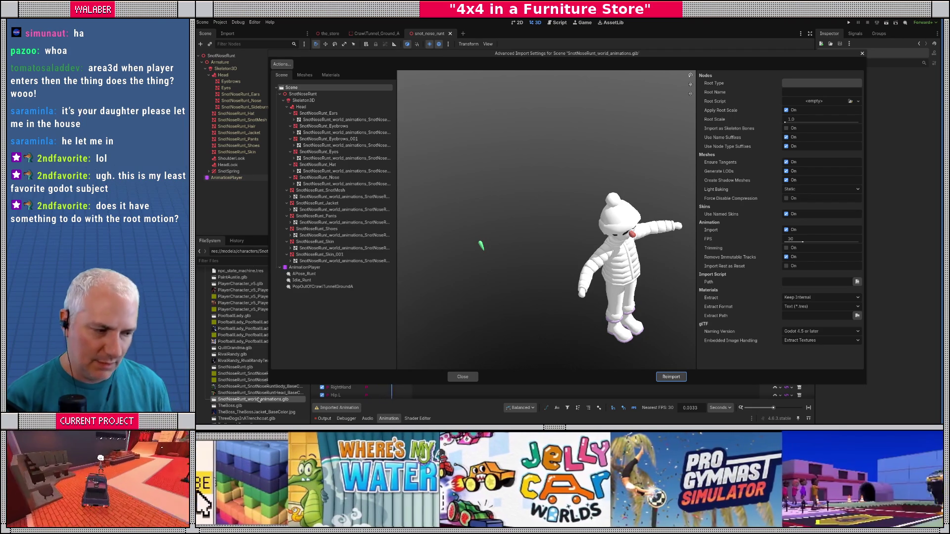
# - Set Skeleton3D's Retarget Method to None and reimport the glb
pyautogui.click(292, 101)
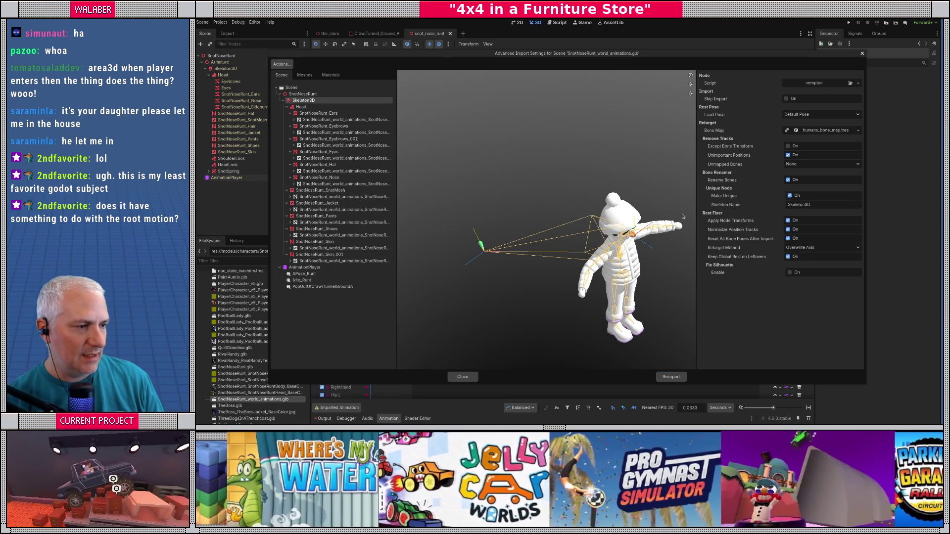
pyautogui.moveTo(696, 209); pyautogui.dragTo(617, 209)
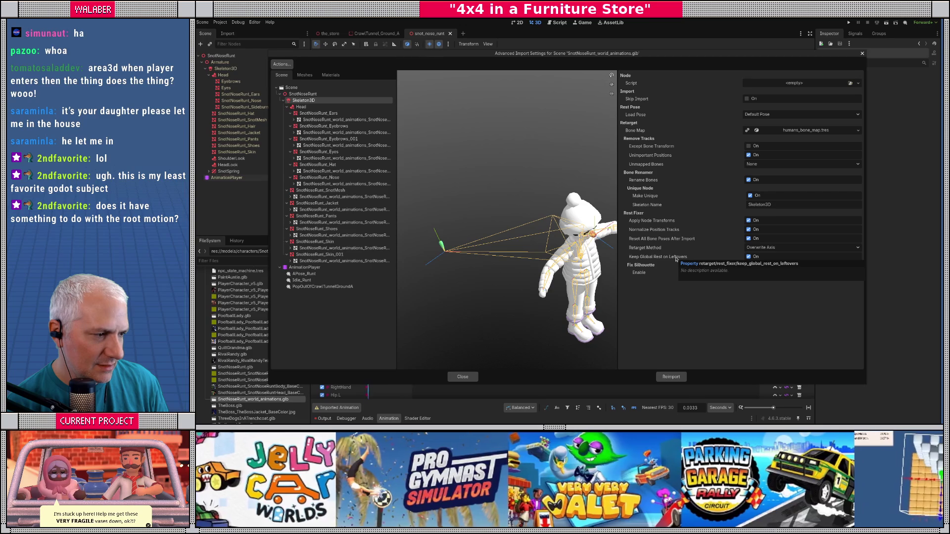
pyautogui.click(753, 248)
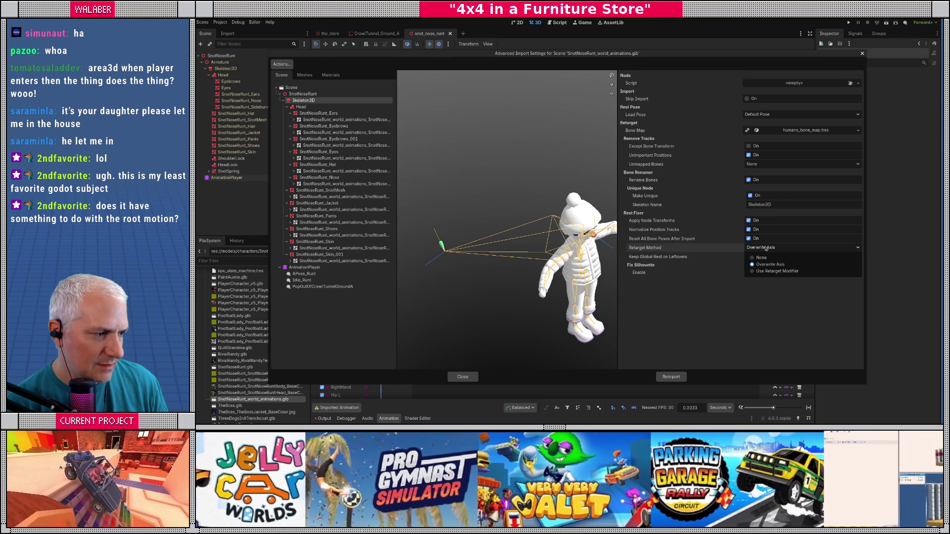
pyautogui.click(762, 258)
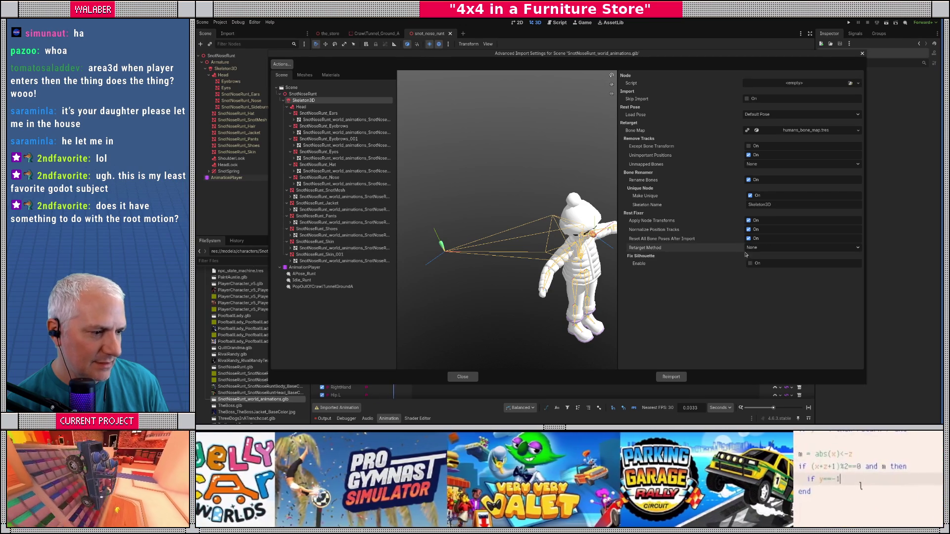
pyautogui.click(670, 377)
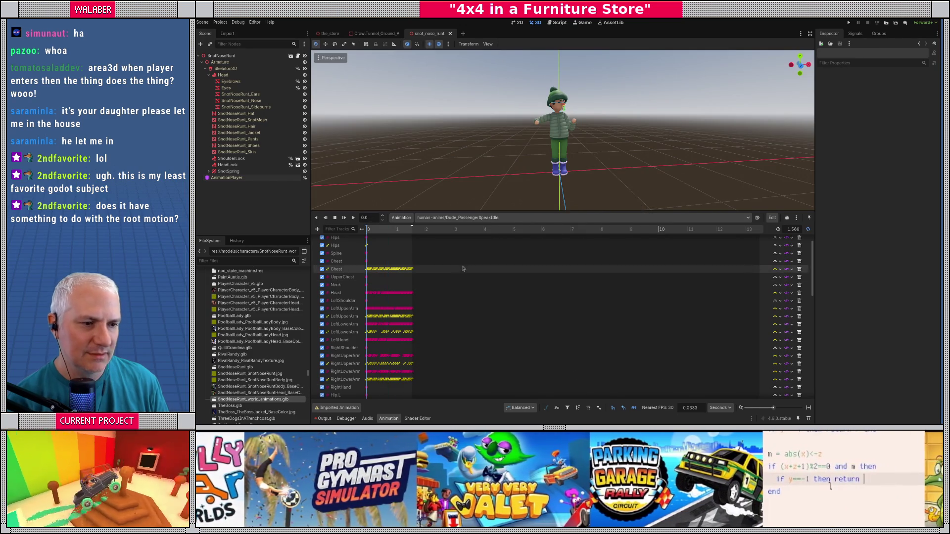
# - Play PopOutOfCrawlTunnelGroundA repeatedly, scrub to about 0.43 s, and view it from the front
pyautogui.click(447, 217)
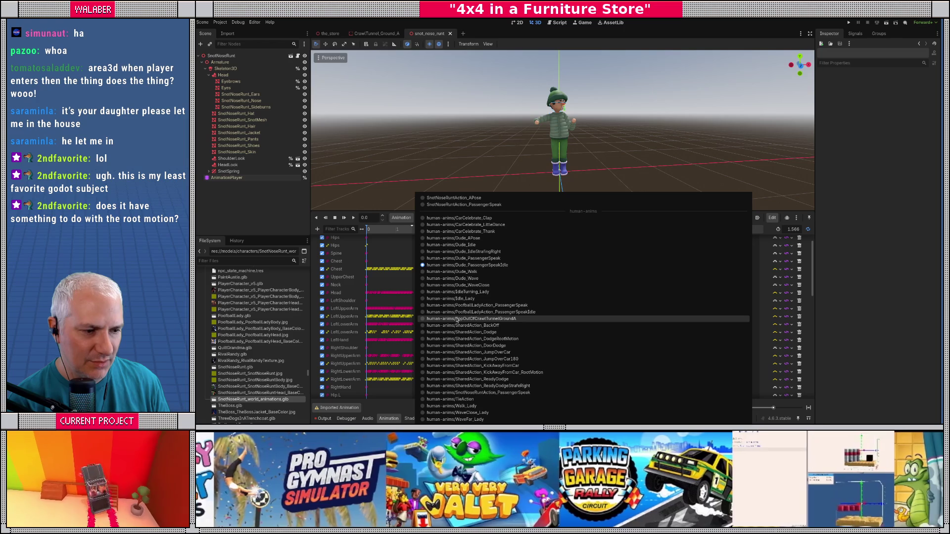
pyautogui.click(456, 319)
pyautogui.moveTo(503, 174); pyautogui.dragTo(443, 183)
pyautogui.click(353, 217)
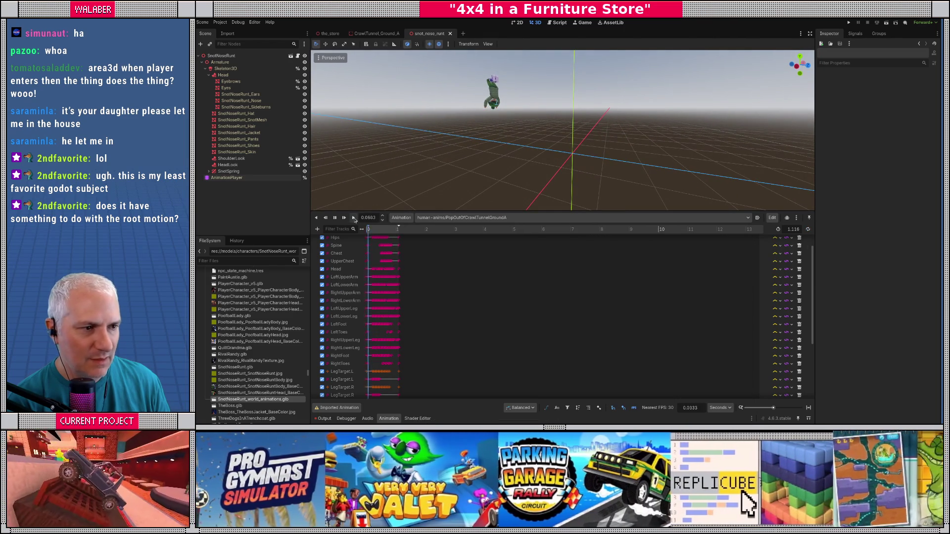
pyautogui.click(353, 217)
pyautogui.click(353, 218)
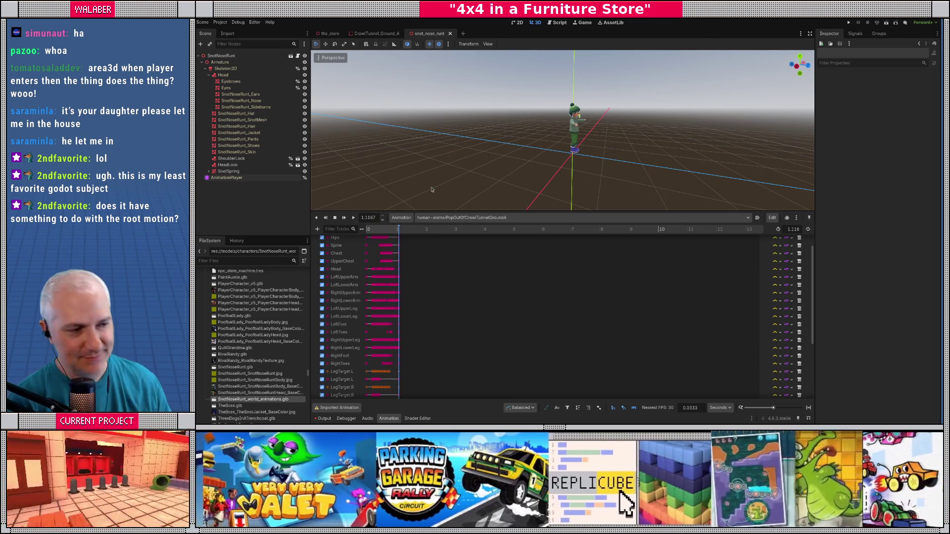
pyautogui.moveTo(396, 228)
pyautogui.mouseDown()
pyautogui.moveTo(368, 229)
pyautogui.moveTo(403, 231)
pyautogui.mouseUp()
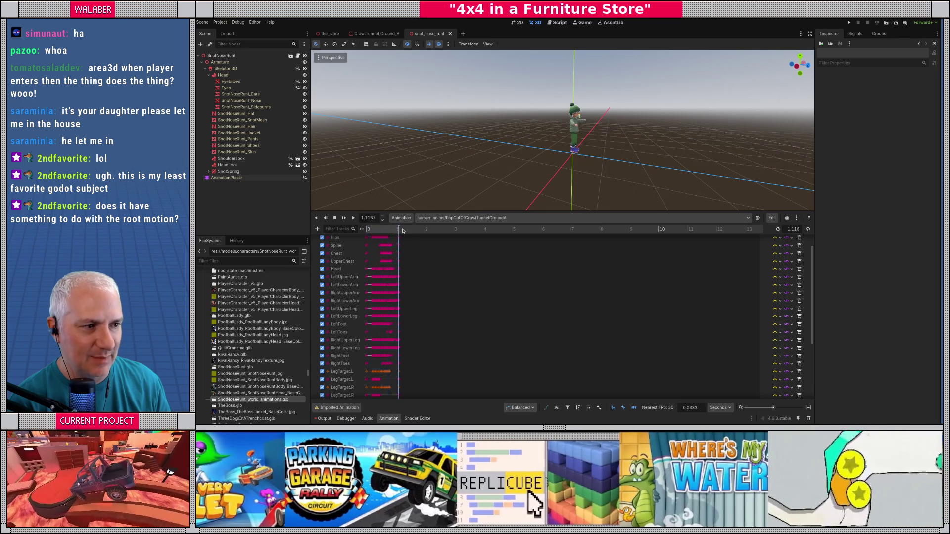
pyautogui.press('KP_1')
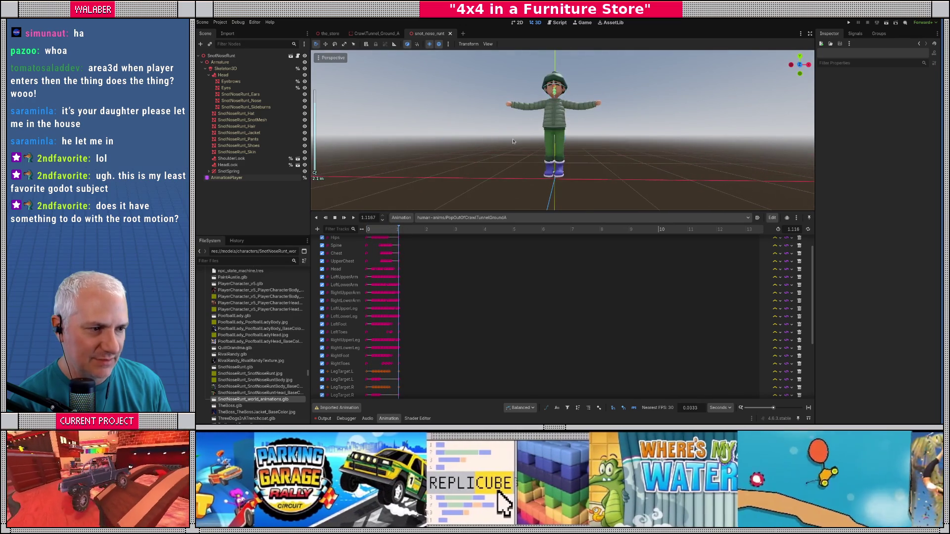
# - Play and pause Dude_Idle, viewing the character from an angled perspective
pyautogui.click(472, 217)
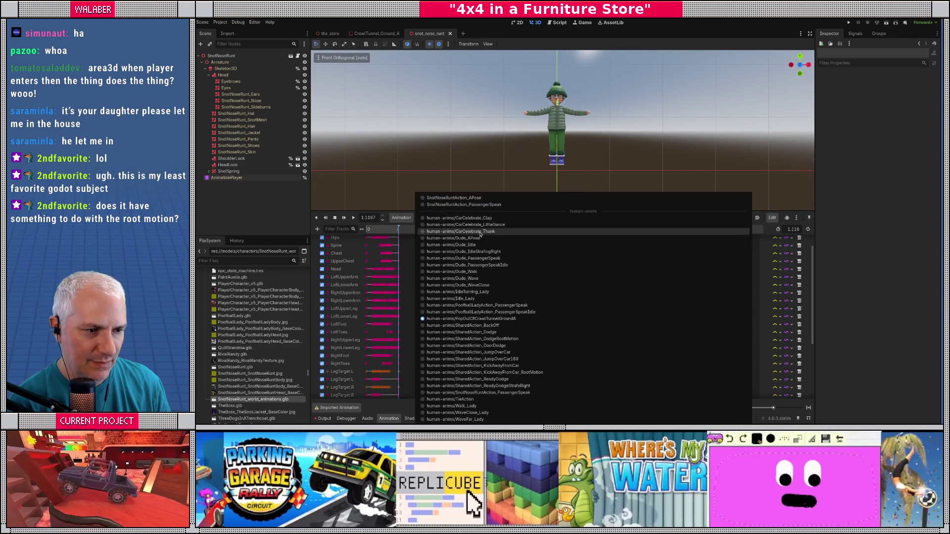
pyautogui.click(465, 244)
pyautogui.click(353, 219)
pyautogui.click(334, 217)
pyautogui.moveTo(534, 158); pyautogui.dragTo(561, 169)
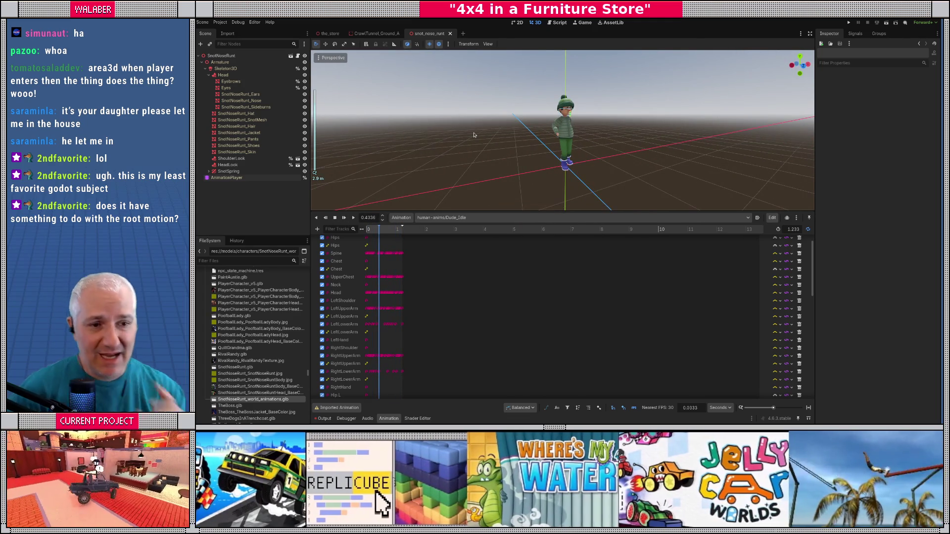
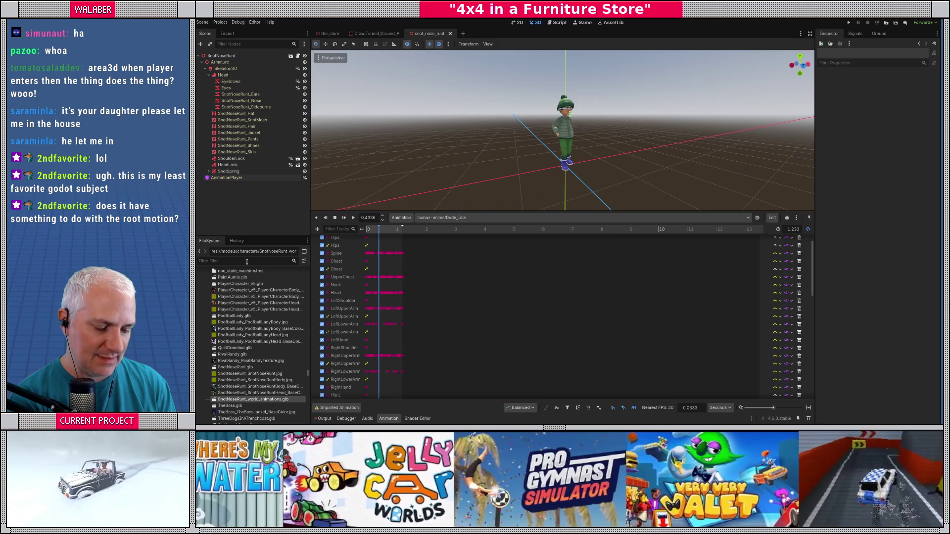
# - Filter files for 'mission', open mission_giver_character.tscn, and select its AnimationTree node
pyautogui.click(246, 262)
pyautogui.write('mission')
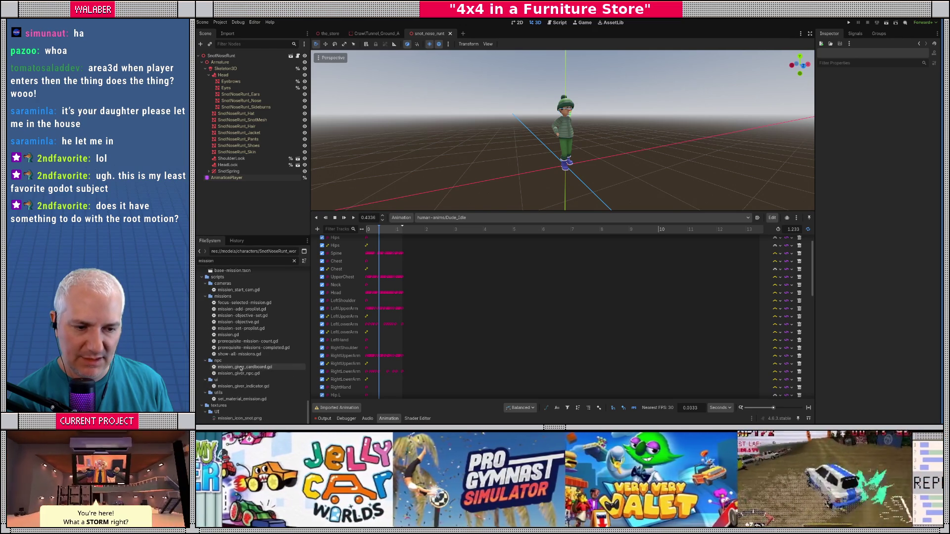
pyautogui.scroll(3, 244, 311)
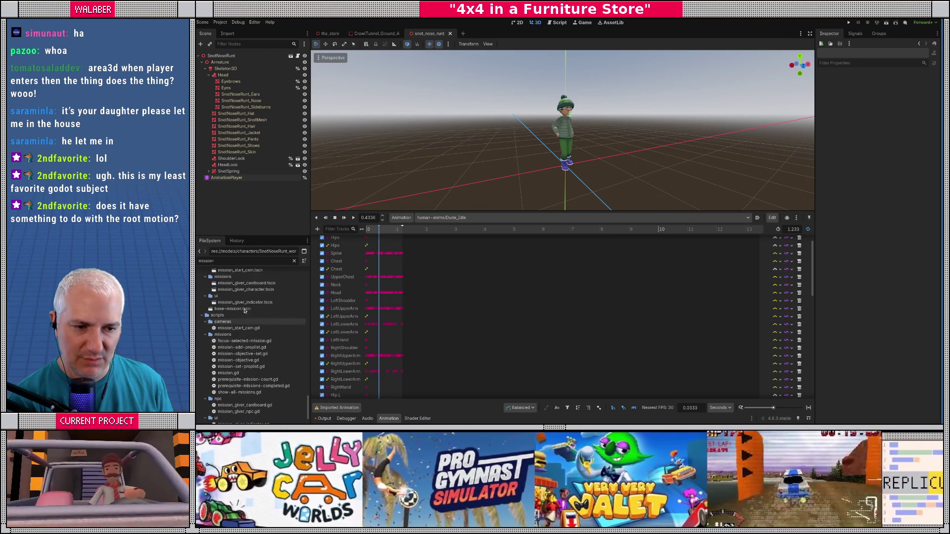
pyautogui.doubleClick(244, 302)
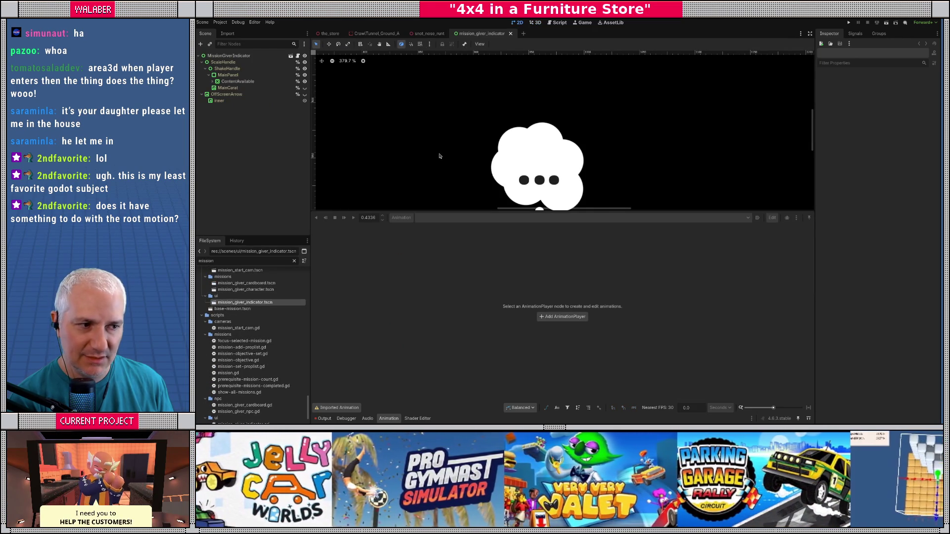
pyautogui.doubleClick(245, 289)
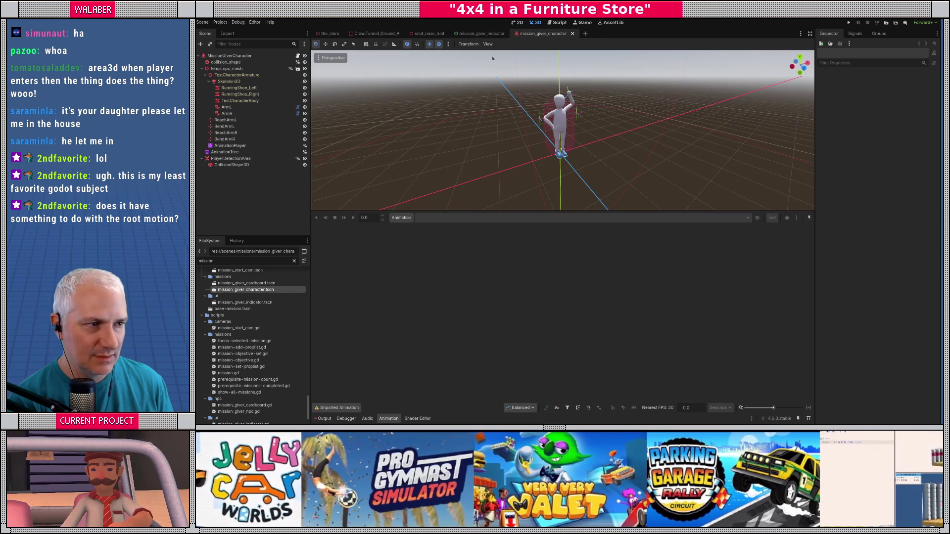
pyautogui.middleClick(487, 34)
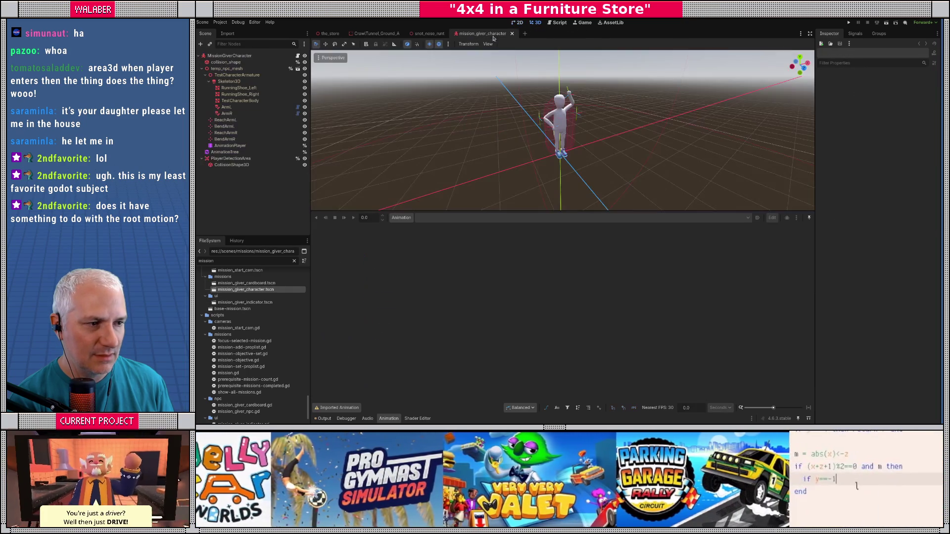
pyautogui.moveTo(508, 148); pyautogui.dragTo(445, 148)
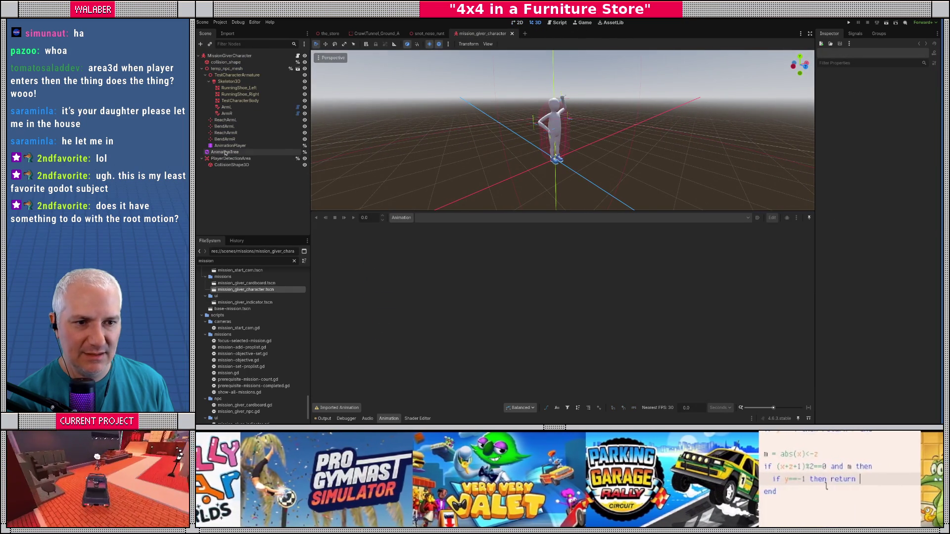
pyautogui.click(225, 152)
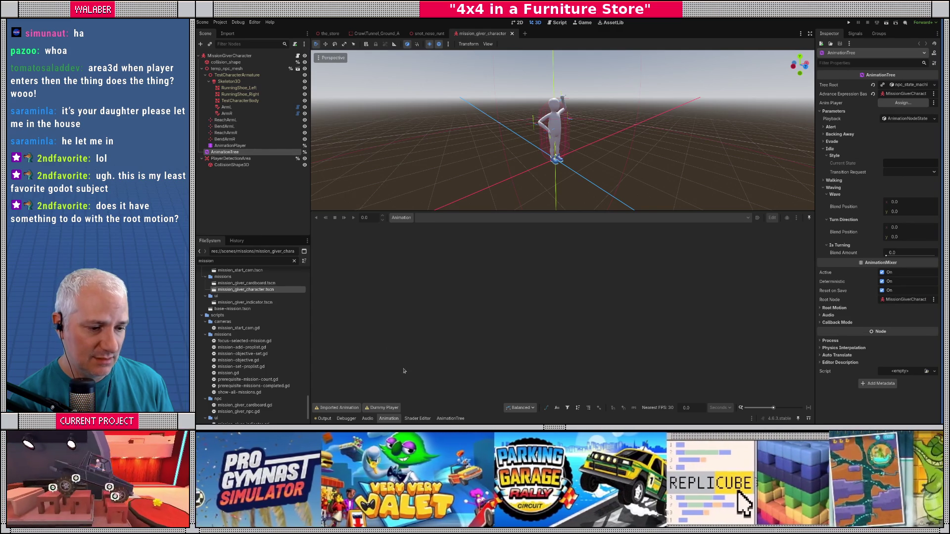
# - Show the AnimationTree state machine graph and enlarge its panel and the Inspector
pyautogui.click(451, 419)
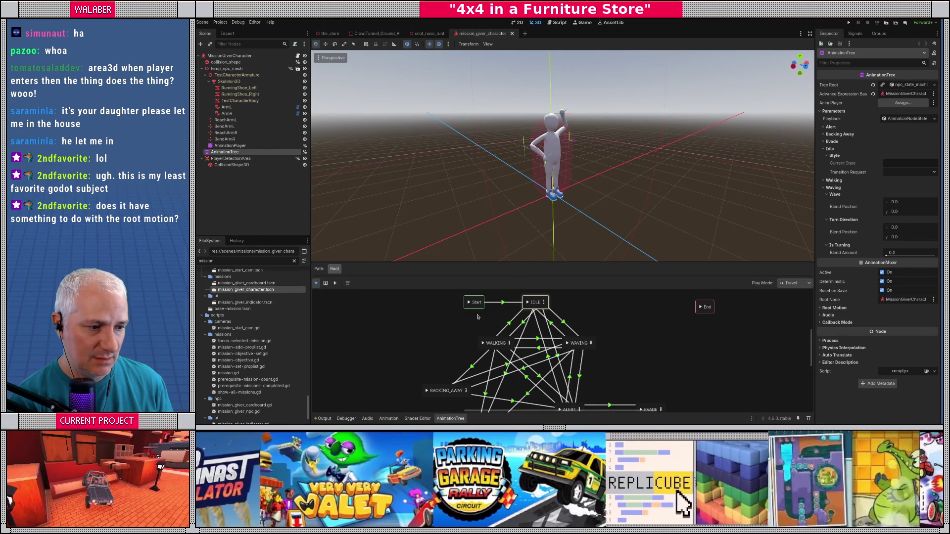
pyautogui.moveTo(561, 262); pyautogui.dragTo(559, 217)
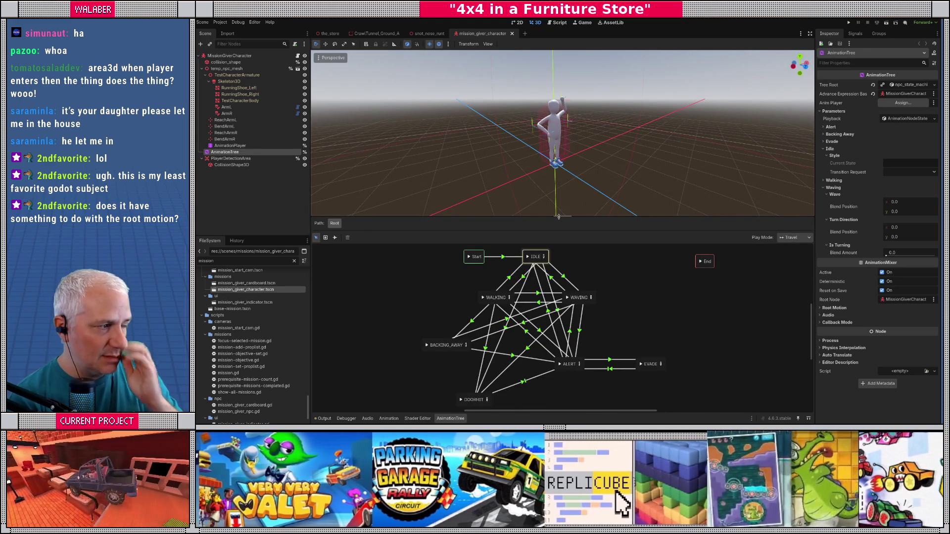
pyautogui.moveTo(813, 122); pyautogui.dragTo(764, 118)
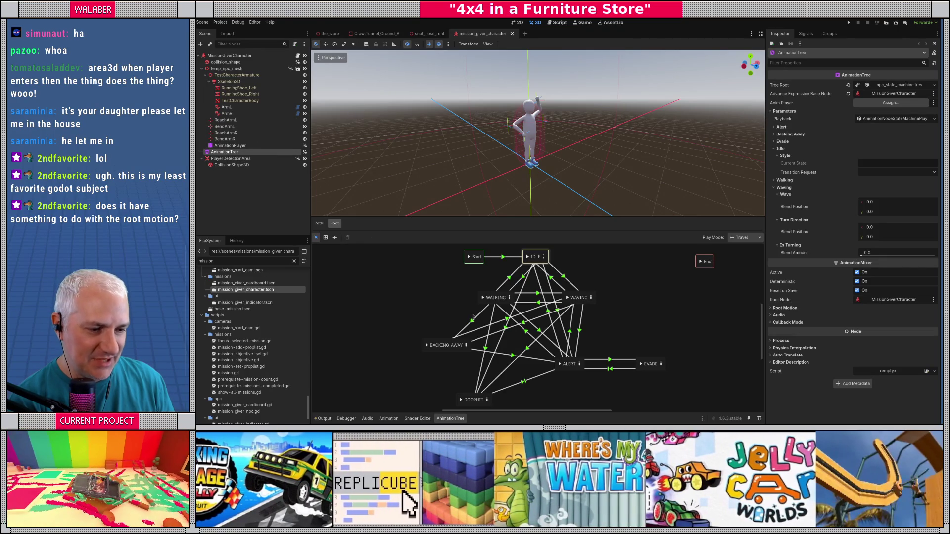
pyautogui.hscroll(2, 620, 324)
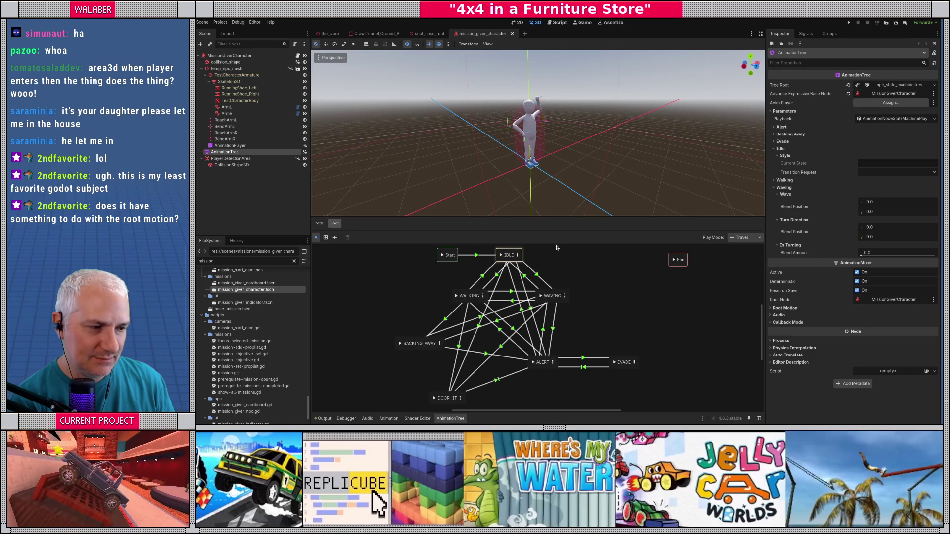
pyautogui.moveTo(553, 216); pyautogui.dragTo(554, 187)
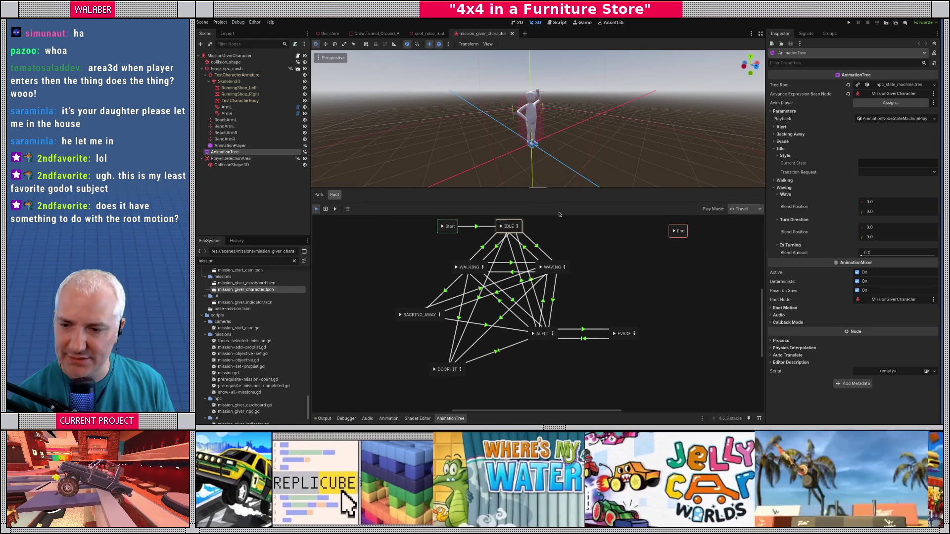
pyautogui.scroll(1, 592, 291)
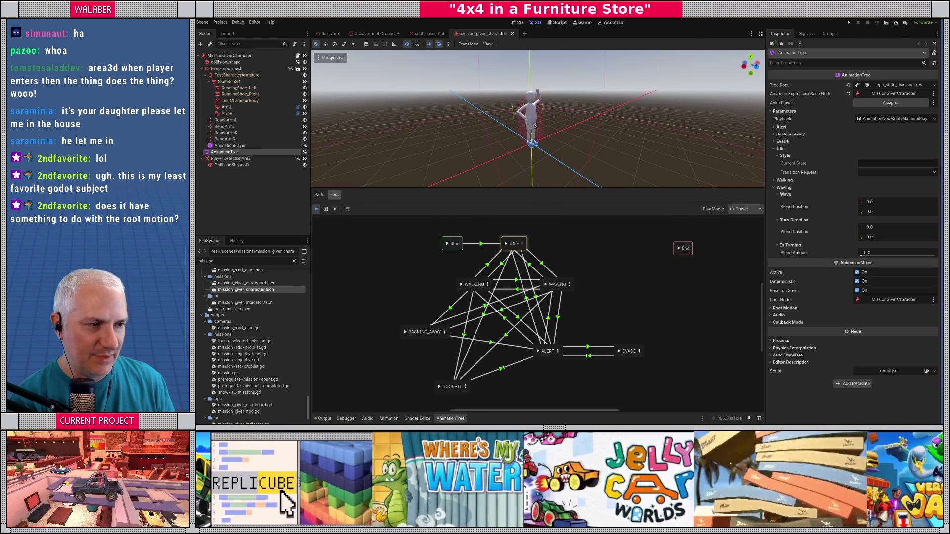
pyautogui.moveTo(517, 141); pyautogui.dragTo(549, 81)
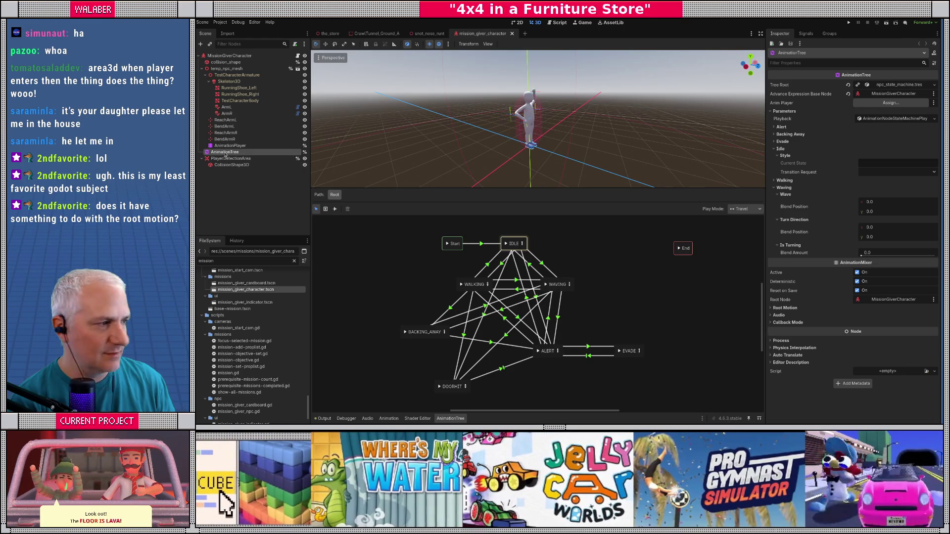
# - Reselect the AnimationTree node and collapse its Parameters list
pyautogui.doubleClick(224, 152)
pyautogui.press('Escape')
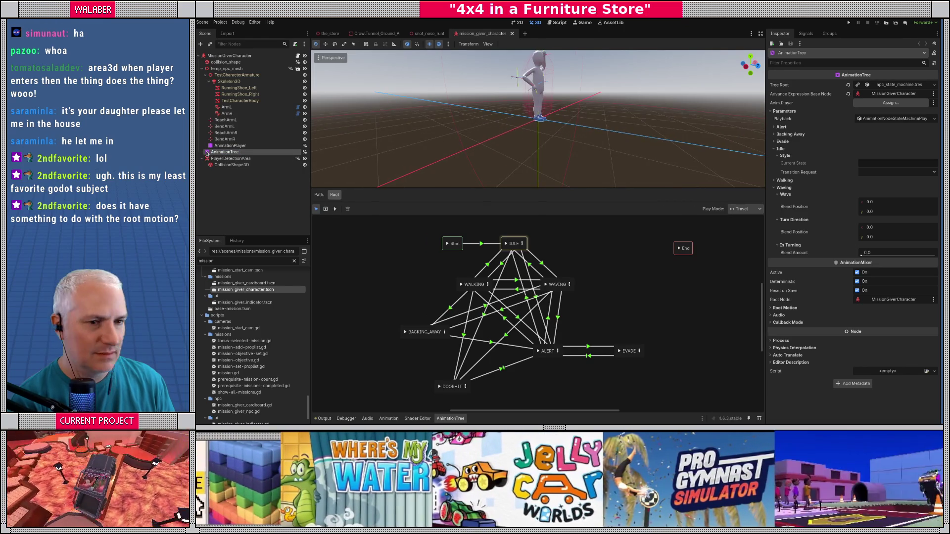
pyautogui.press('Up')
pyautogui.click(207, 153)
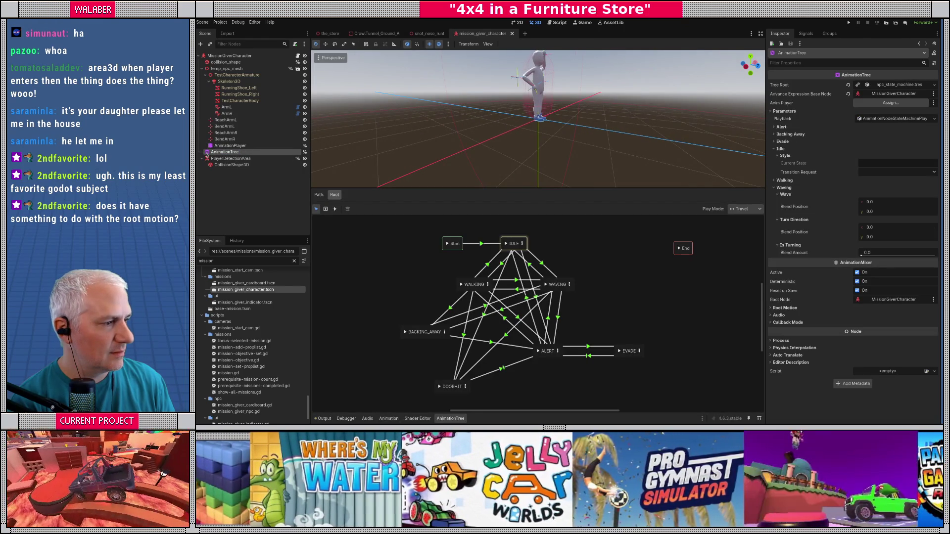
pyautogui.click(770, 112)
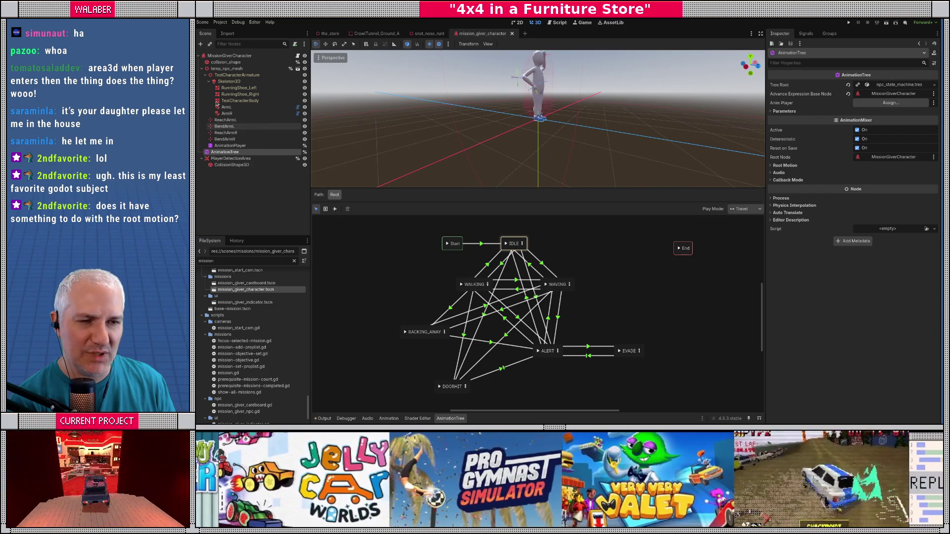
pyautogui.click(240, 260)
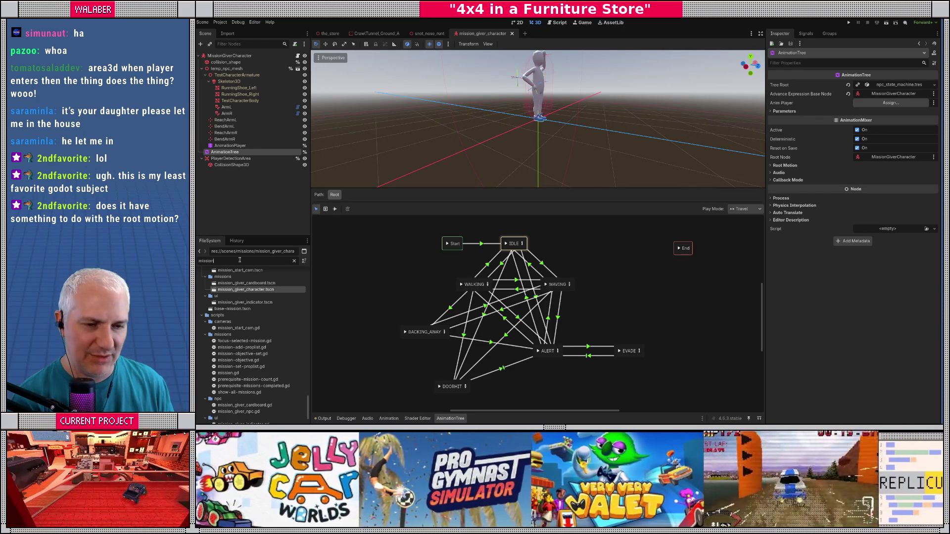
# - Filter for 'snot_n', instance snot_nose_runt.tscn into the scene, and hide temp_npc_mesh
pyautogui.doubleClick(240, 260)
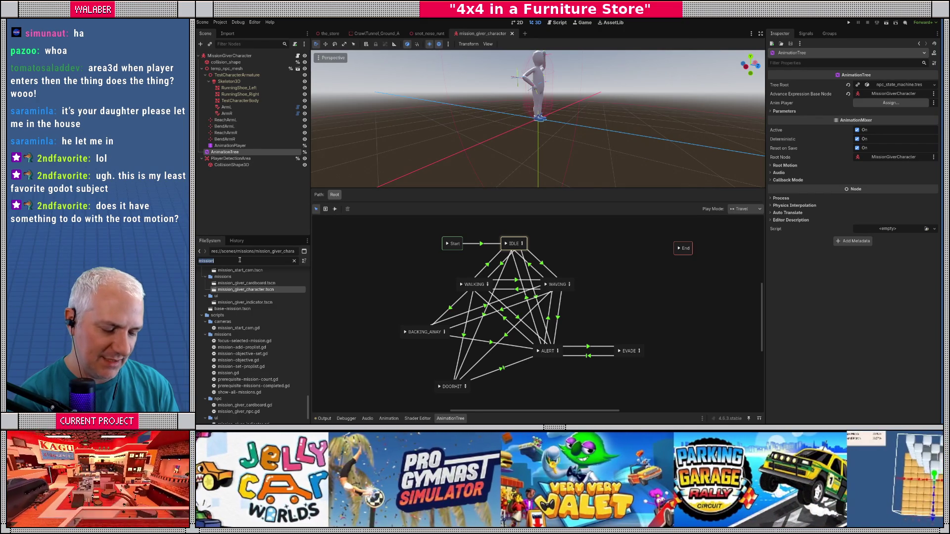
pyautogui.write('snot_n')
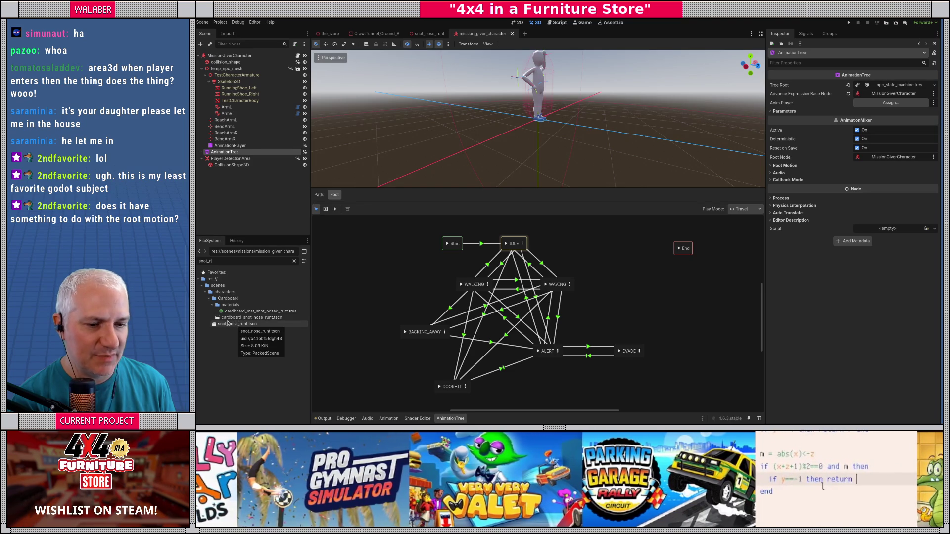
pyautogui.moveTo(223, 325); pyautogui.dragTo(226, 71)
pyautogui.click(227, 75)
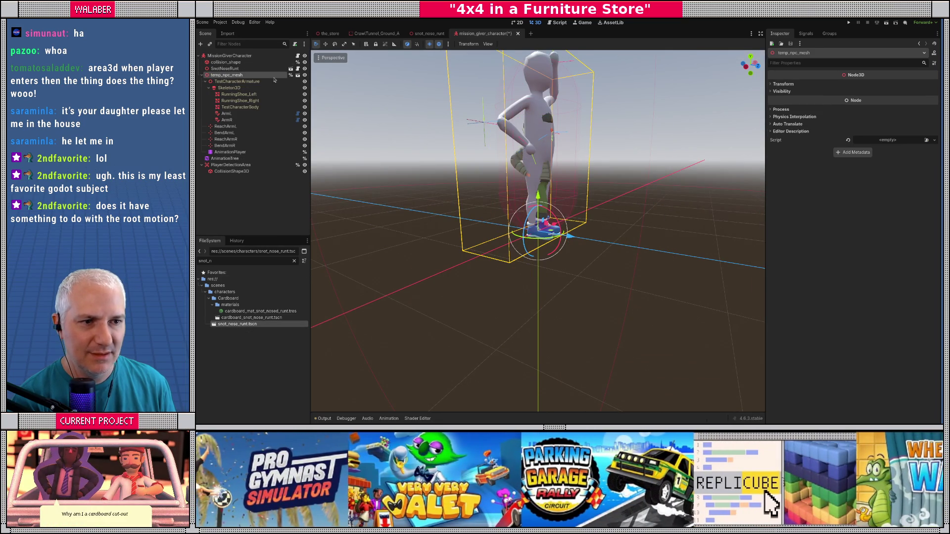
pyautogui.click(305, 75)
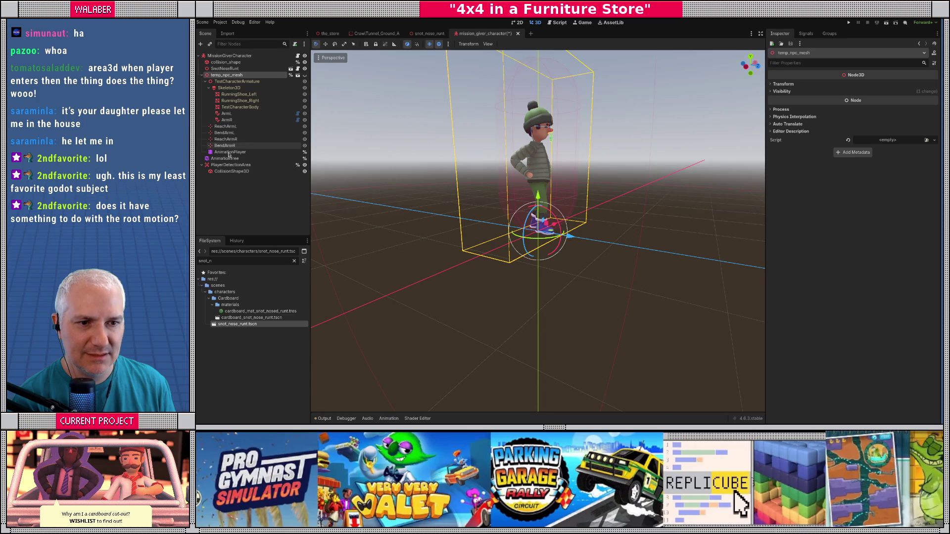
# - Make SnotNoseRunt's children editable and set its AnimationPlayer as the AnimationTree's Anim Player
pyautogui.rightClick(220, 70)
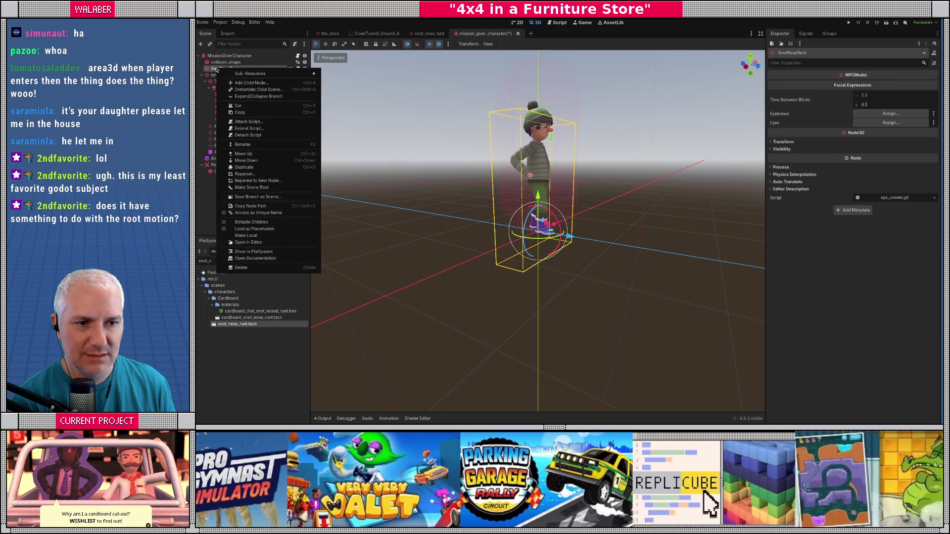
pyautogui.click(224, 222)
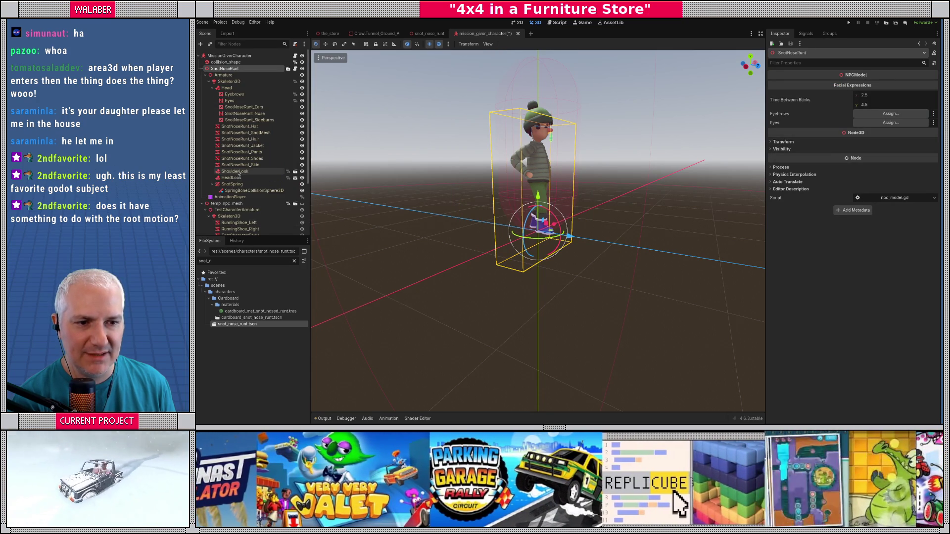
pyautogui.scroll(-3, 208, 157)
pyautogui.scroll(3, 208, 157)
pyautogui.click(226, 210)
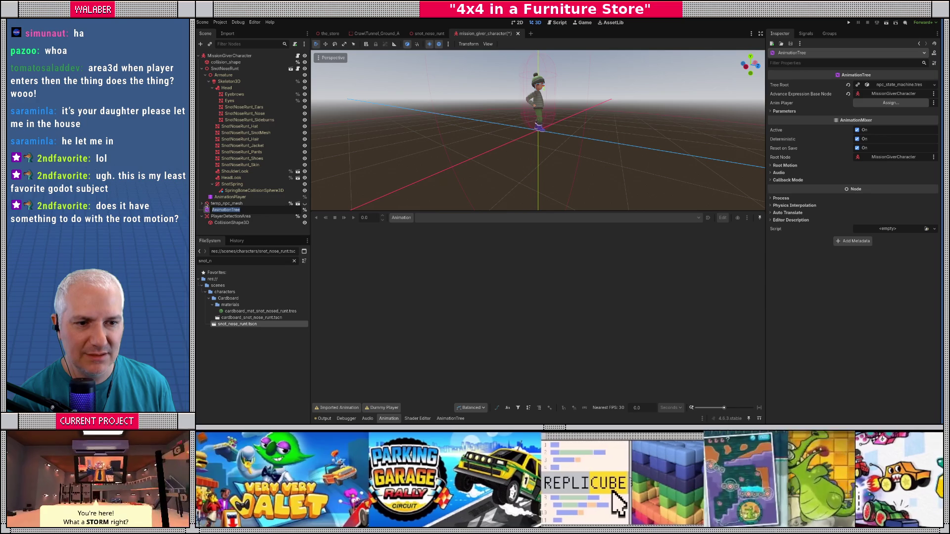
pyautogui.click(206, 210)
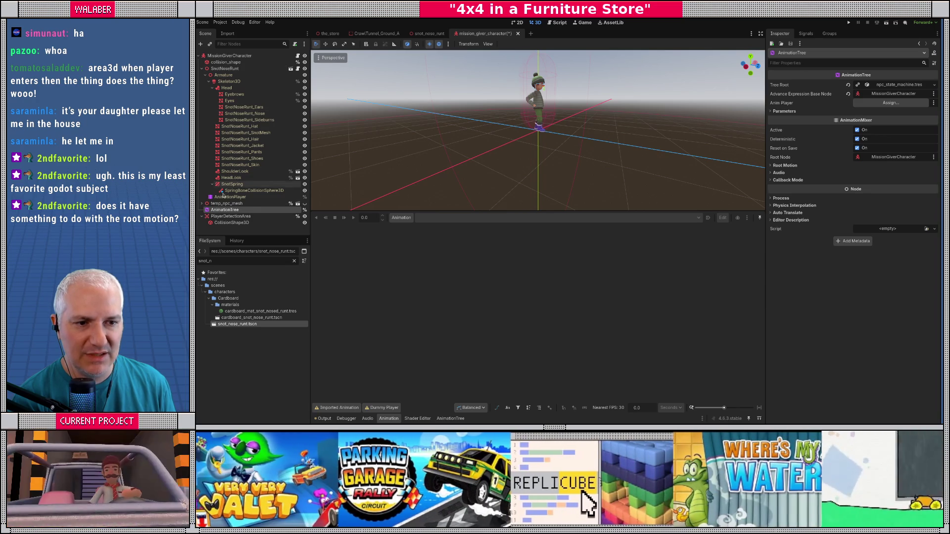
pyautogui.moveTo(226, 197); pyautogui.dragTo(879, 104)
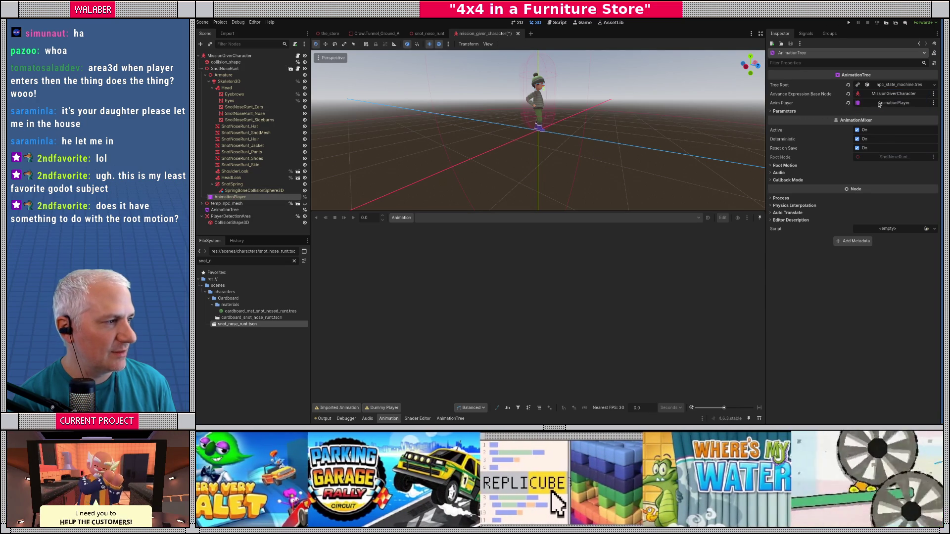
pyautogui.click(228, 204)
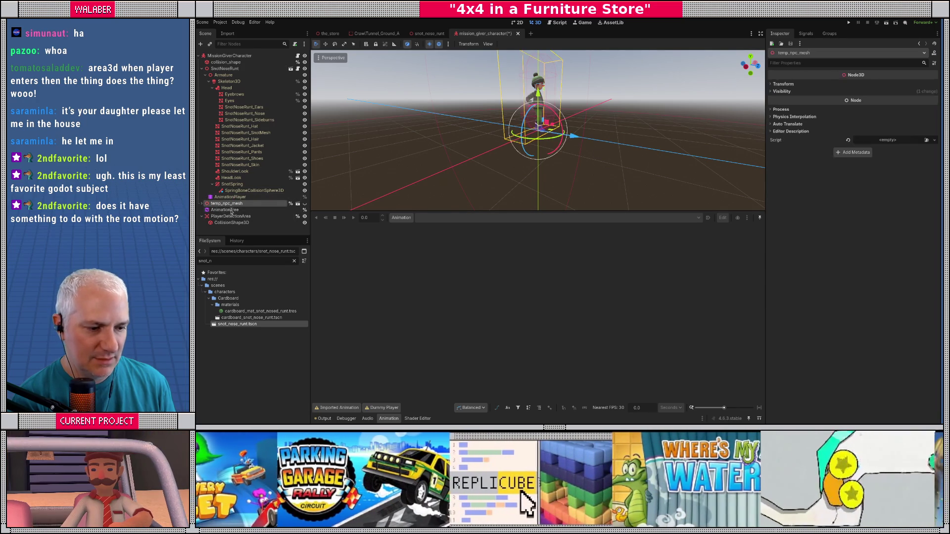
# - Select the AnimationTree and the WALKING state in its state machine graph
pyautogui.click(226, 210)
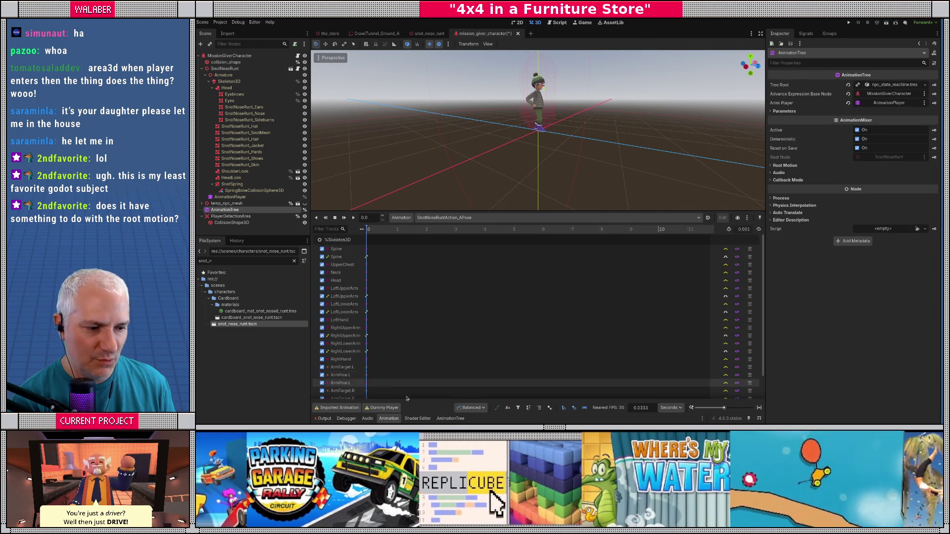
pyautogui.click(450, 419)
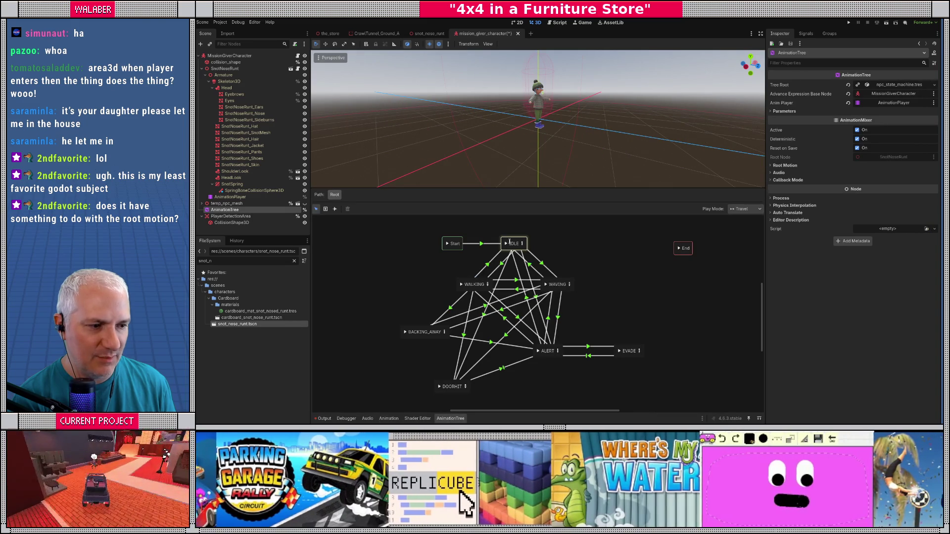
pyautogui.click(461, 285)
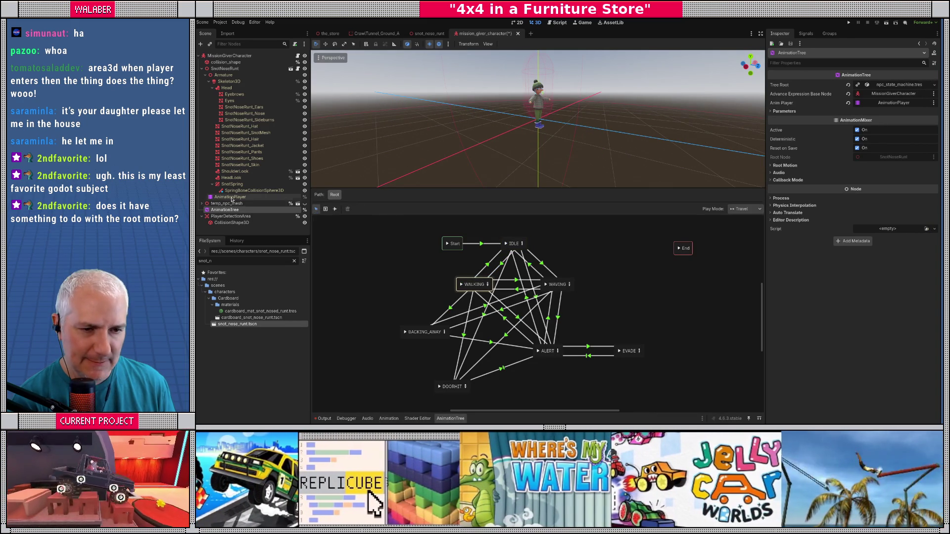
pyautogui.click(231, 197)
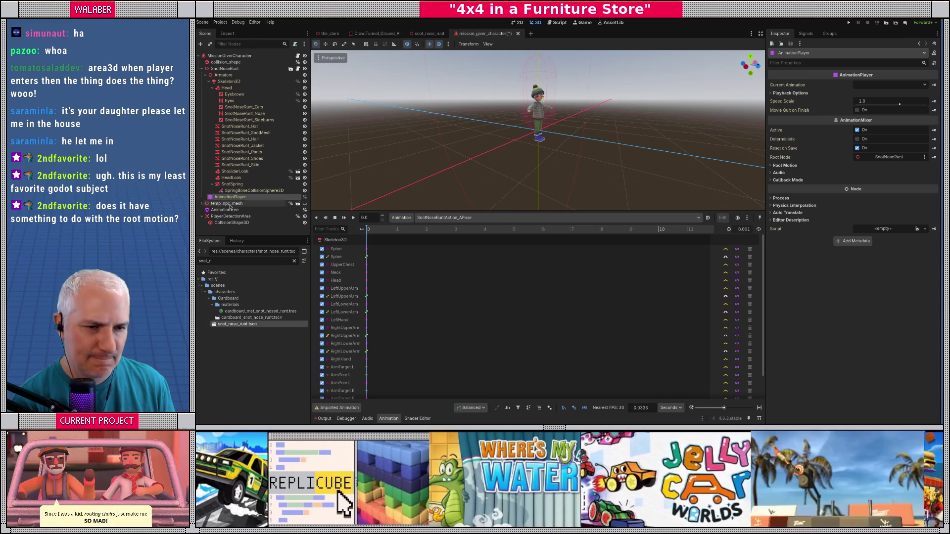
pyautogui.click(225, 210)
pyautogui.click(480, 290)
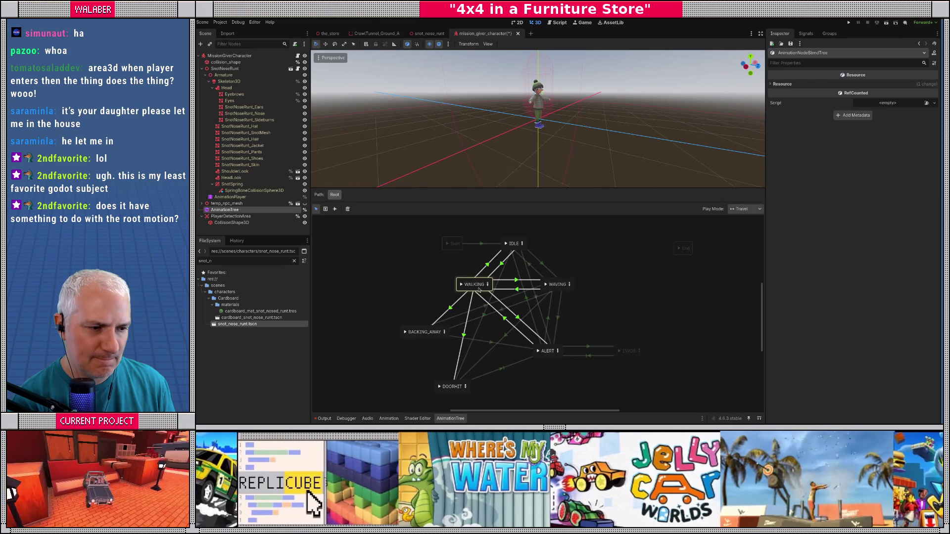
pyautogui.click(476, 295)
pyautogui.click(470, 291)
pyautogui.click(469, 281)
pyautogui.click(468, 281)
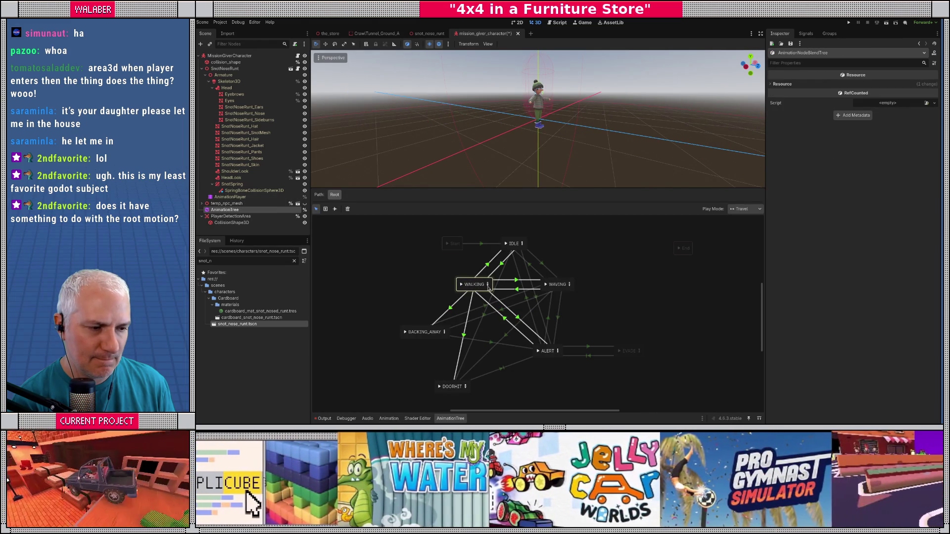
# - Set the WALKING blend tree's transition to Dude, then return to the root state machine
pyautogui.click(488, 285)
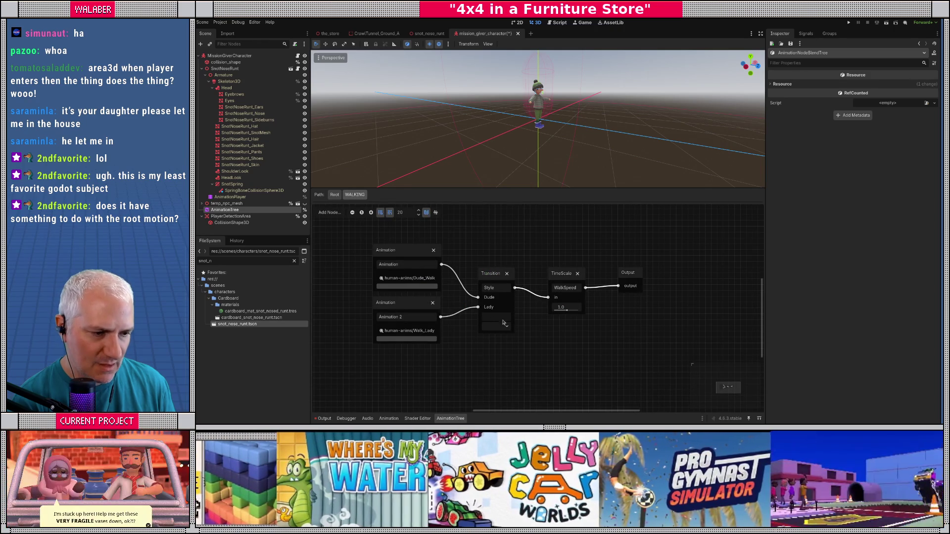
pyautogui.click(503, 324)
pyautogui.click(497, 337)
pyautogui.moveTo(522, 133)
pyautogui.mouseDown()
pyautogui.moveTo(465, 118)
pyautogui.moveTo(544, 121)
pyautogui.mouseUp()
pyautogui.scroll(3, 460, 117)
pyautogui.scroll(-2, 501, 268)
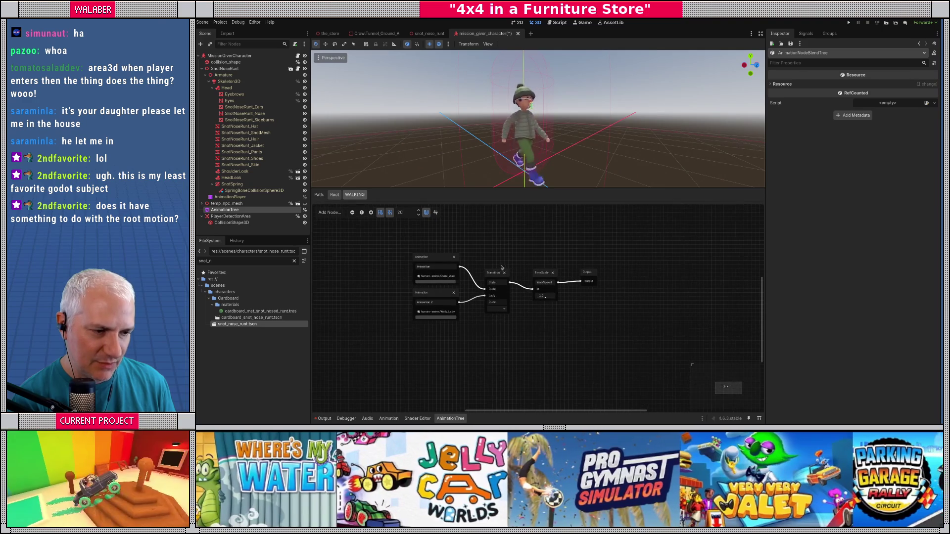
pyautogui.scroll(1, 498, 265)
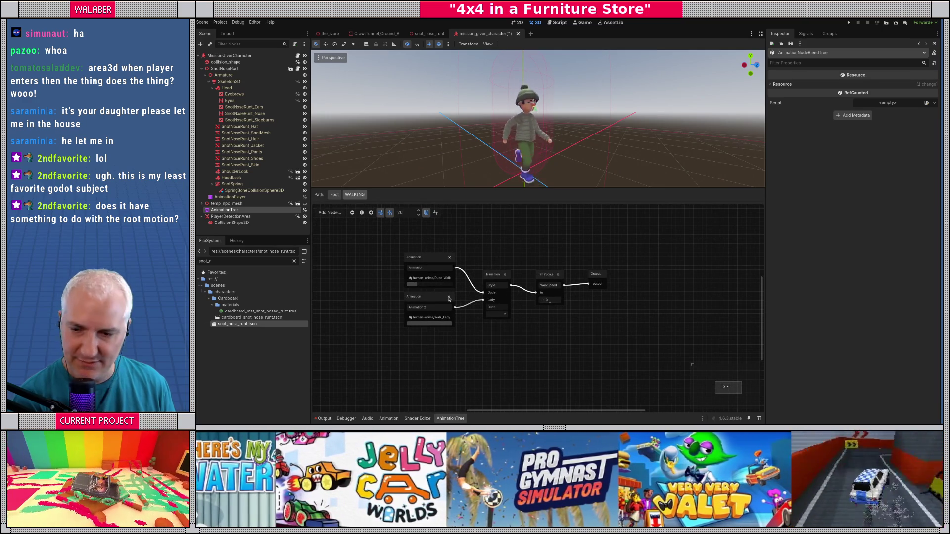
pyautogui.scroll(-1, 483, 254)
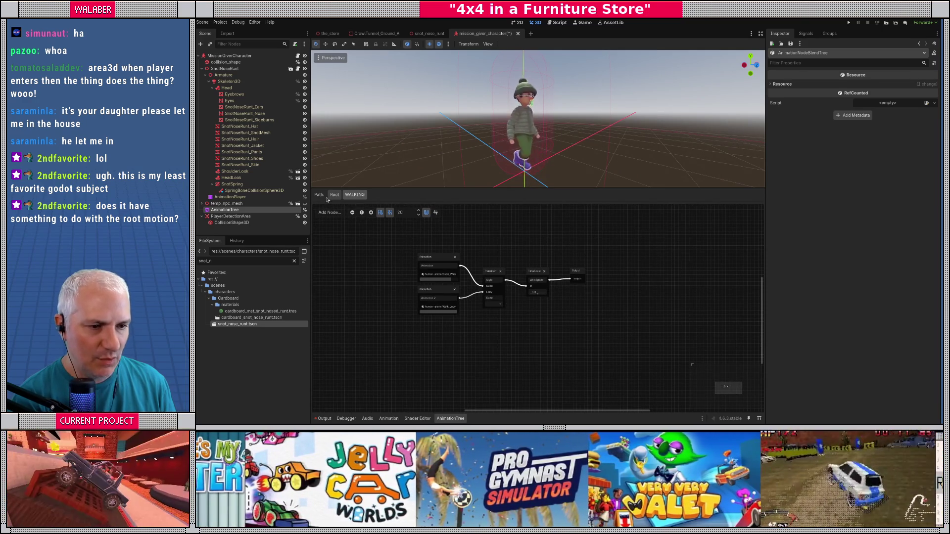
pyautogui.click(335, 194)
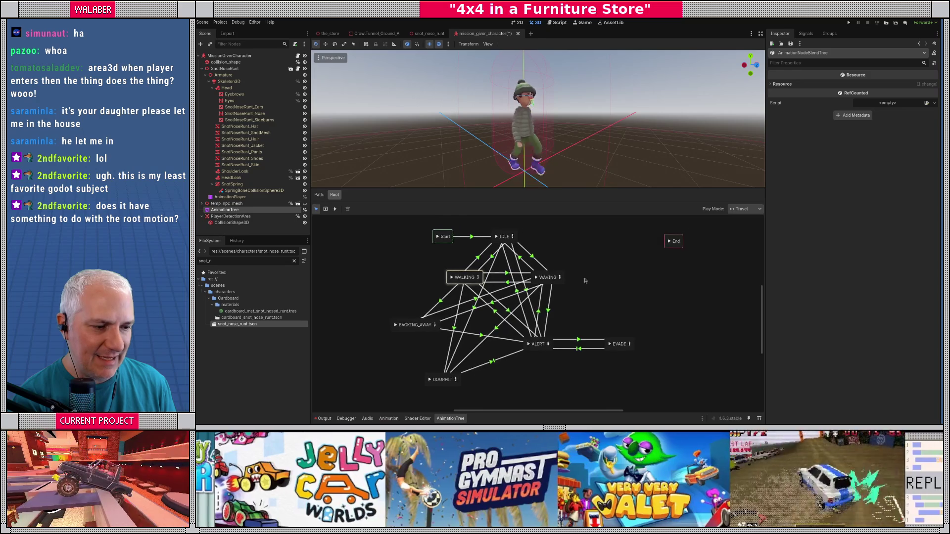
# - Add a PopOutOfCrawlTunnelGroundA animation state to the root state machine
pyautogui.click(325, 209)
pyautogui.click(570, 241)
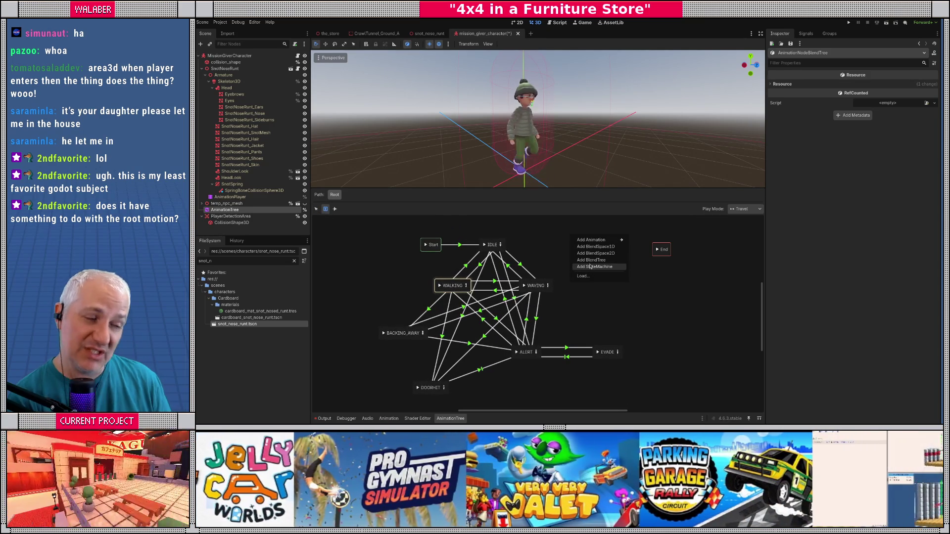
pyautogui.moveTo(593, 242)
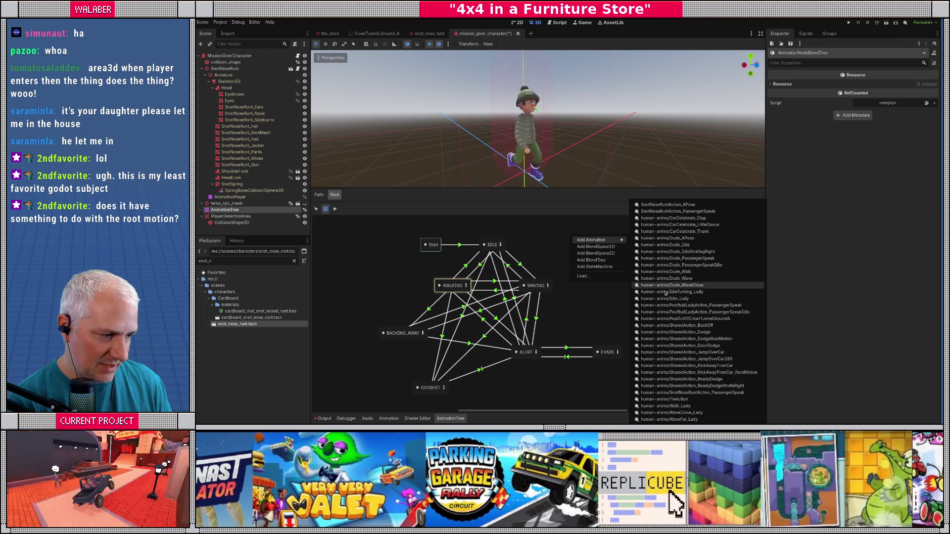
pyautogui.click(674, 319)
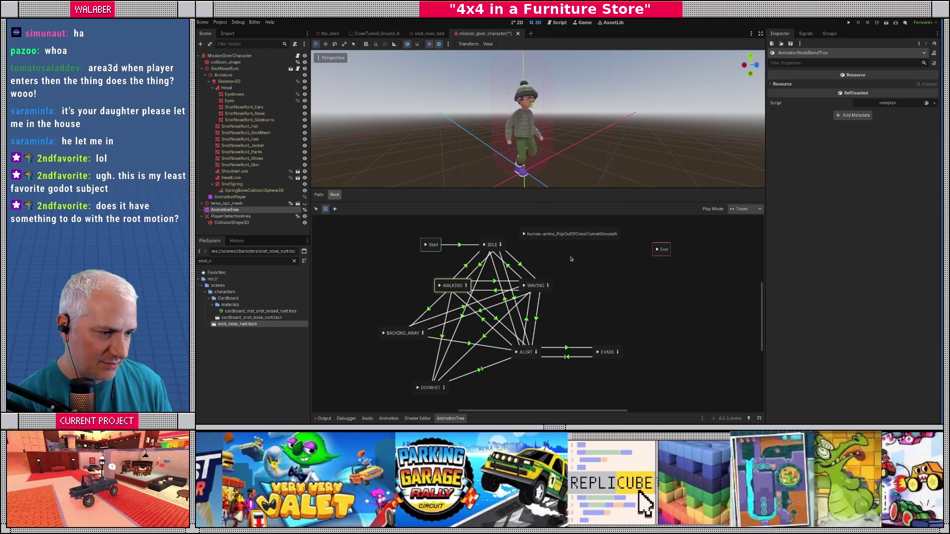
# - Place the new state beside End and switch to the CrawlTunnel_Ground_A scene
pyautogui.rightClick(563, 233)
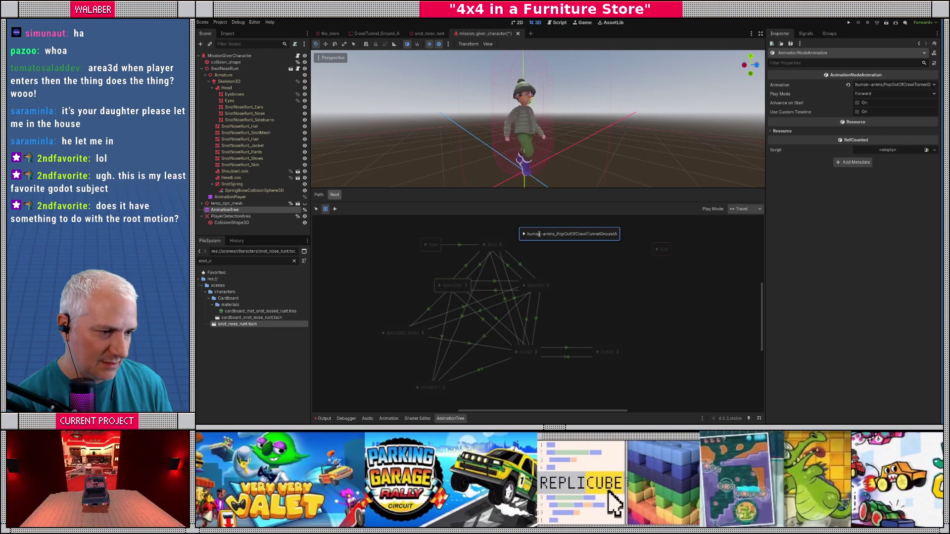
pyautogui.moveTo(544, 236); pyautogui.dragTo(555, 247)
pyautogui.rightClick(618, 279)
pyautogui.click(590, 243)
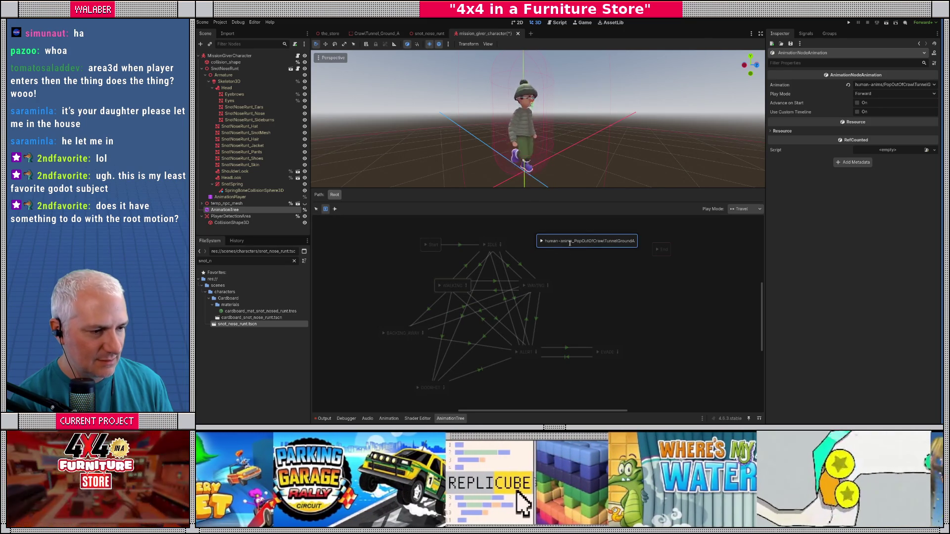
pyautogui.rightClick(541, 244)
pyautogui.click(542, 244)
pyautogui.rightClick(542, 243)
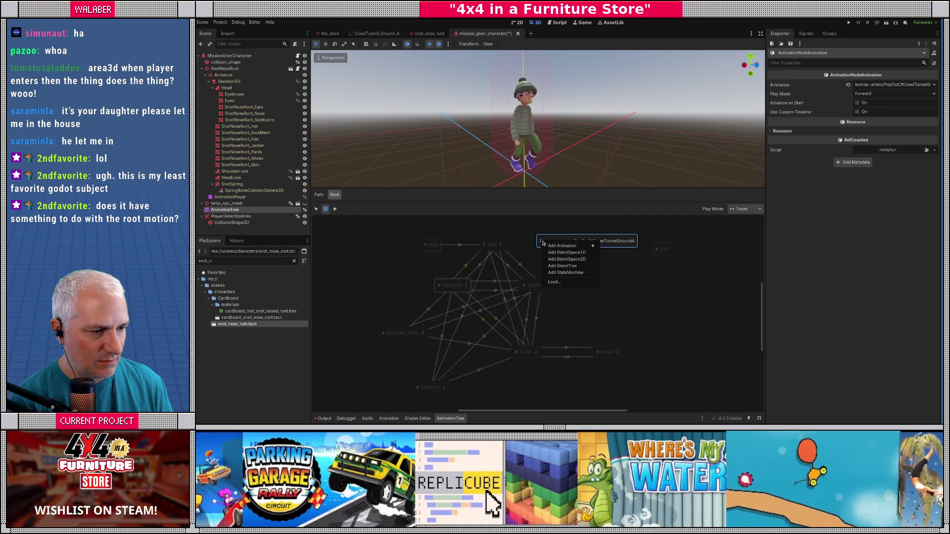
pyautogui.click(316, 209)
pyautogui.moveTo(549, 246); pyautogui.dragTo(556, 253)
pyautogui.doubleClick(562, 248)
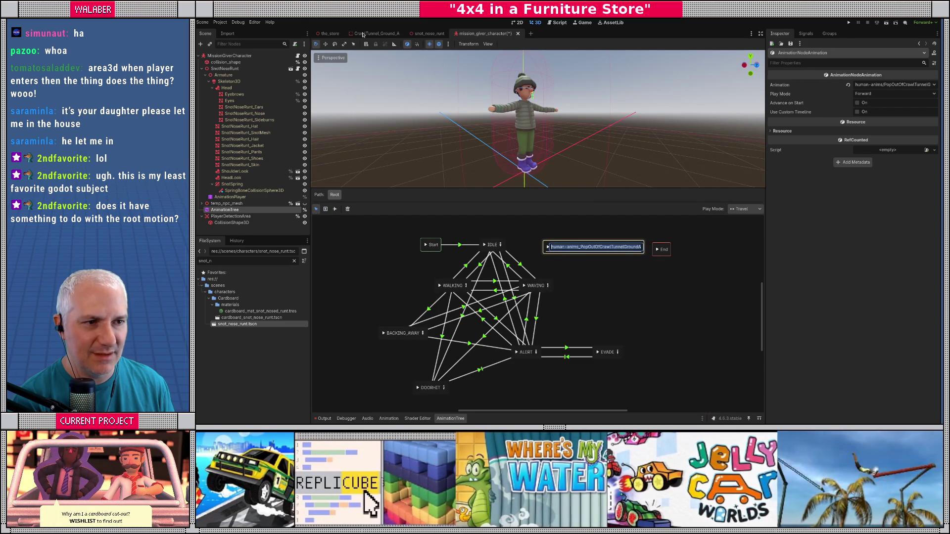
pyautogui.click(359, 35)
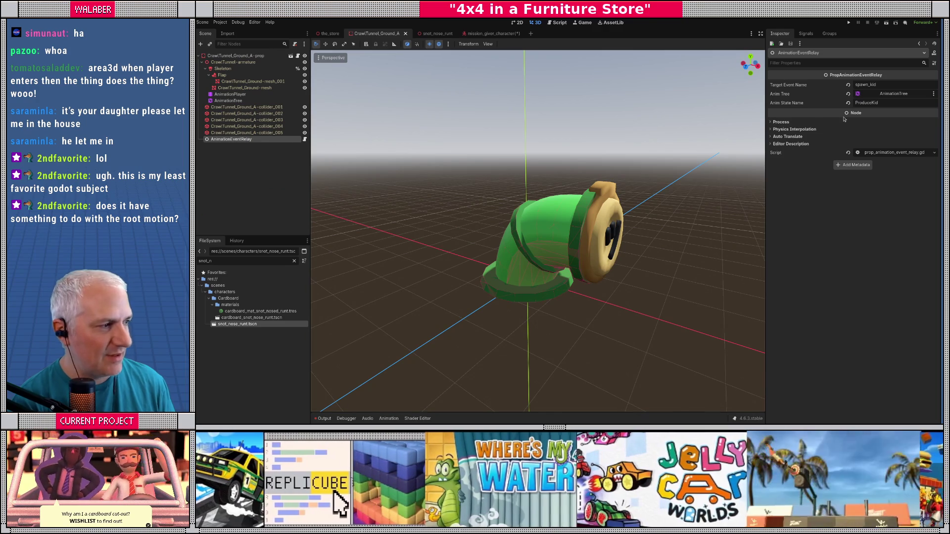
# - Inspect the tunnel's AnimationEventRelay node, then return to the mission giver's state graph
pyautogui.click(305, 140)
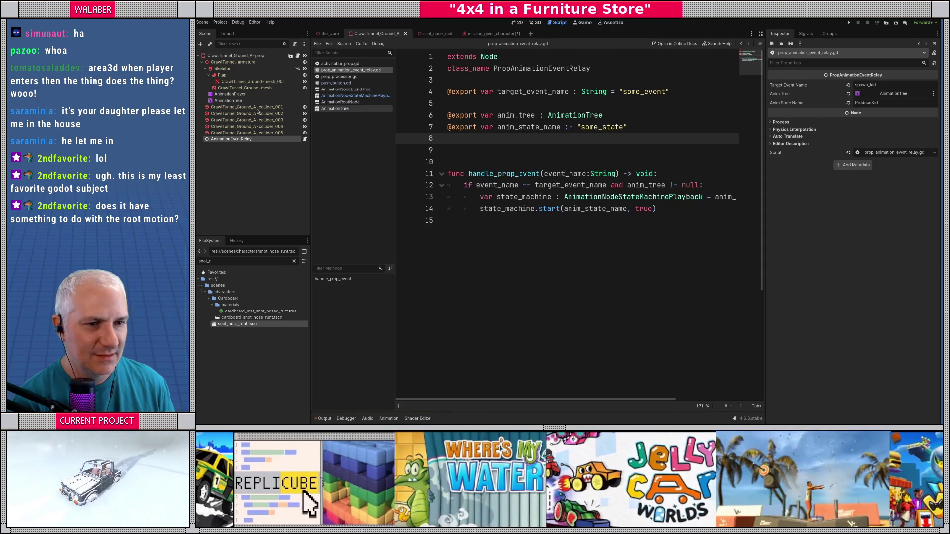
pyautogui.click(247, 132)
pyautogui.click(244, 140)
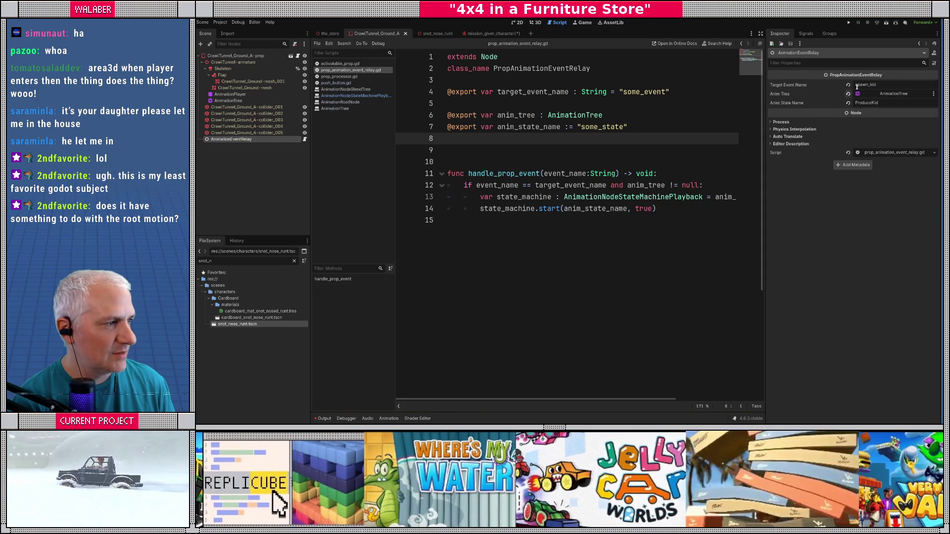
pyautogui.click(489, 35)
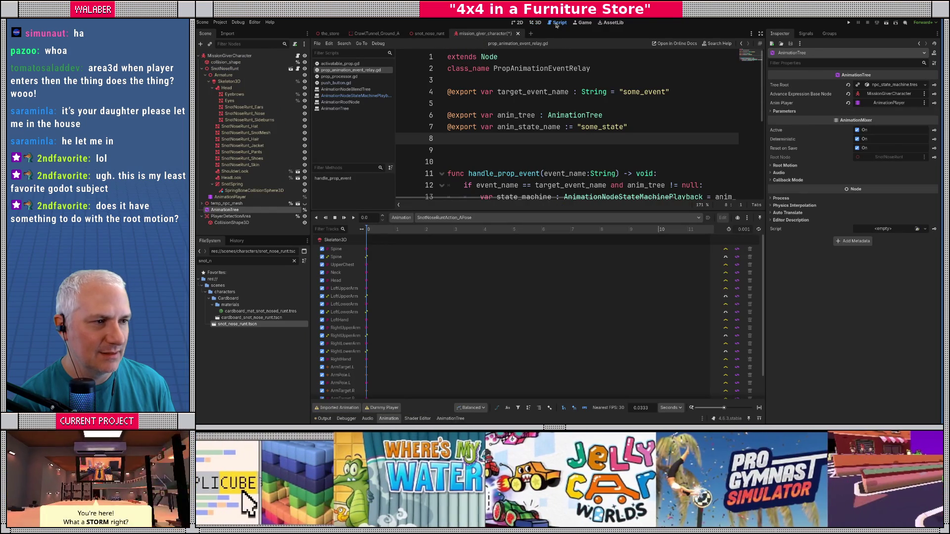
pyautogui.click(538, 23)
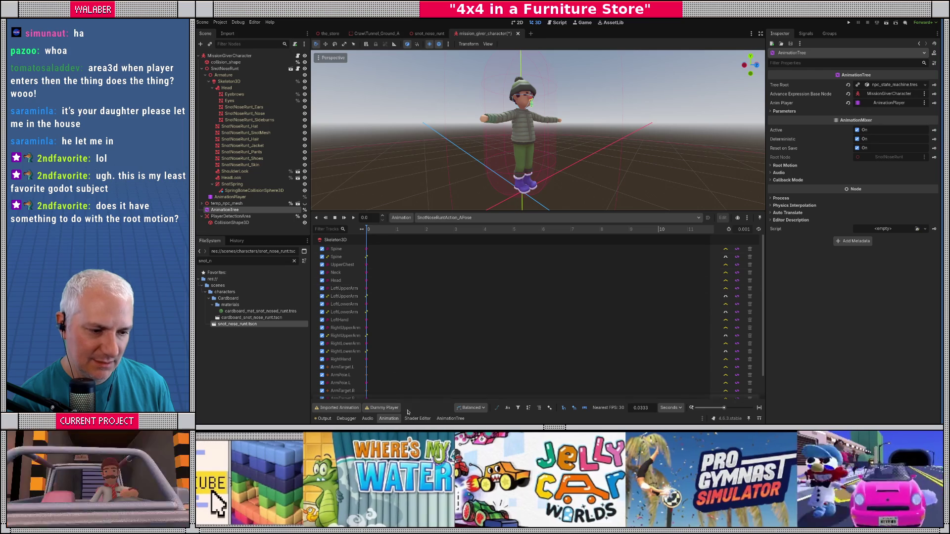
pyautogui.click(448, 420)
pyautogui.doubleClick(568, 249)
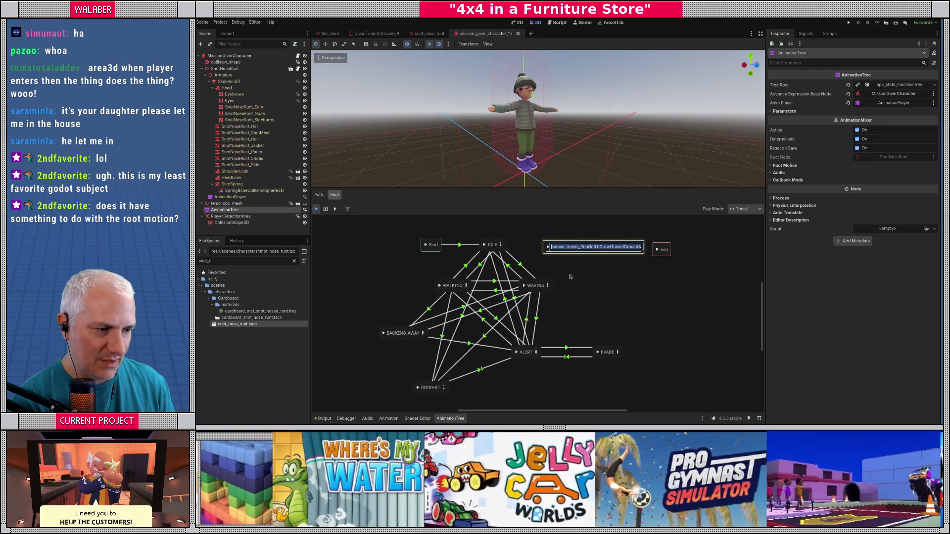
# - Rename the tunnel animation state to CrawlTunnelGroundA by deleting its prefix
pyautogui.write('Pro')
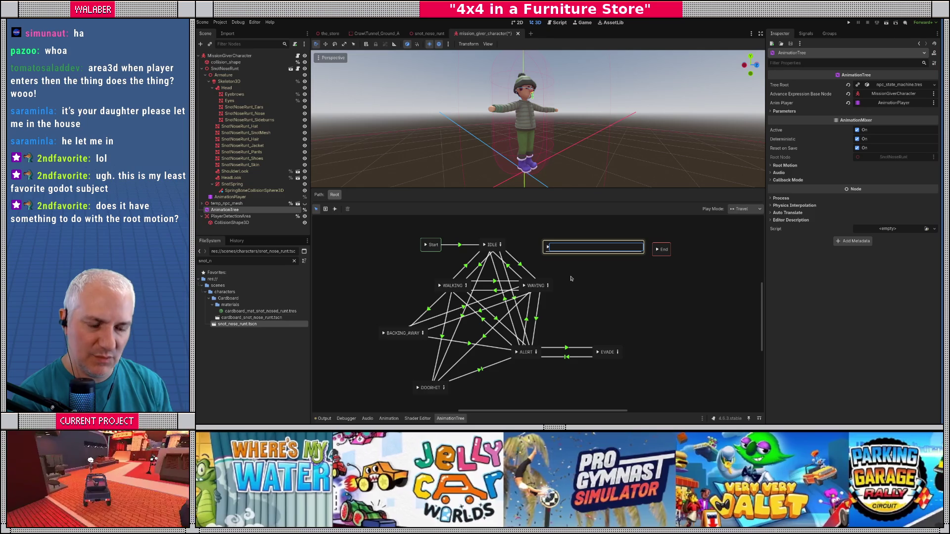
pyautogui.doubleClick(226, 261)
pyautogui.write('crawl')
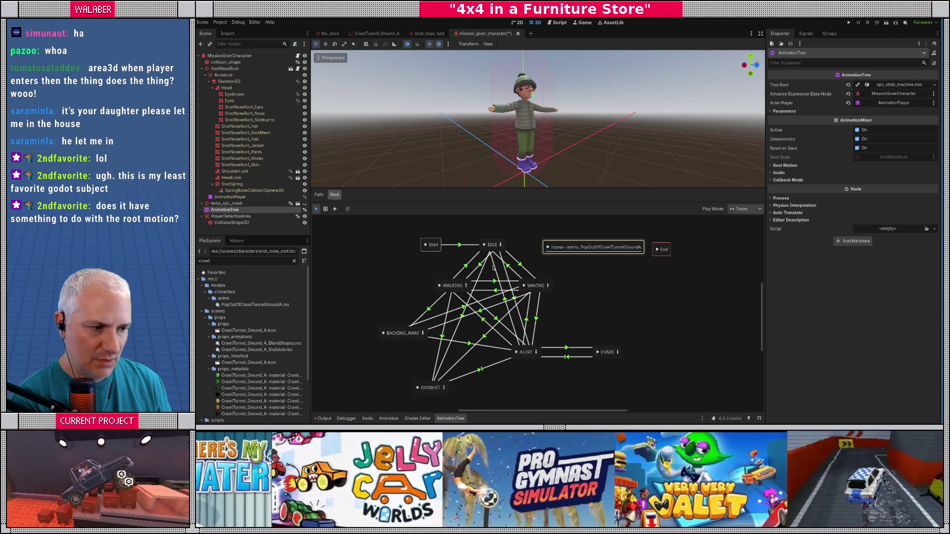
pyautogui.doubleClick(568, 247)
pyautogui.press('Home')
pyautogui.press('Delete')
pyautogui.press('Delete')
pyautogui.press('Delete')
pyautogui.press('Delete')
pyautogui.press('Delete')
pyautogui.press('Delete')
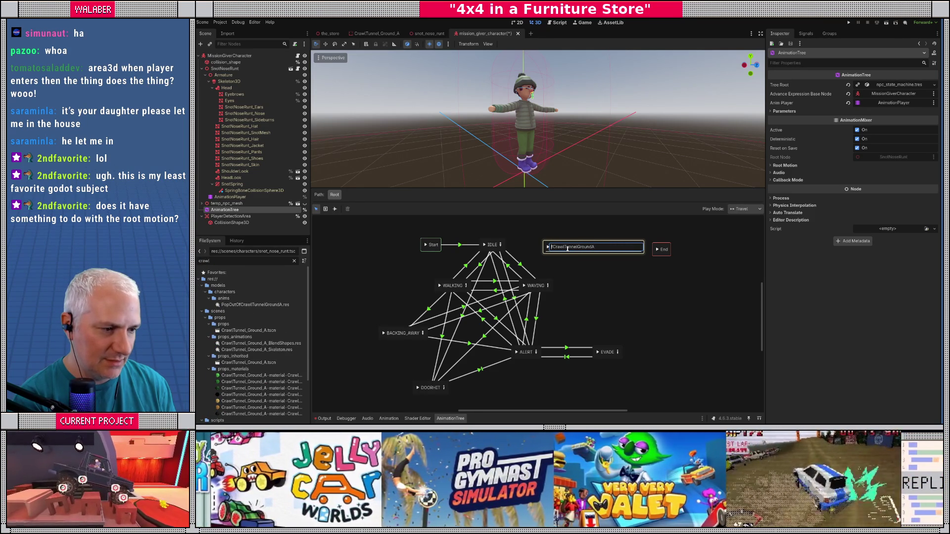
pyautogui.press('Return')
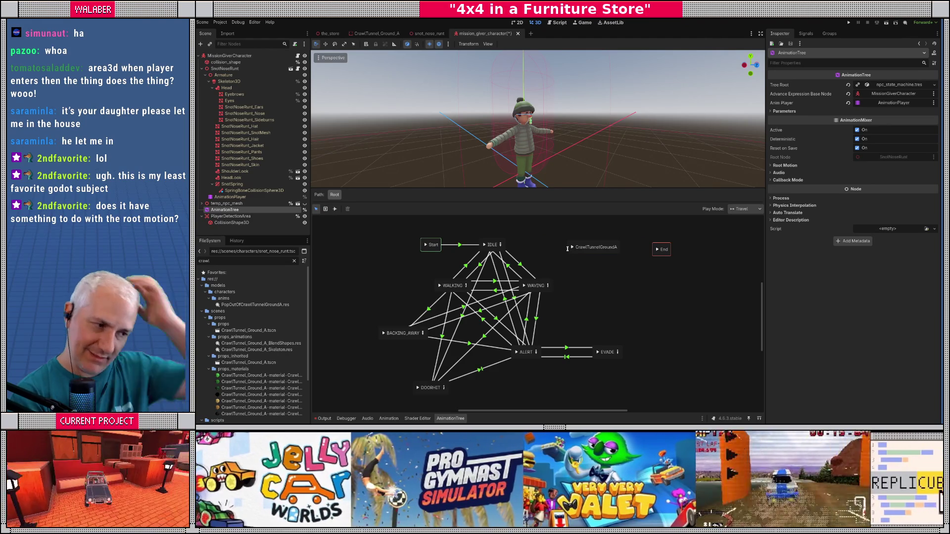
# - Enable Advance on Start for the CrawlTunnelGroundA state
pyautogui.click(571, 247)
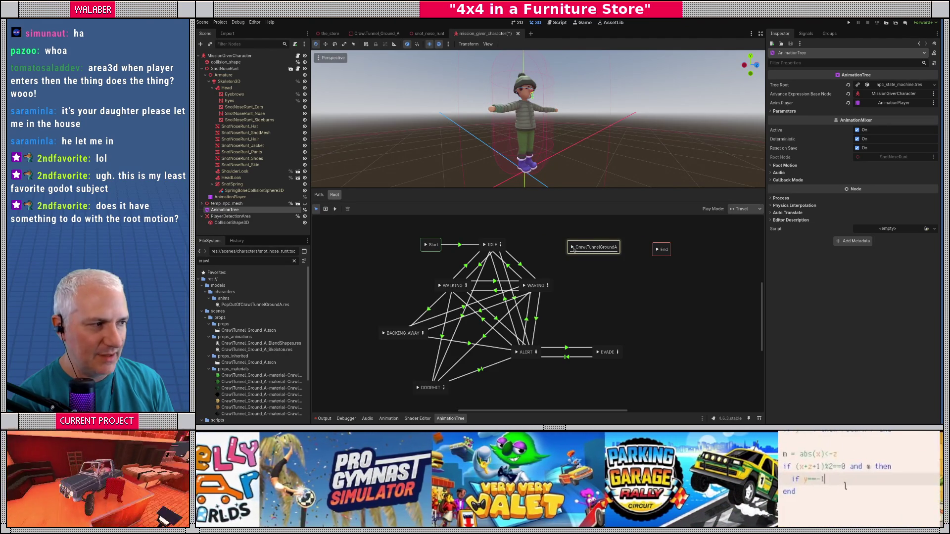
pyautogui.click(612, 240)
pyautogui.click(611, 244)
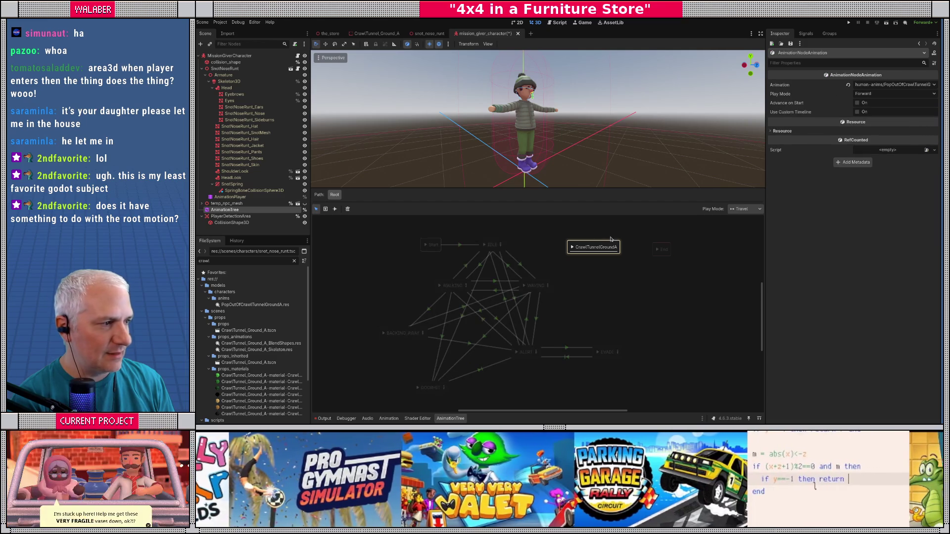
pyautogui.click(857, 103)
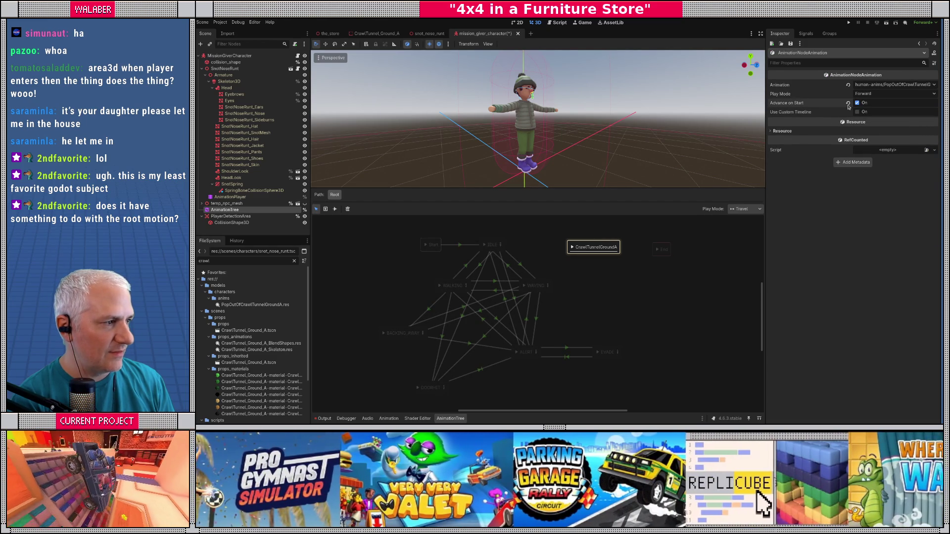
pyautogui.click(585, 259)
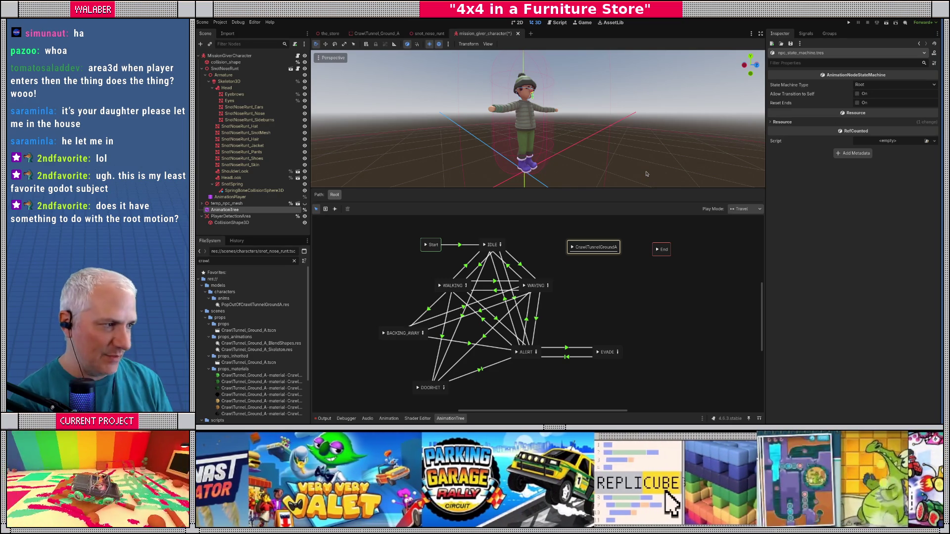
# - Draw a transition between IDLE and CrawlTunnelGroundA and review its Advance settings
pyautogui.click(858, 94)
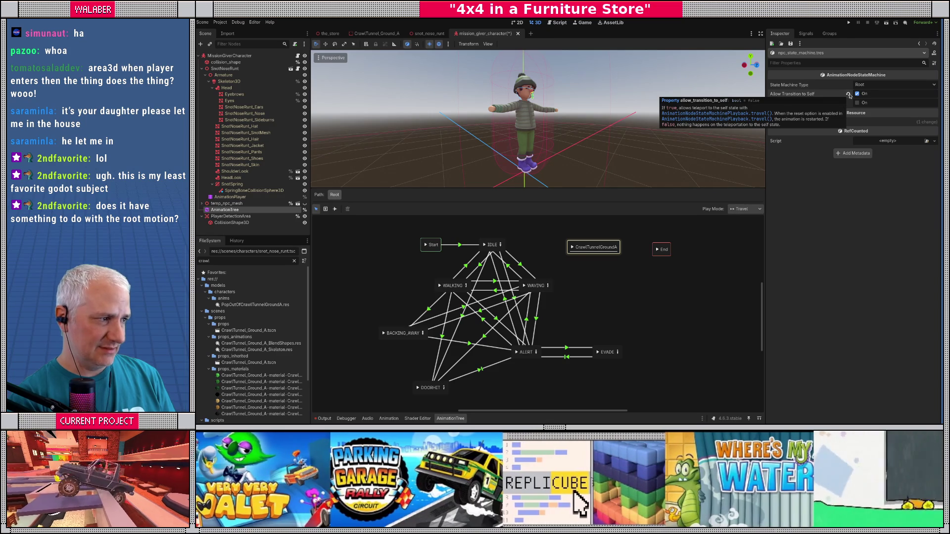
pyautogui.click(849, 94)
pyautogui.rightClick(582, 245)
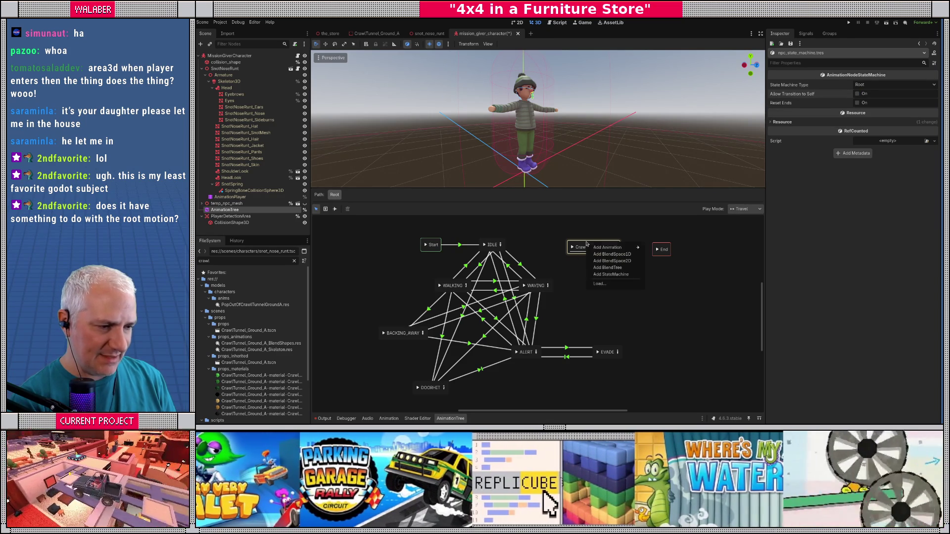
pyautogui.click(370, 226)
pyautogui.click(335, 209)
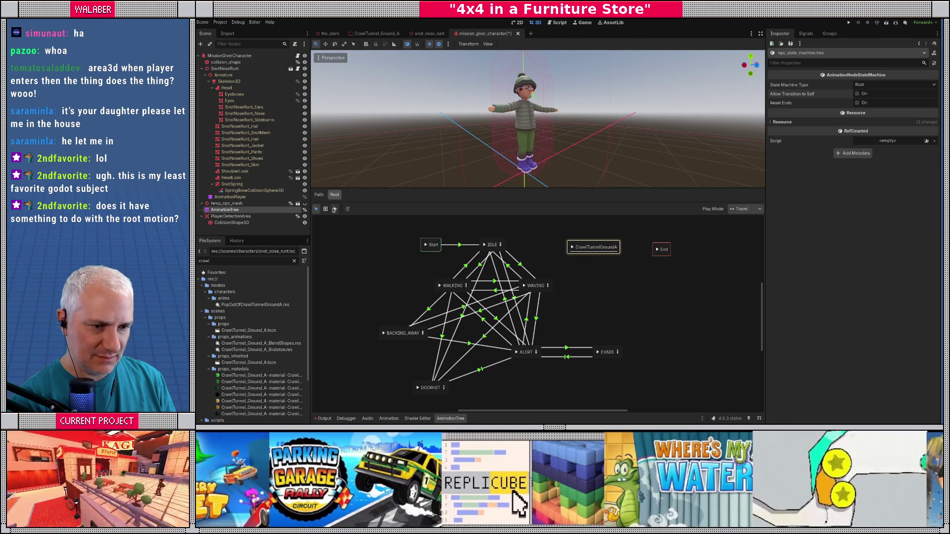
pyautogui.moveTo(584, 247); pyautogui.dragTo(501, 247)
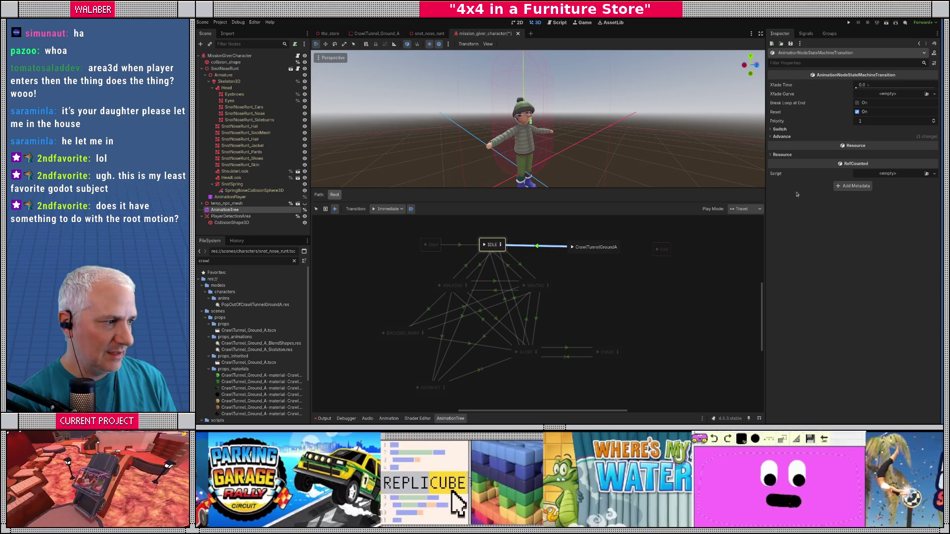
pyautogui.click(783, 136)
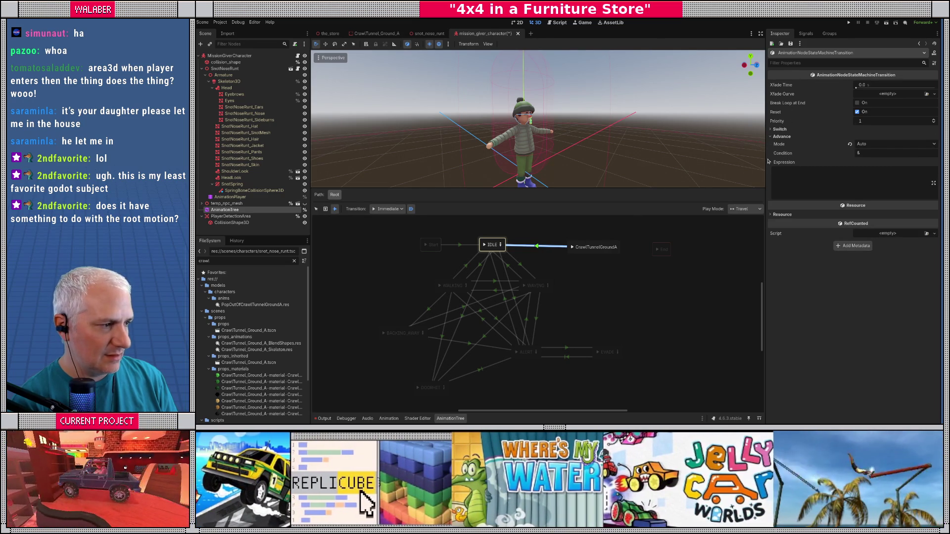
pyautogui.rightClick(573, 250)
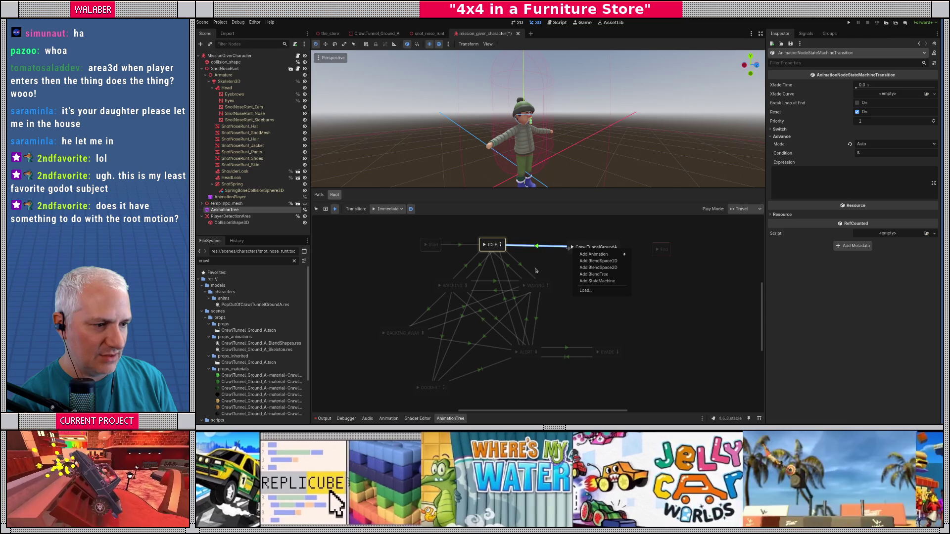
pyautogui.press('Escape')
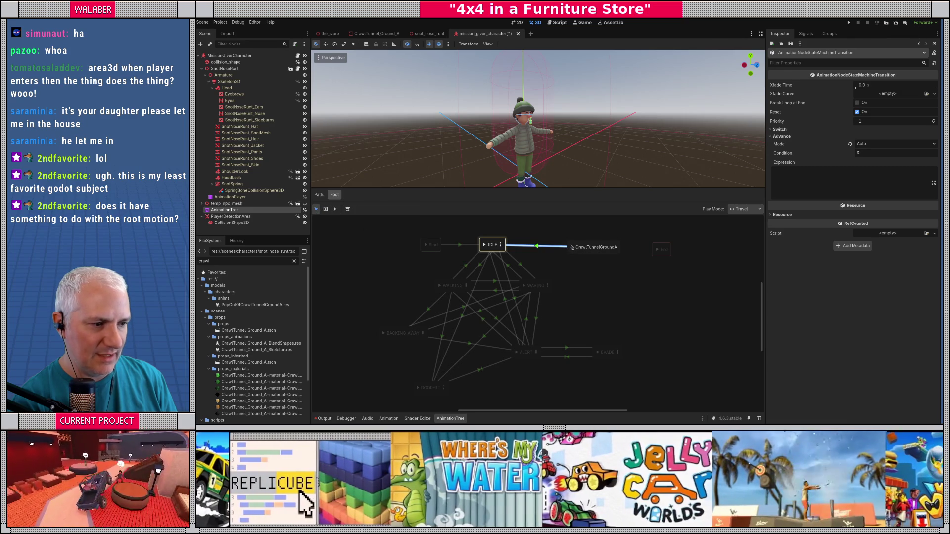
pyautogui.click(572, 247)
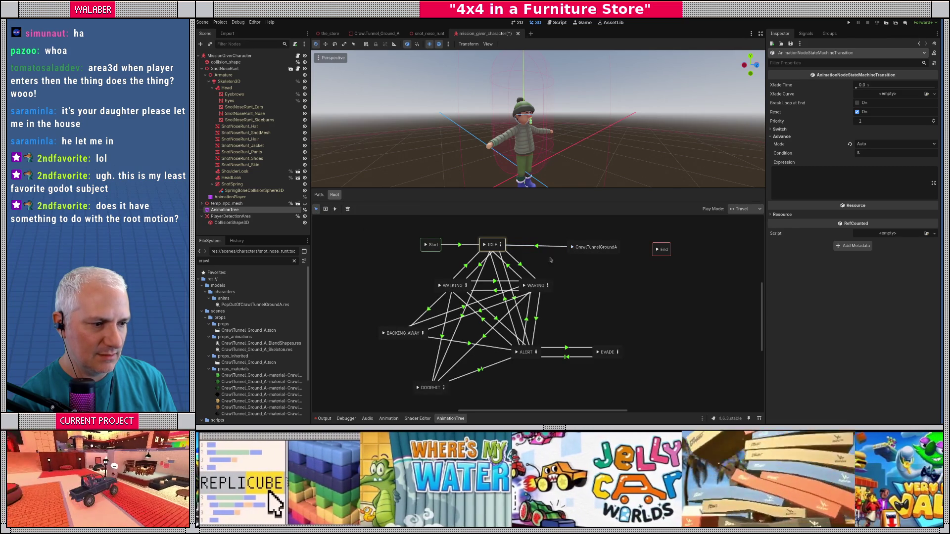
pyautogui.click(550, 259)
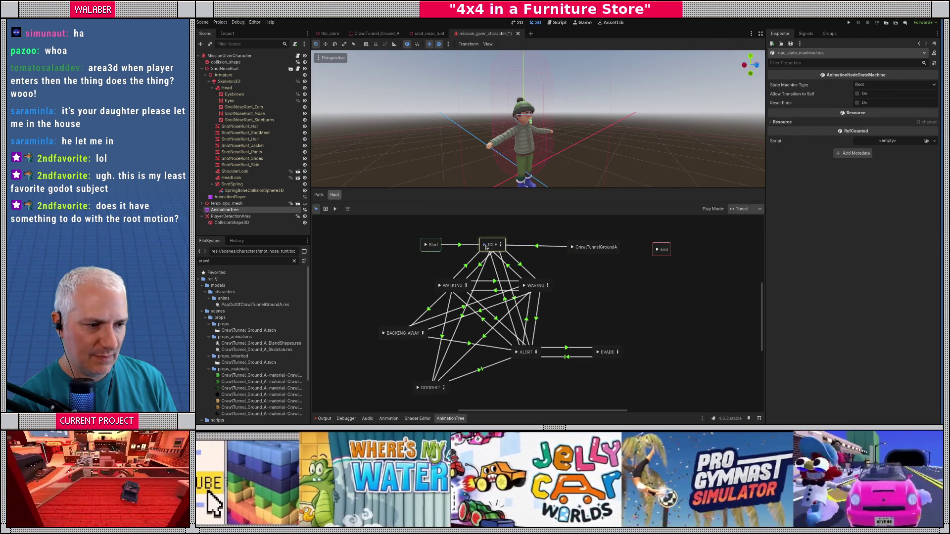
pyautogui.click(486, 247)
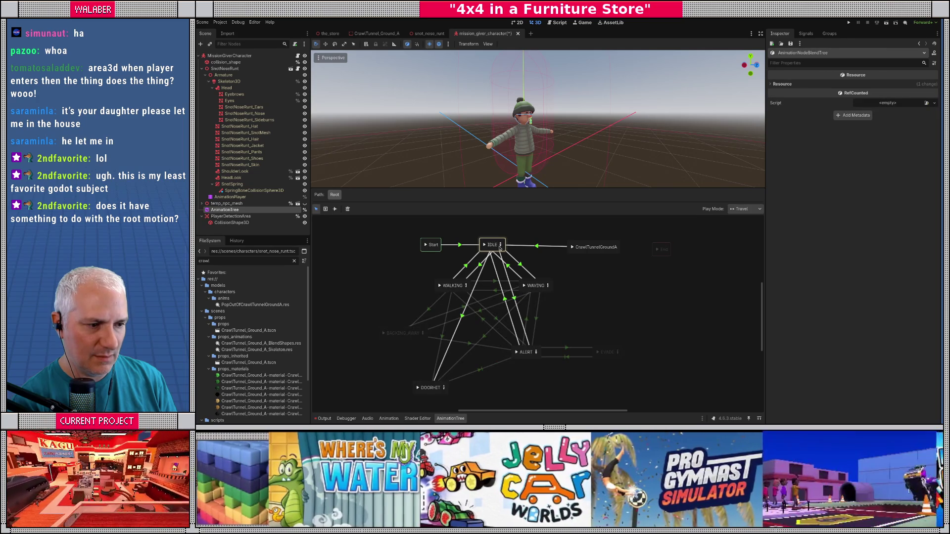
pyautogui.click(500, 248)
pyautogui.click(410, 269)
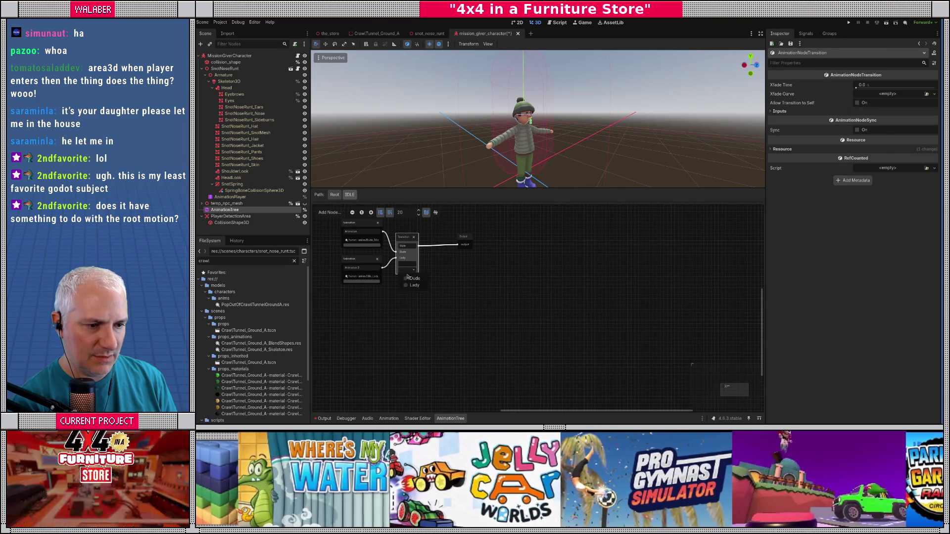
pyautogui.click(334, 194)
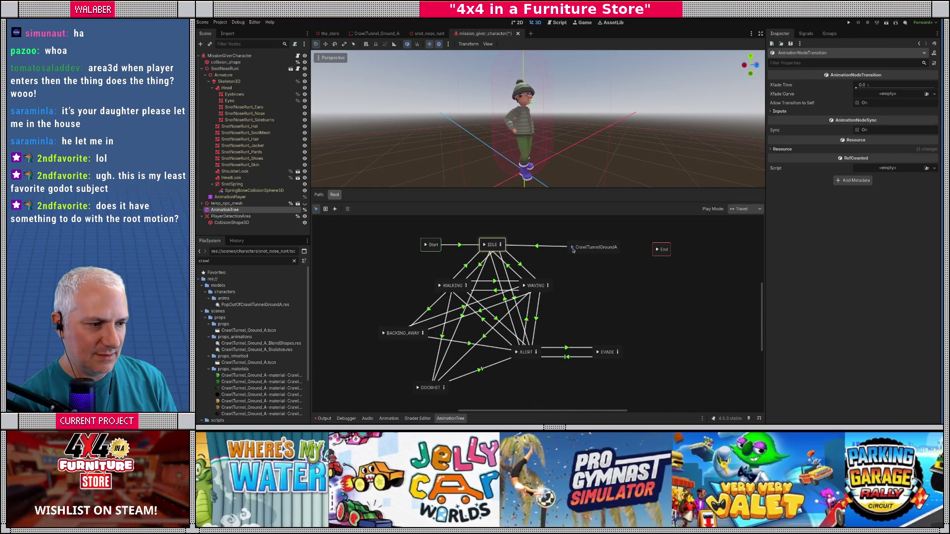
pyautogui.click(572, 247)
pyautogui.click(423, 246)
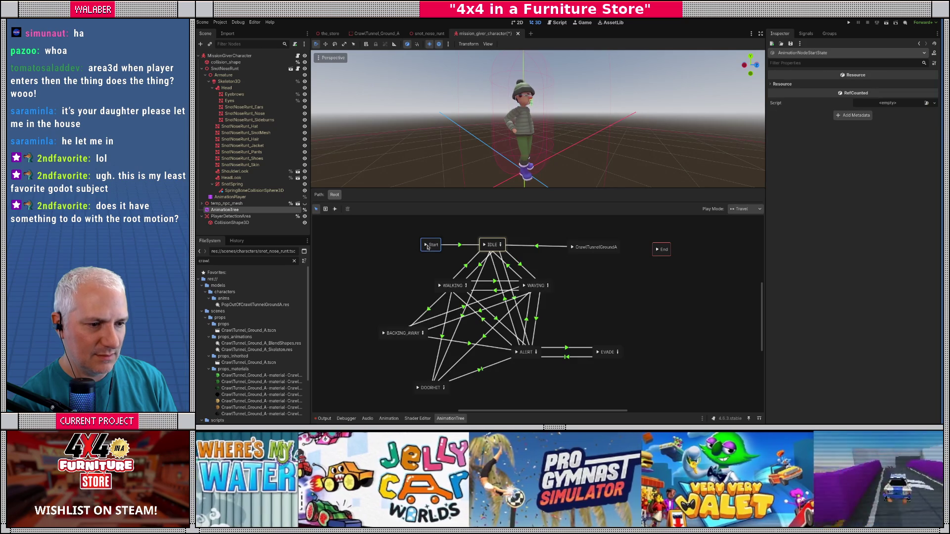
pyautogui.click(437, 286)
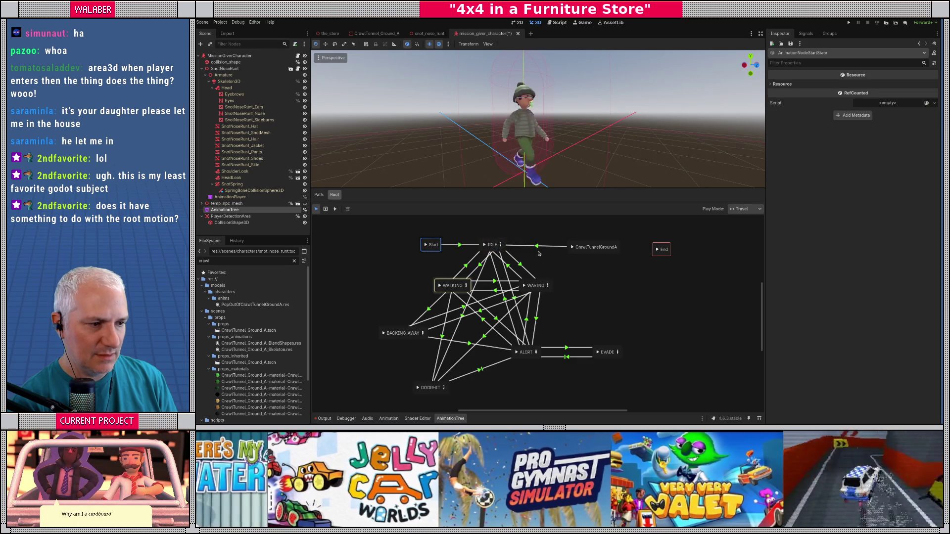
pyautogui.click(573, 248)
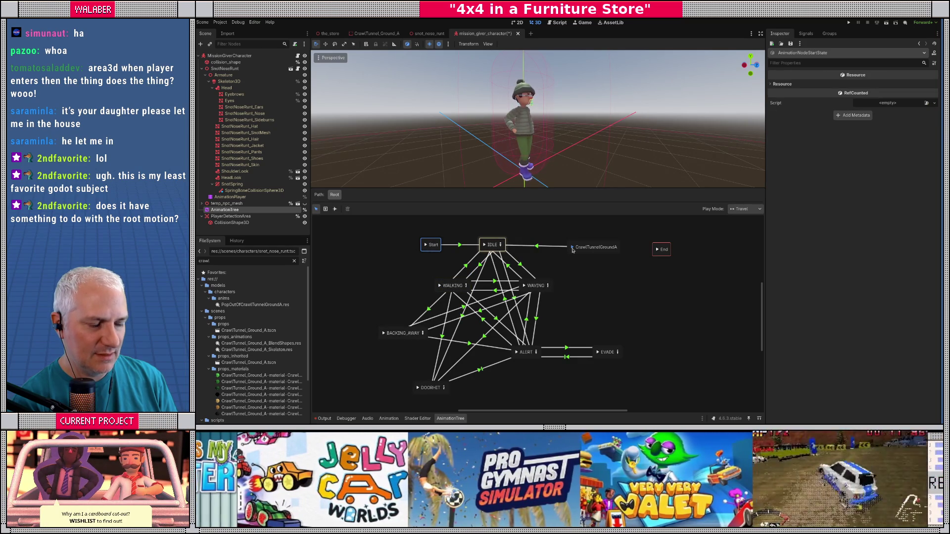
pyautogui.moveTo(432, 248)
pyautogui.mouseDown()
pyautogui.moveTo(436, 231)
pyautogui.moveTo(576, 247)
pyautogui.mouseUp()
# - Add a Start-to-CrawlTunnelGroundA transition and set the IDLE–CrawlTunnelGroundA transition to switch At End
pyautogui.click(335, 209)
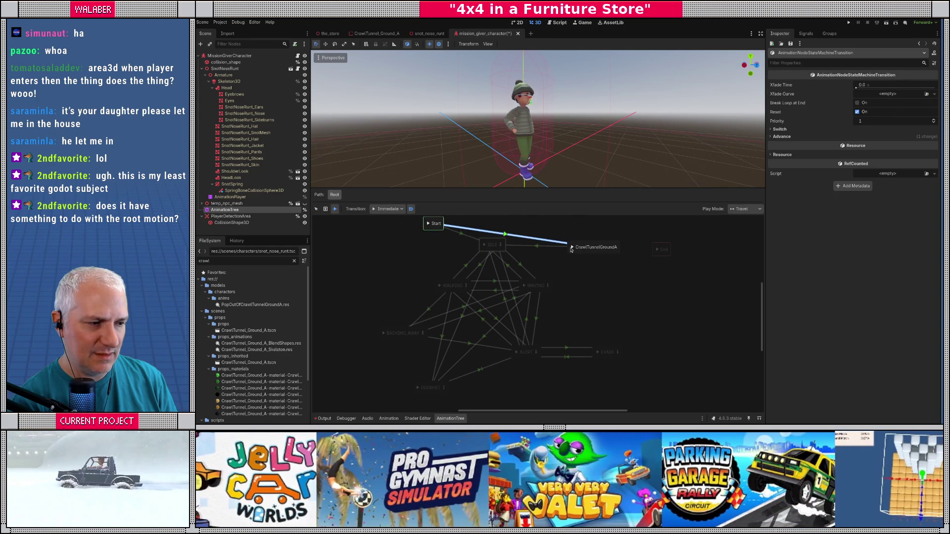
pyautogui.click(317, 210)
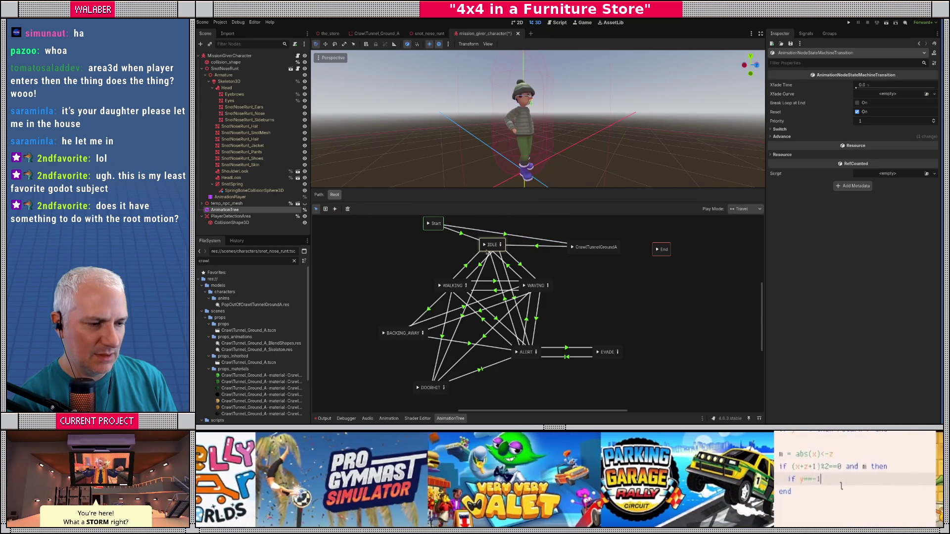
pyautogui.click(562, 249)
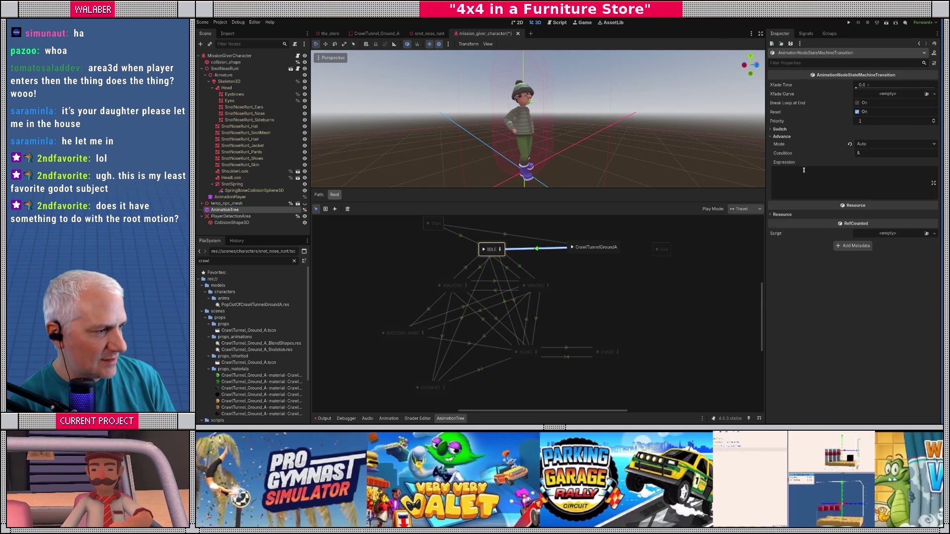
pyautogui.click(780, 130)
pyautogui.click(874, 136)
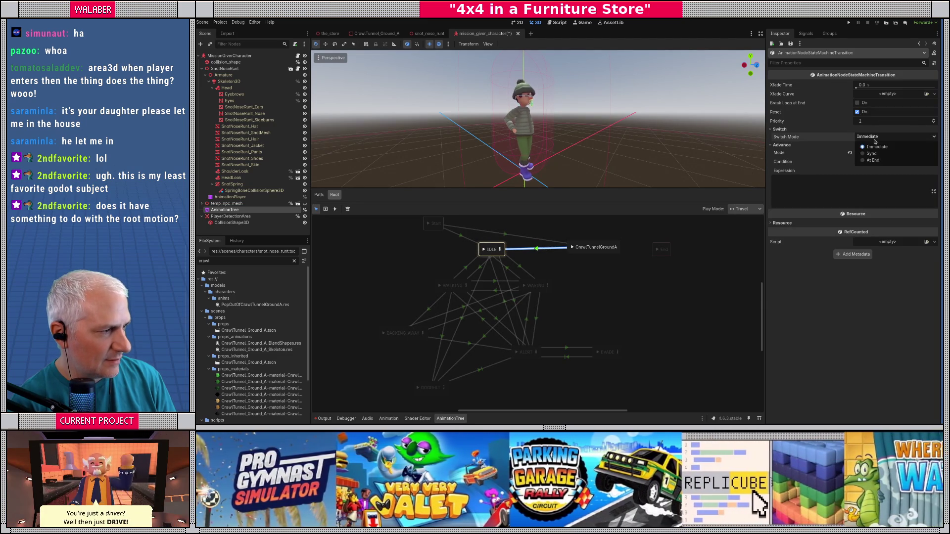
pyautogui.click(871, 160)
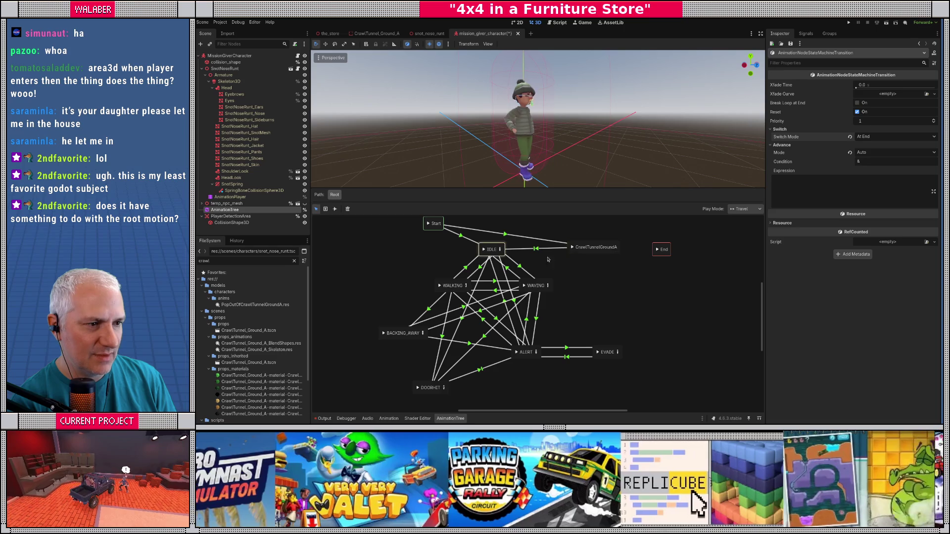
# - Preview the crawl-tunnel animation and begin editing the transition's crossfade time
pyautogui.click(572, 247)
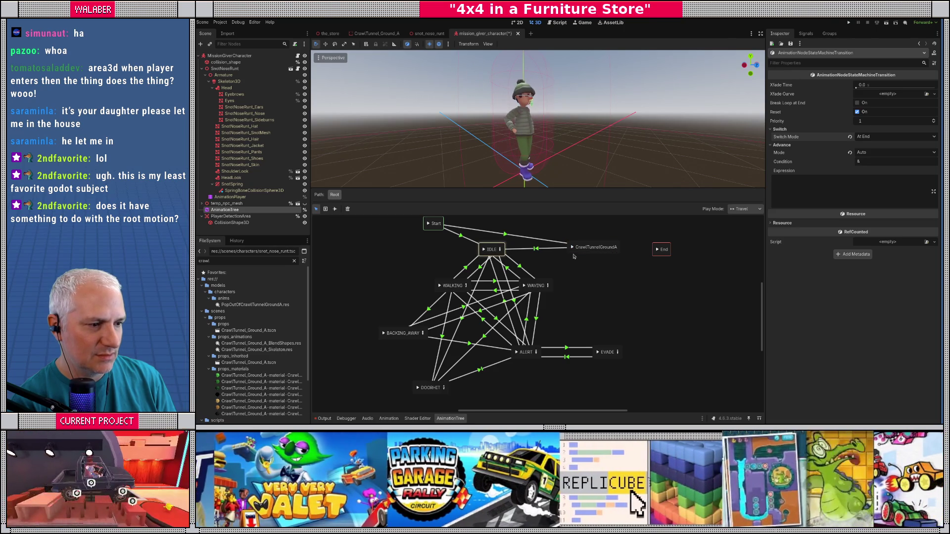
pyautogui.click(573, 248)
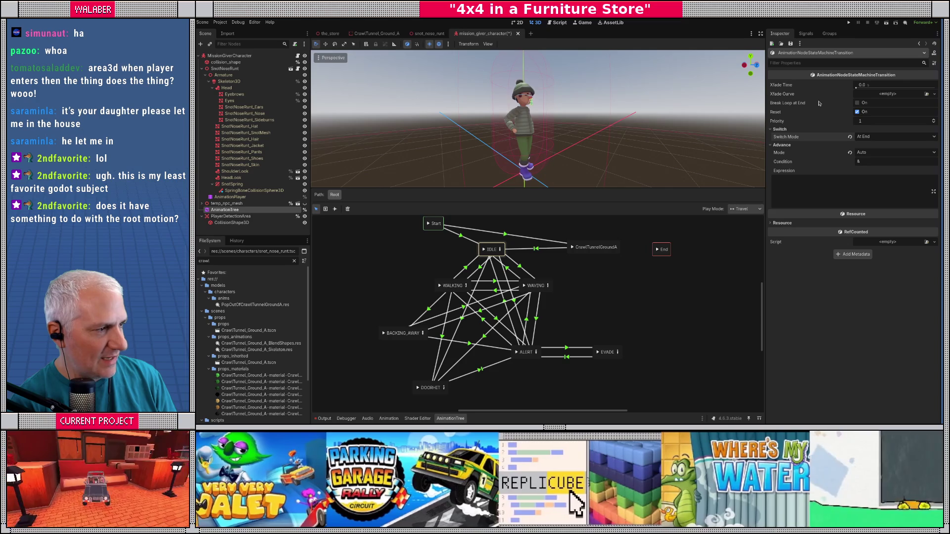
pyautogui.click(871, 84)
# - Commit a 0.5 s crossfade and delete the Start-to-CrawlTunnelGroundA transition
pyautogui.write('0.5')
pyautogui.press('Return')
pyautogui.click(572, 248)
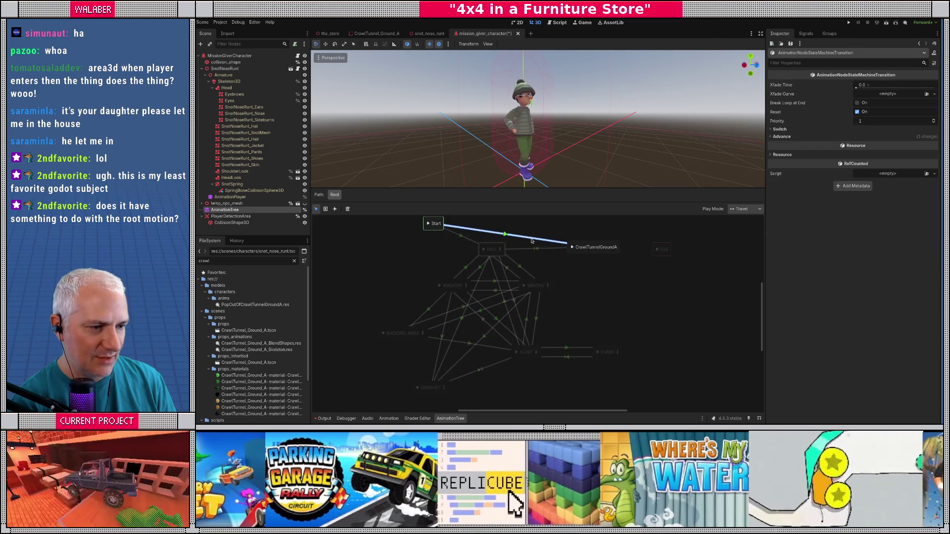
pyautogui.press('Delete')
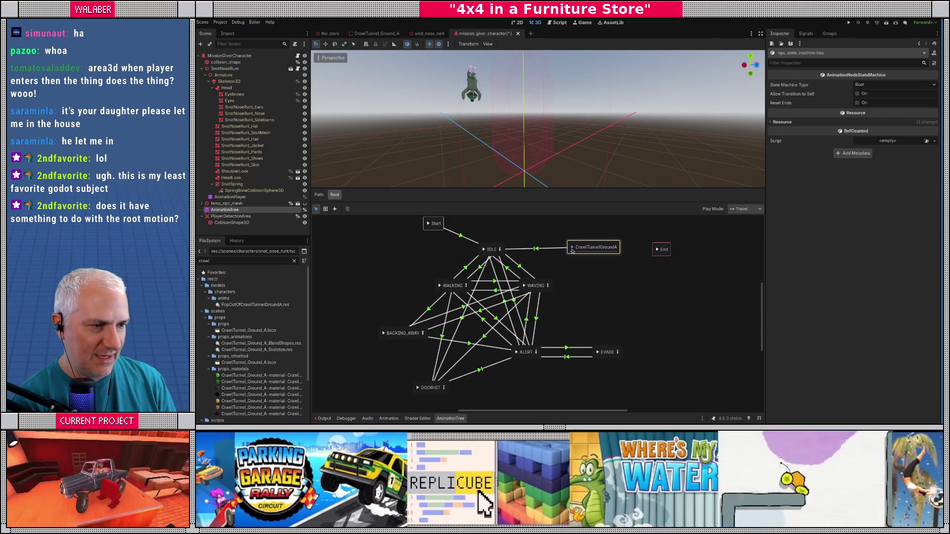
# - Preview the crawl animation while trying crossfade times of 0.2, then 0.0 seconds
pyautogui.click(571, 248)
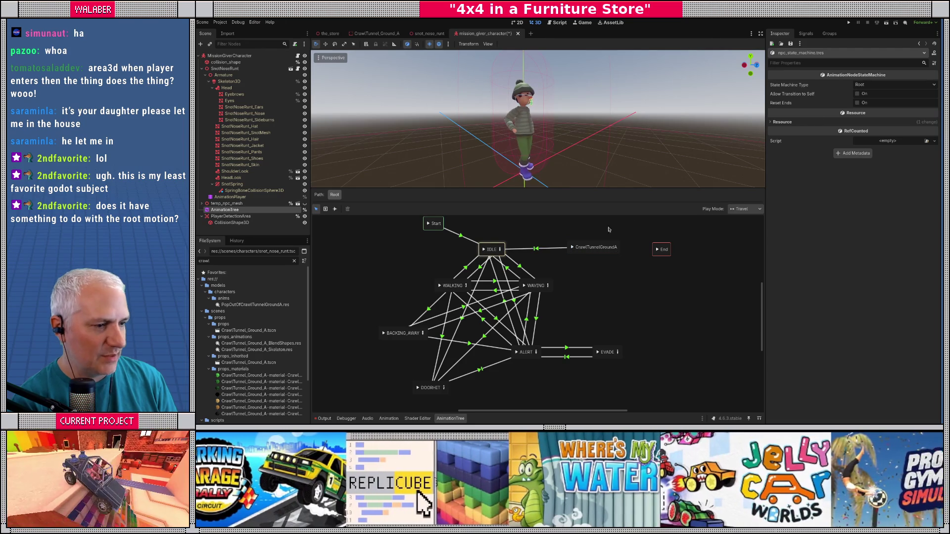
pyautogui.click(537, 249)
pyautogui.click(874, 86)
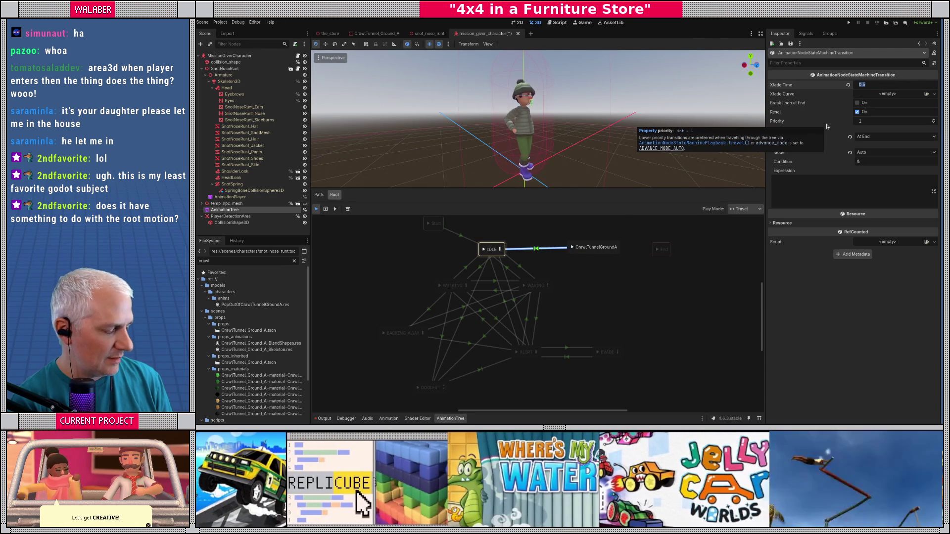
pyautogui.write('0.2')
pyautogui.press('Return')
pyautogui.click(572, 247)
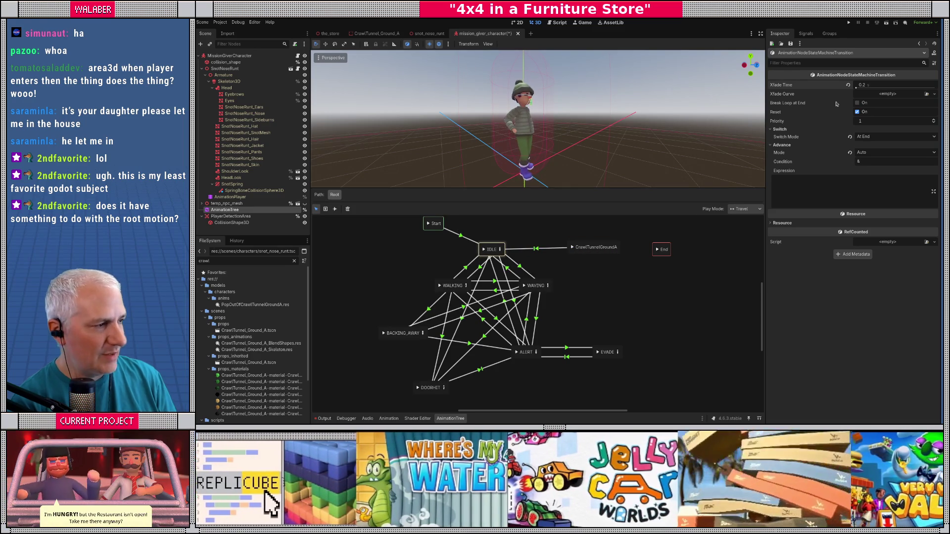
pyautogui.click(876, 86)
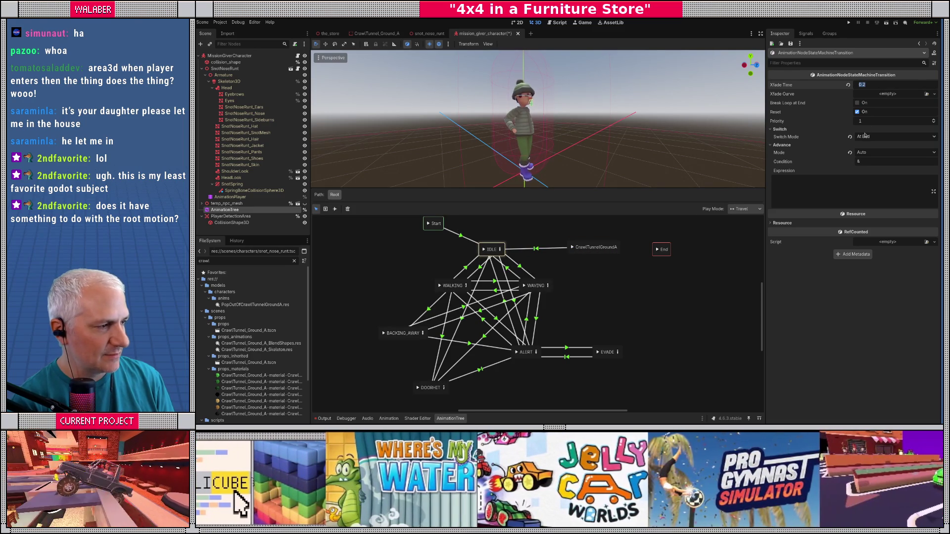
pyautogui.write('0')
pyautogui.press('Return')
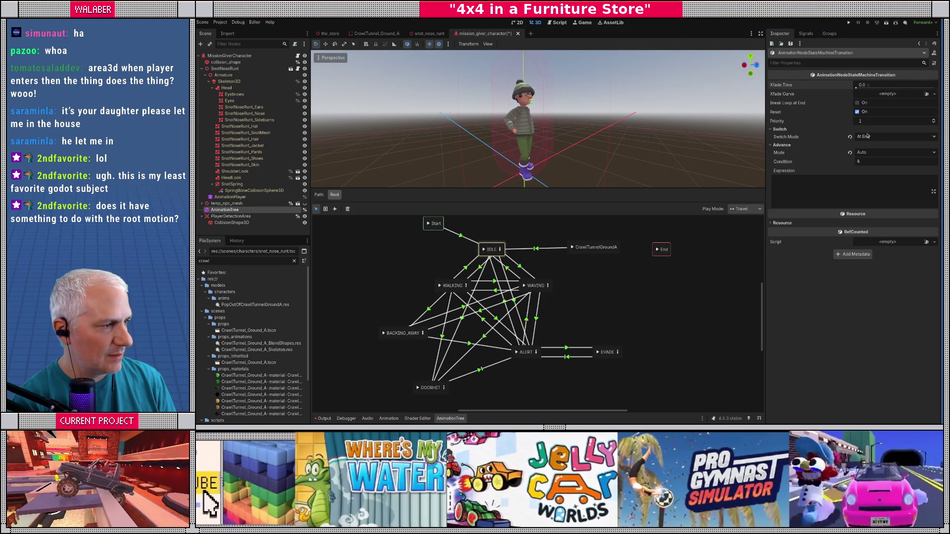
# - Replay the CrawlTunnelGroundA animation preview several times on the character
pyautogui.moveTo(794, 104)
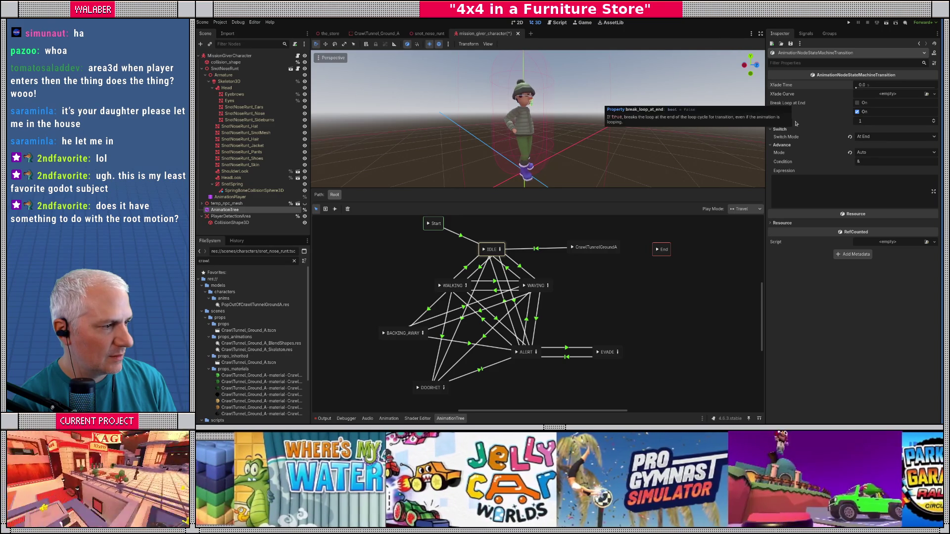
pyautogui.click(572, 248)
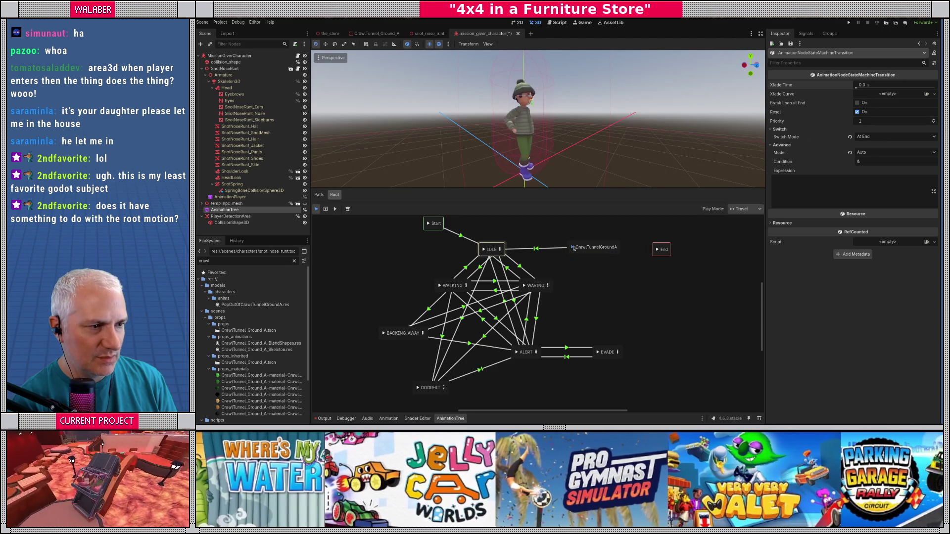
pyautogui.click(572, 248)
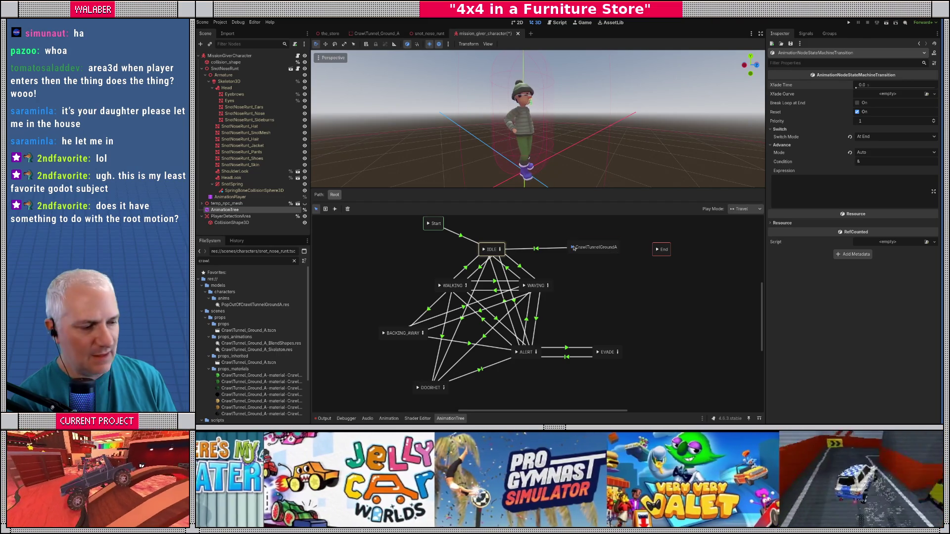
pyautogui.click(573, 247)
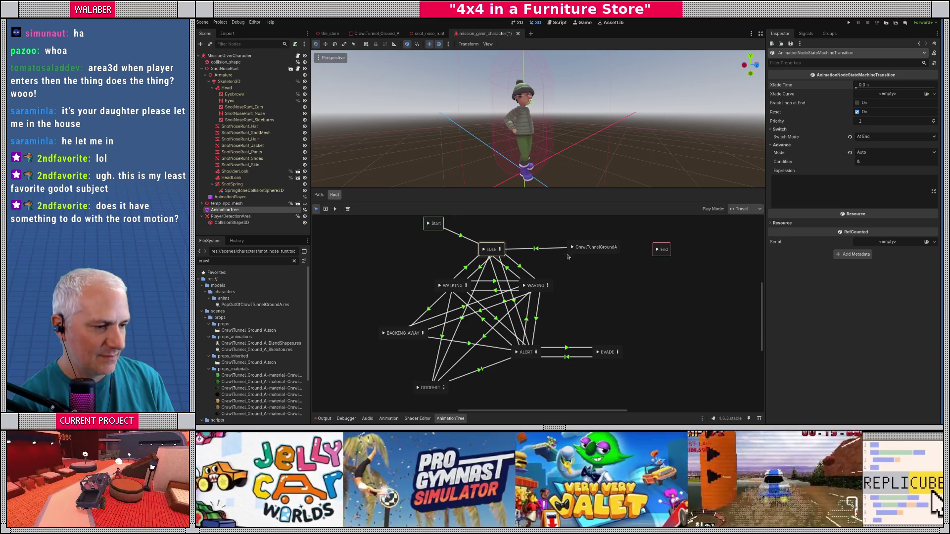
pyautogui.click(572, 248)
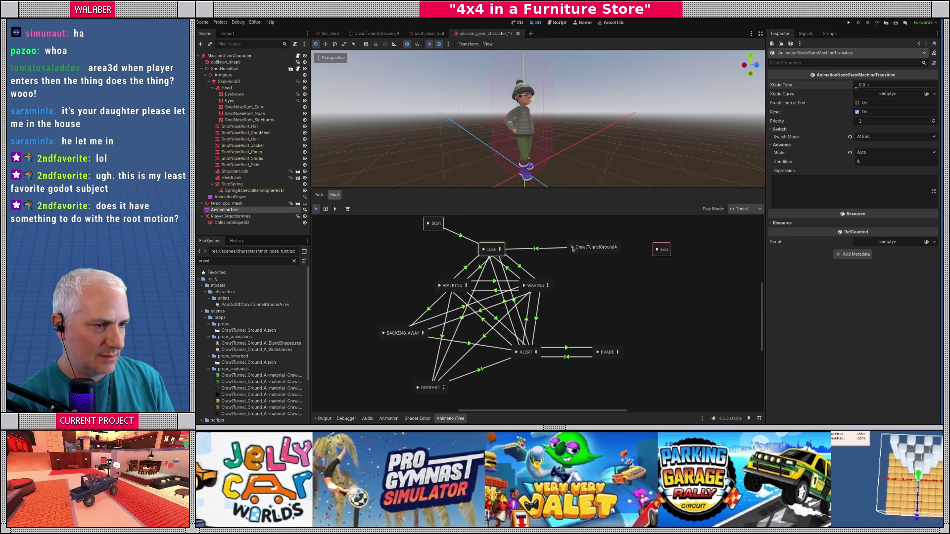
pyautogui.click(572, 248)
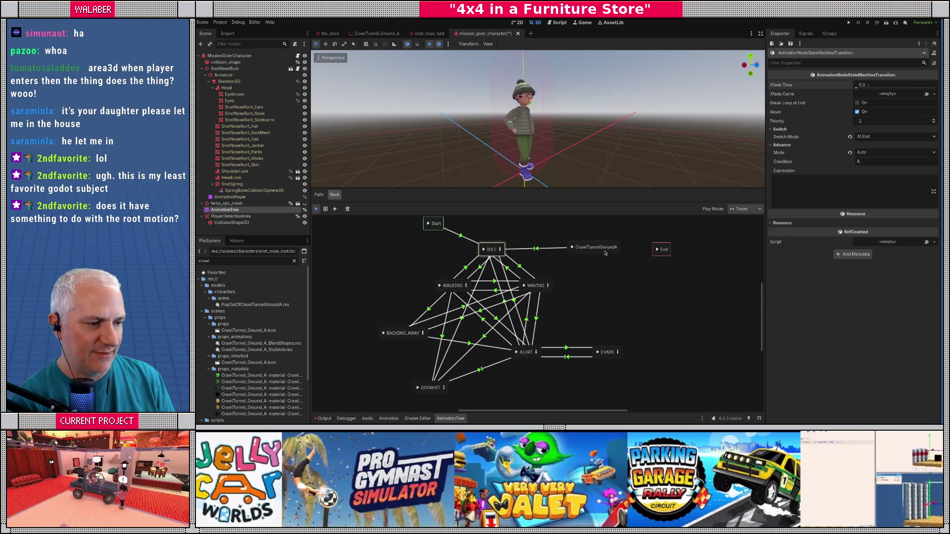
# - Move the CrawlTunnelGroundA node up-left and save the mission_giver_character scene
pyautogui.moveTo(600, 244); pyautogui.dragTo(590, 237)
pyautogui.click(397, 257)
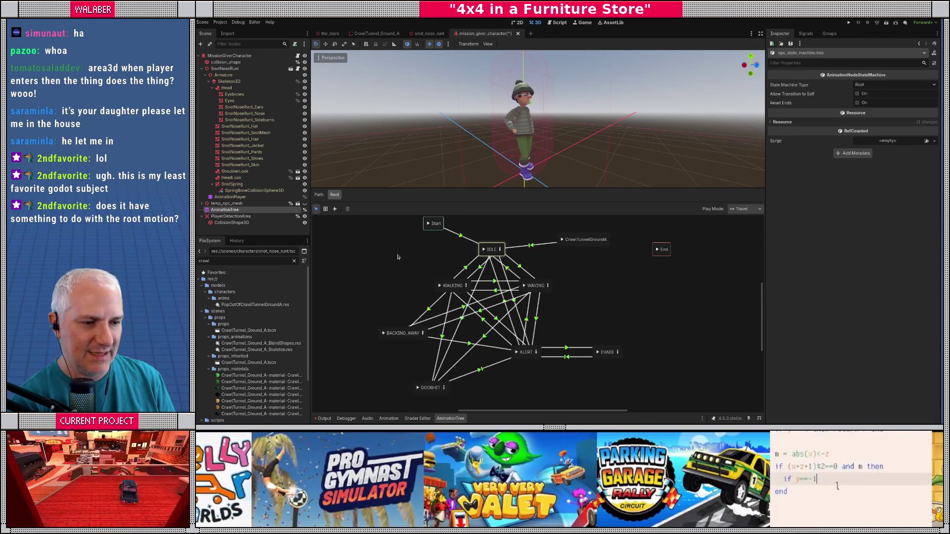
pyautogui.hotkey('ctrl', 's')
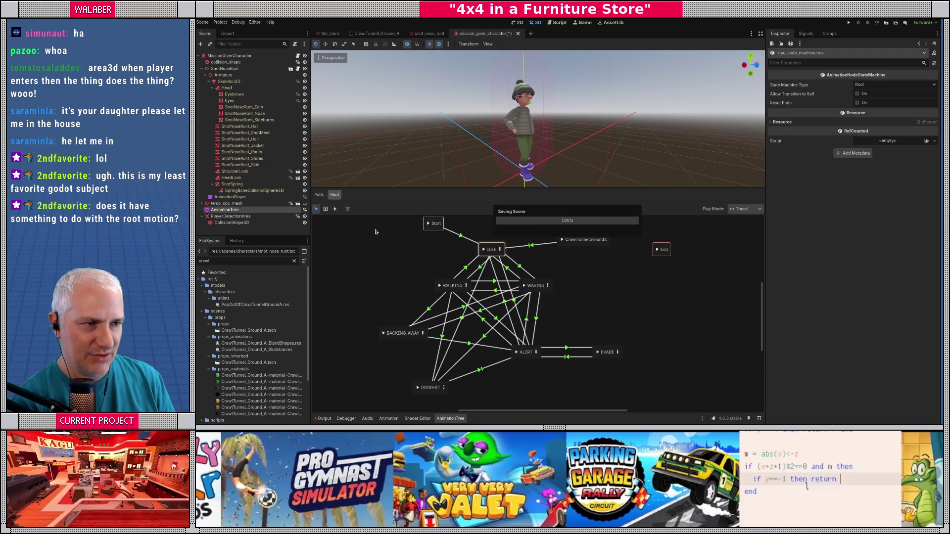
# - Delete the SnotNoseRunt node from the mission giver scene
pyautogui.click(223, 69)
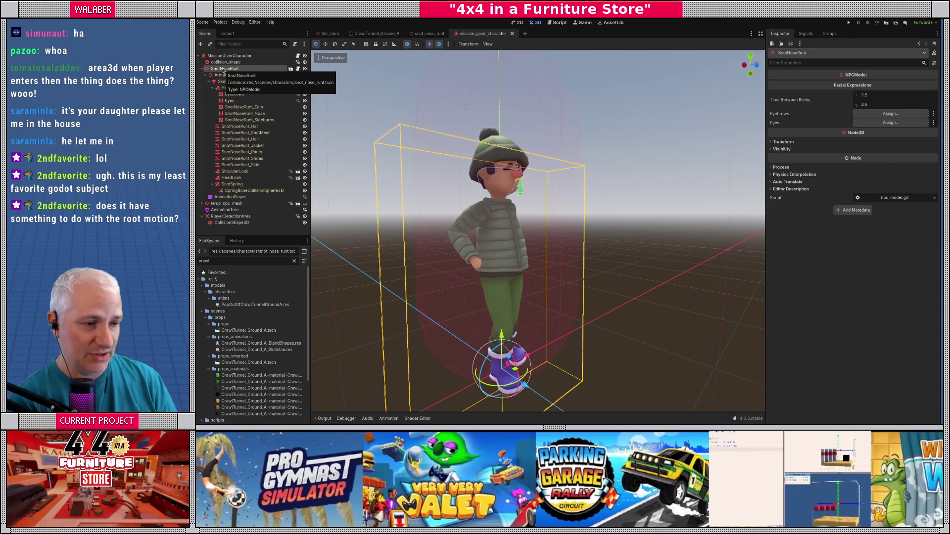
pyautogui.press('Delete')
pyautogui.press('Return')
# - Make temp_npc_mesh visible again and save the mission giver scene
pyautogui.click(305, 69)
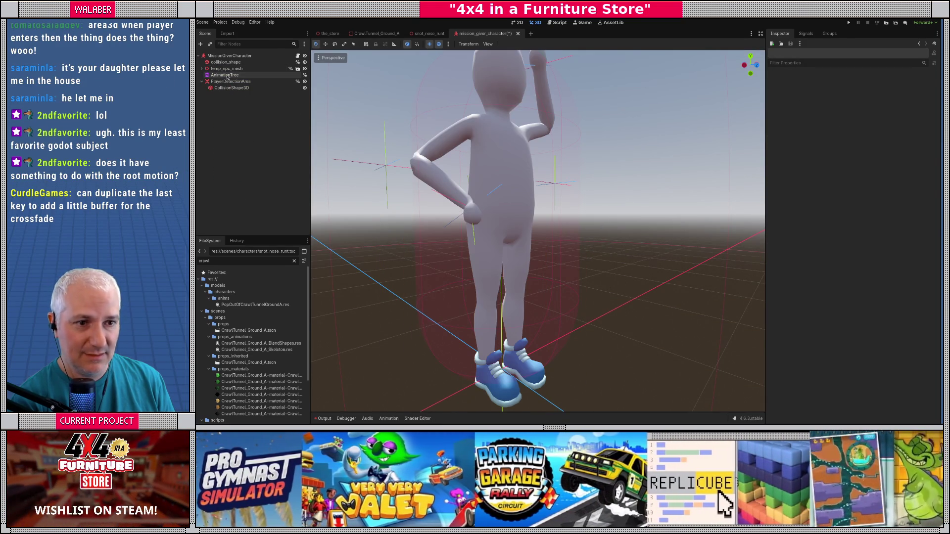
pyautogui.click(225, 75)
pyautogui.hotkey('ctrl', 's')
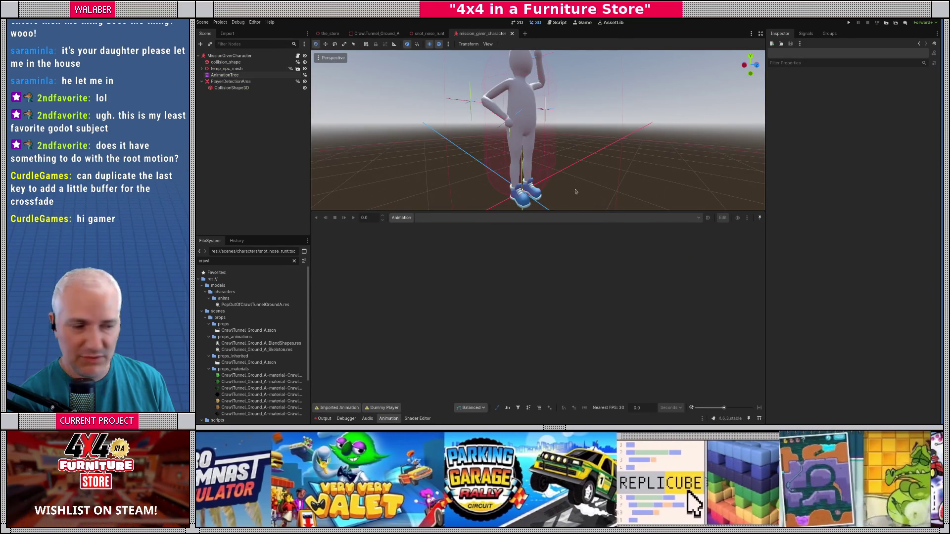
pyautogui.moveTo(571, 214); pyautogui.dragTo(549, 305)
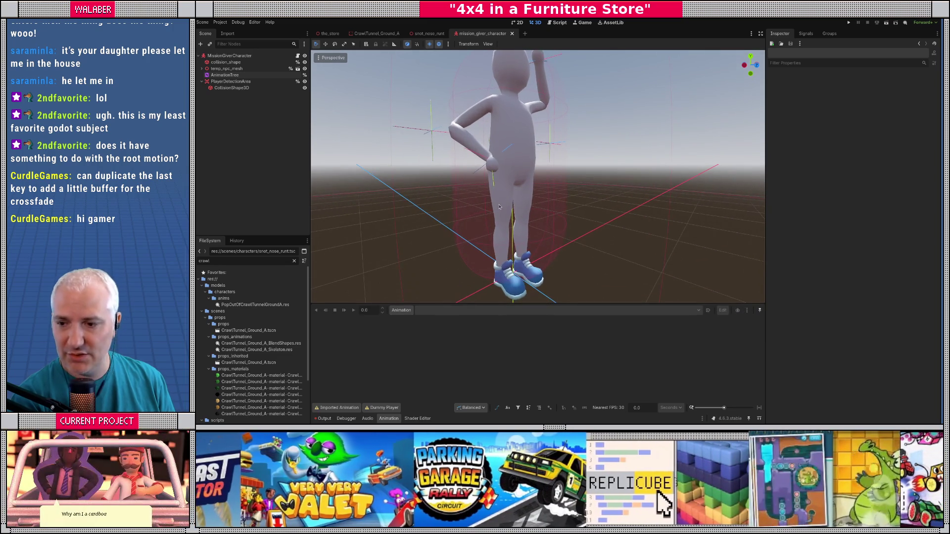
pyautogui.scroll(-5, 475, 190)
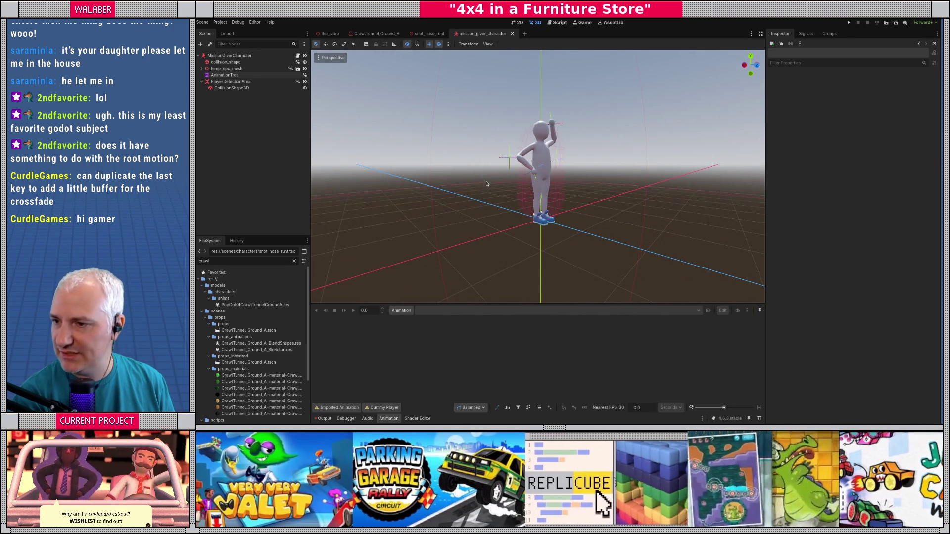
pyautogui.hotkey('alt', 'Tab')
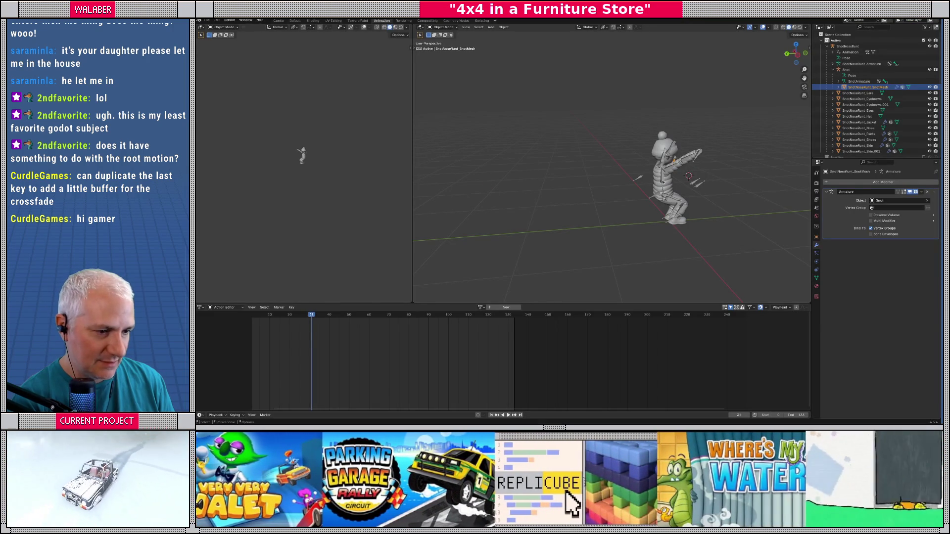
# - Put the SnotNoseRunt armature in Pose Mode and move the timeline to frame 67
pyautogui.click(662, 182)
pyautogui.moveTo(322, 312)
pyautogui.mouseDown()
pyautogui.moveTo(315, 314)
pyautogui.moveTo(353, 317)
pyautogui.moveTo(385, 301)
pyautogui.mouseUp()
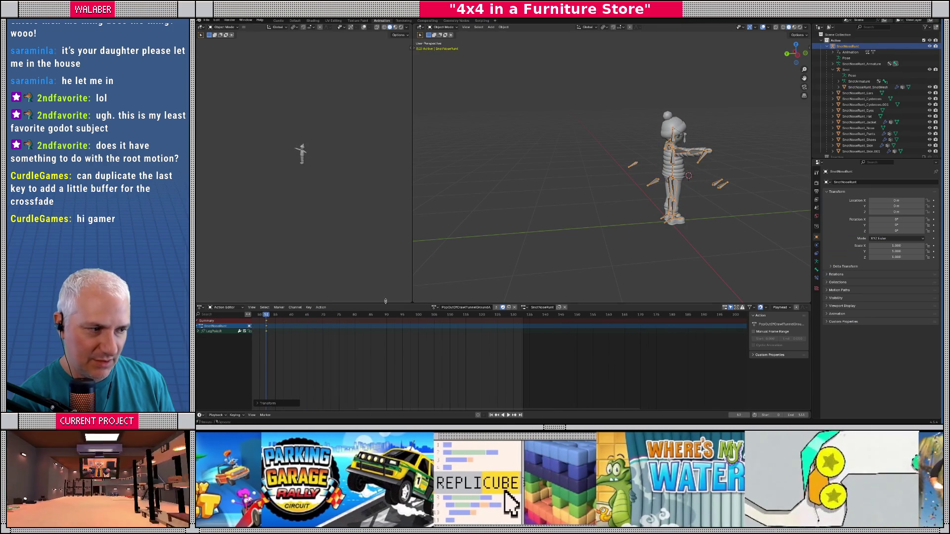
pyautogui.click(447, 28)
pyautogui.click(442, 46)
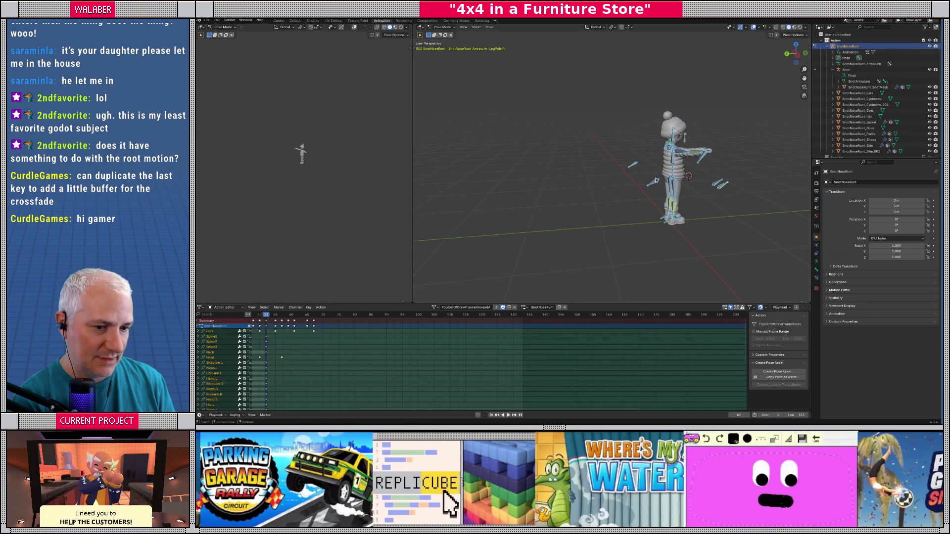
pyautogui.moveTo(593, 309); pyautogui.dragTo(593, 171)
pyautogui.hscroll(-5, 490, 285)
pyautogui.hscroll(-5, 491, 285)
pyautogui.moveTo(472, 183); pyautogui.dragTo(509, 185)
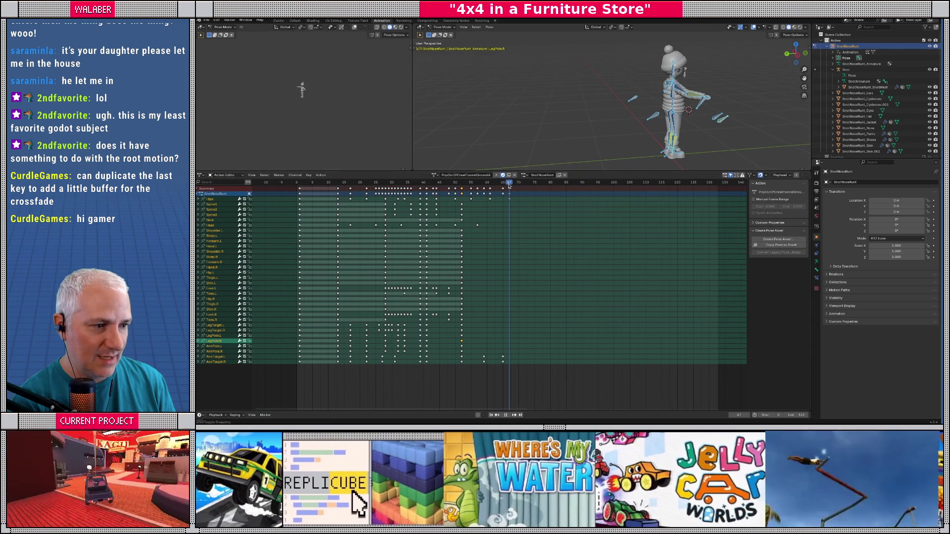
# - Paste the copied Shoulder.R keyframe at frame 67, undoing a trial key at frame 75
pyautogui.click(533, 252)
pyautogui.moveTo(523, 188); pyautogui.dragTo(507, 209)
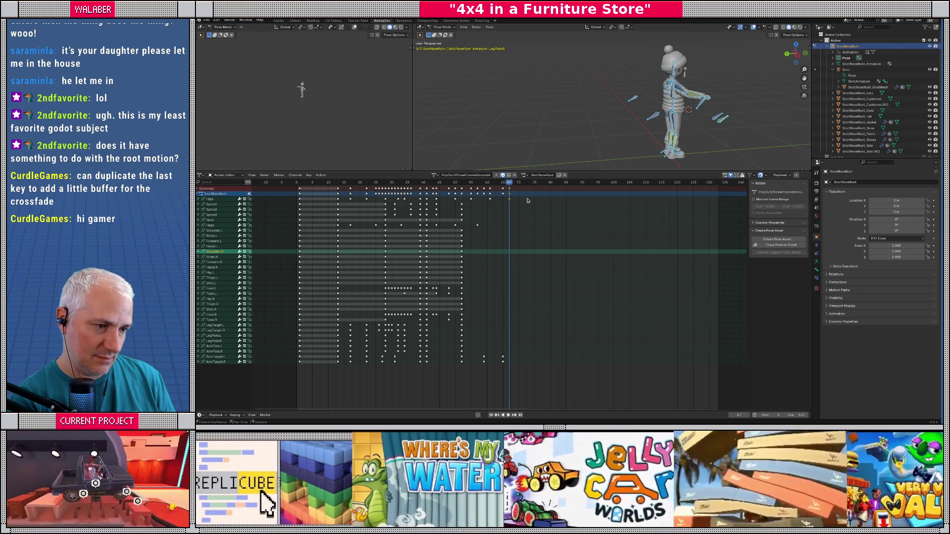
pyautogui.hotkey('ctrl', 'v')
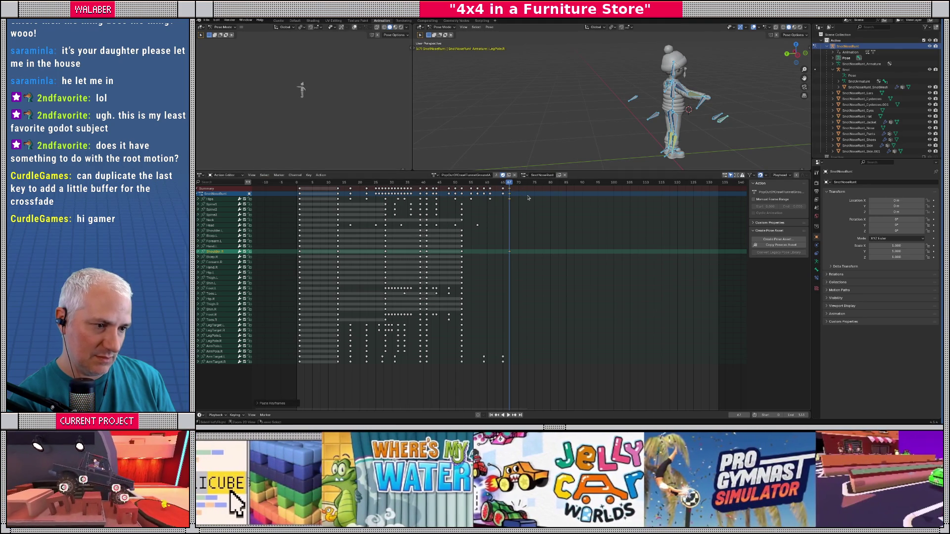
pyautogui.press('g')
pyautogui.press('Escape')
pyautogui.click(535, 199)
pyautogui.press('i')
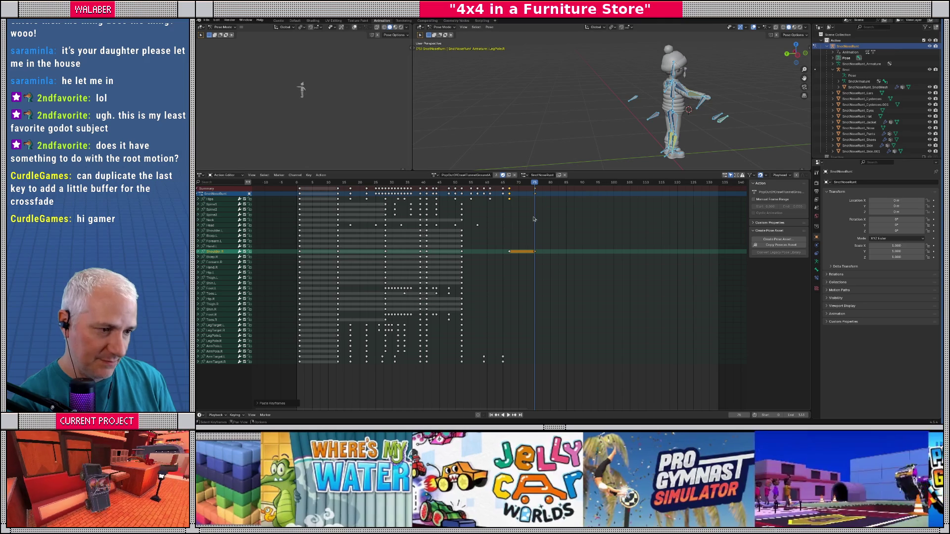
pyautogui.press('g')
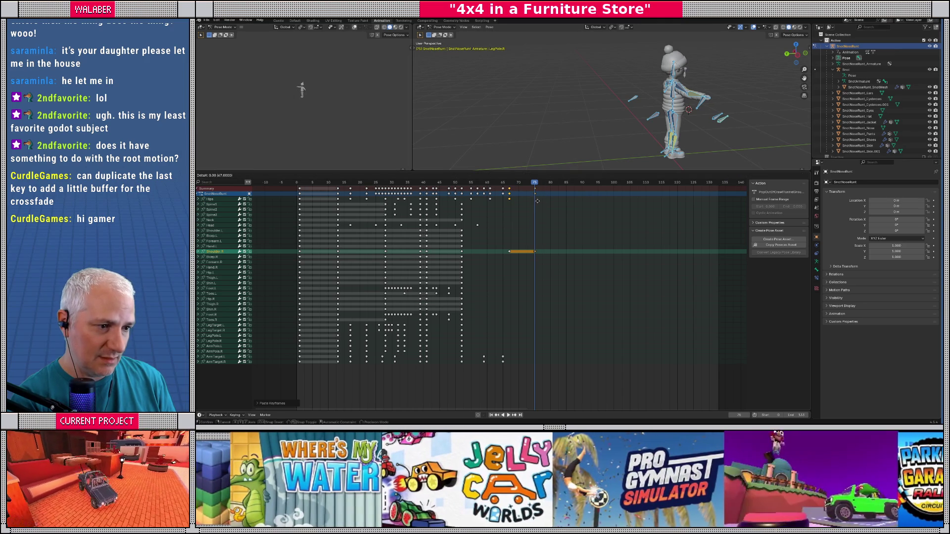
pyautogui.press('Escape')
pyautogui.hotkey('ctrl', 'z')
pyautogui.press('Down')
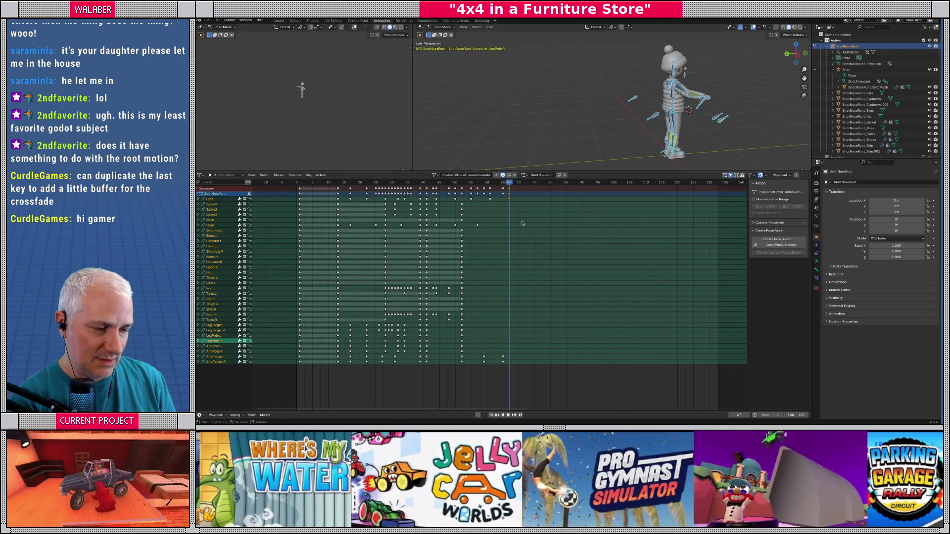
# - Paste keys for all channels at frame 75, then slide them to about frame 96
pyautogui.click(515, 193)
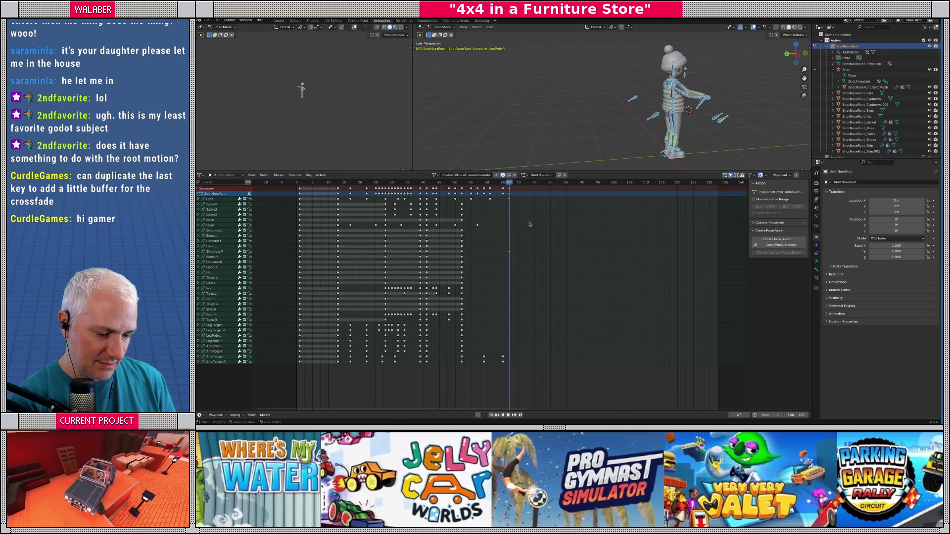
pyautogui.click(535, 183)
pyautogui.hotkey('ctrl', 'v')
pyautogui.click(533, 226)
pyautogui.press('space')
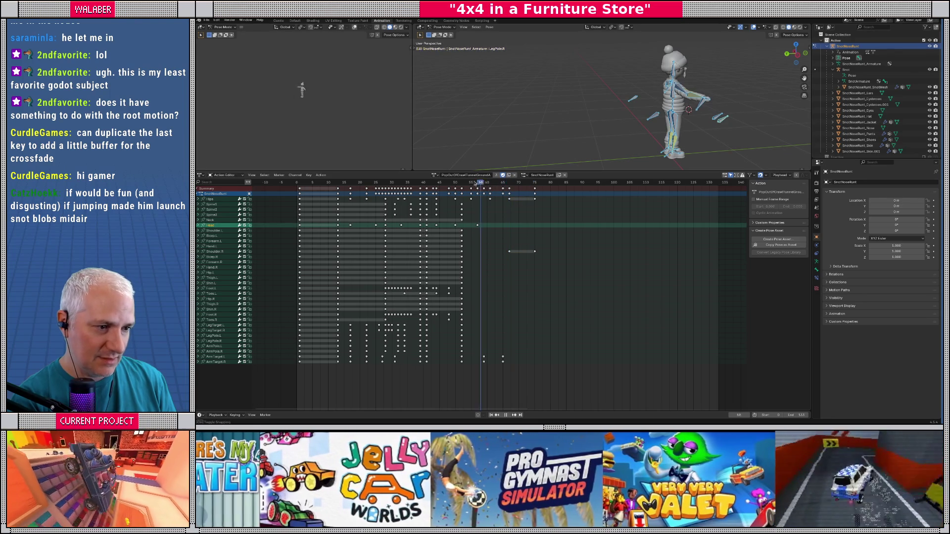
pyautogui.click(534, 189)
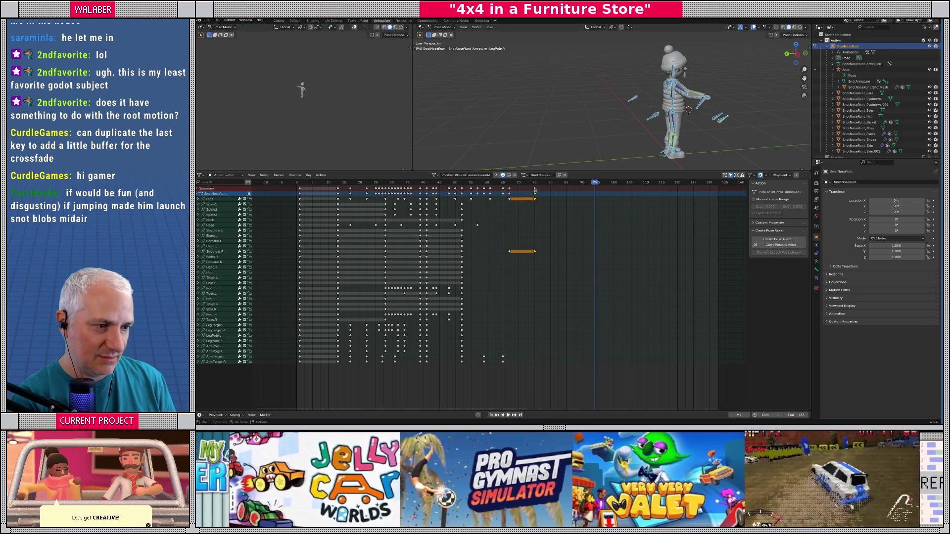
pyautogui.click(468, 184)
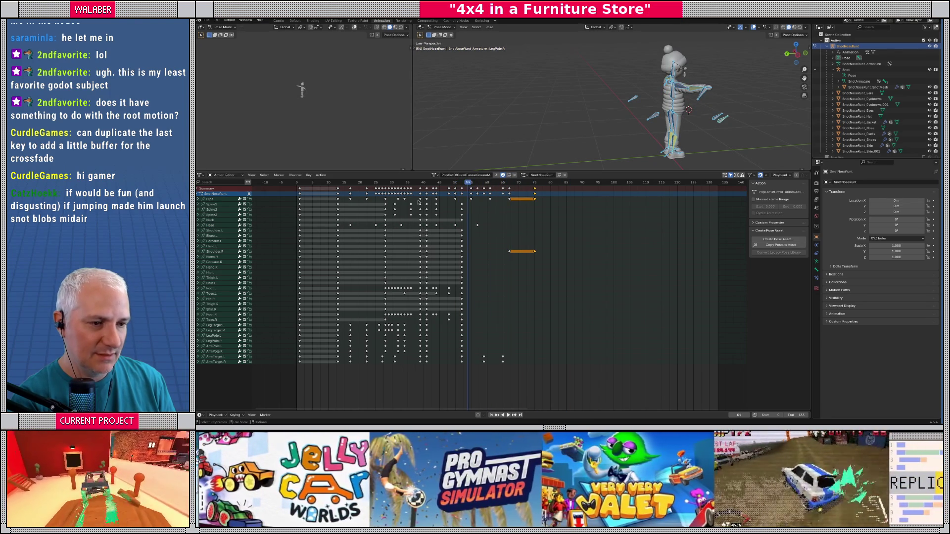
pyautogui.press('space')
pyautogui.moveTo(537, 193); pyautogui.dragTo(604, 195)
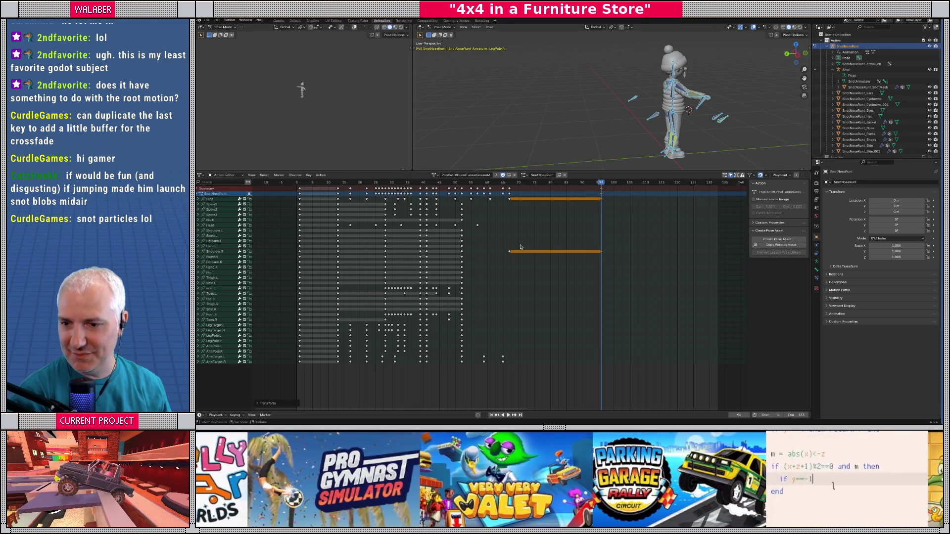
pyautogui.click(558, 222)
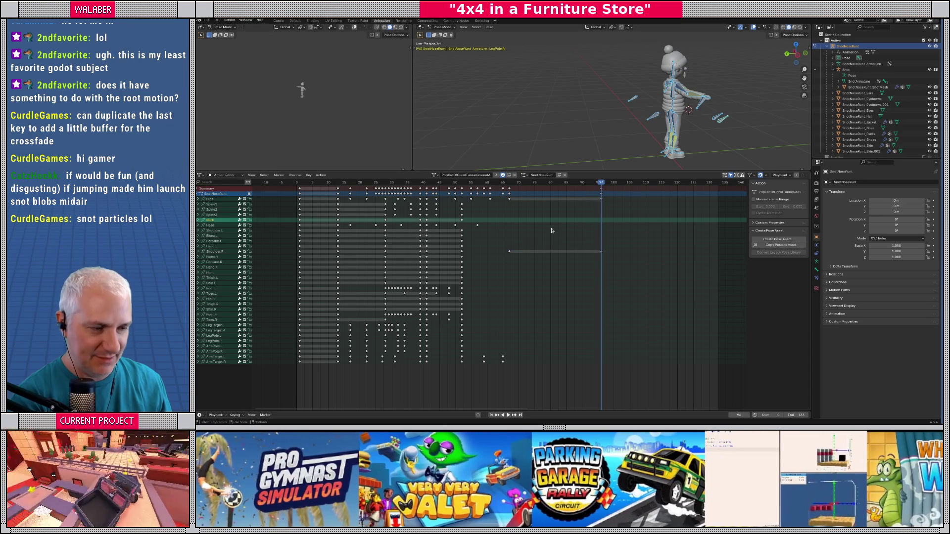
# - Exit Pose Mode and save the file as SnotNoseRunt_v2.blend
pyautogui.moveTo(591, 171); pyautogui.dragTo(586, 235)
pyautogui.moveTo(555, 178); pyautogui.dragTo(543, 155)
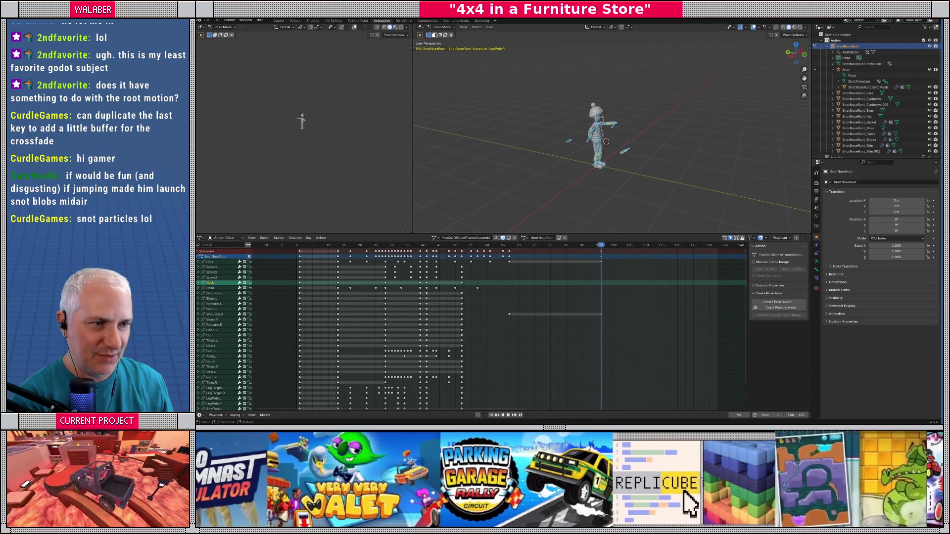
pyautogui.hotkey('ctrl', 'Tab')
pyautogui.hotkey('ctrl', 's')
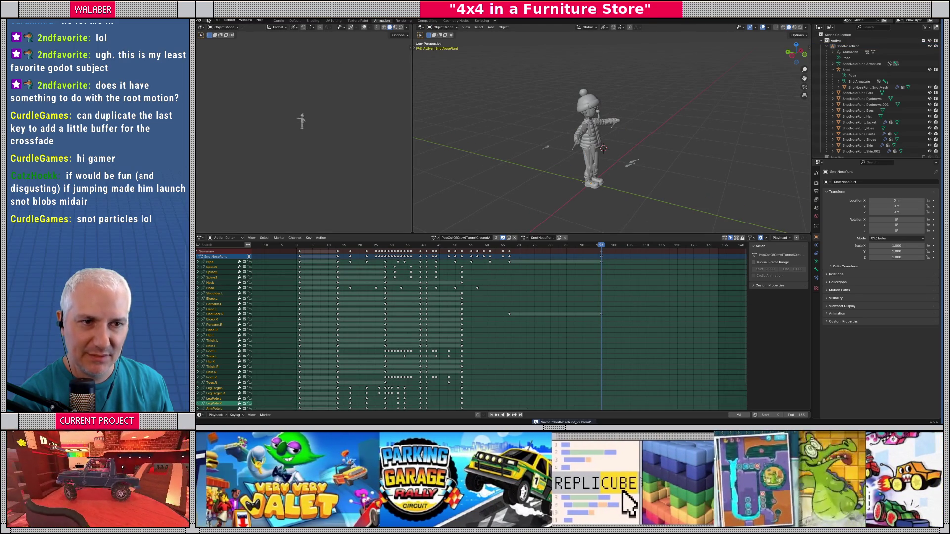
# - Export glTF 2.0 into models/characters, overwriting SnotNoseRunt_world_animations.glb
pyautogui.click(835, 40)
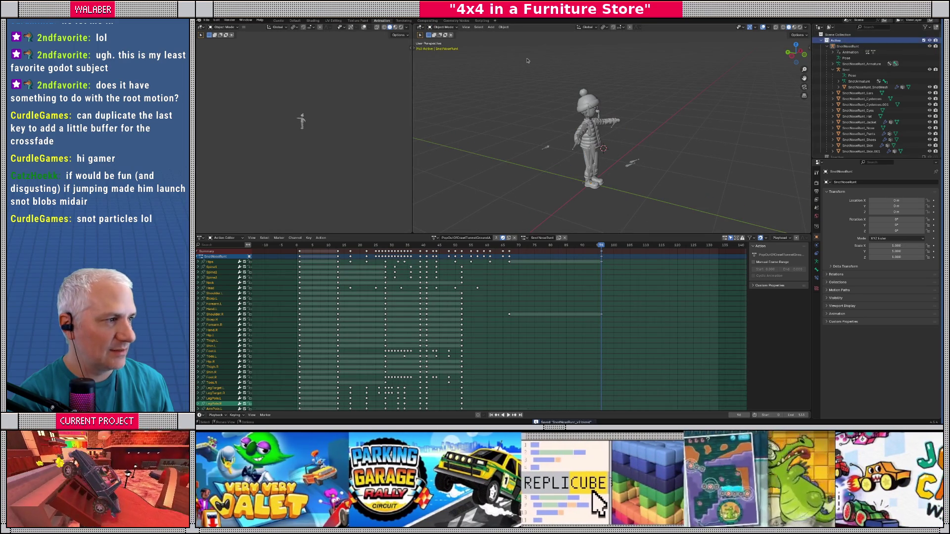
pyautogui.click(207, 21)
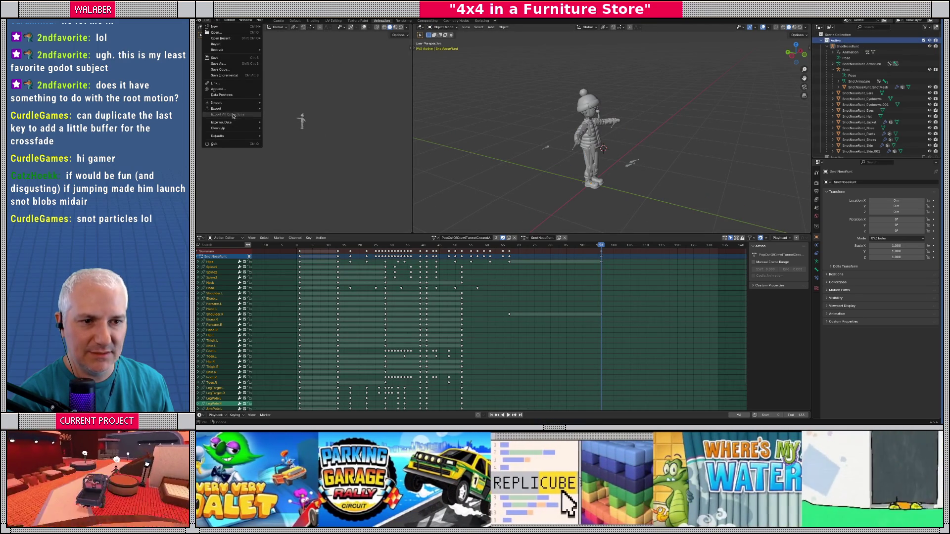
pyautogui.moveTo(232, 108)
pyautogui.click(296, 166)
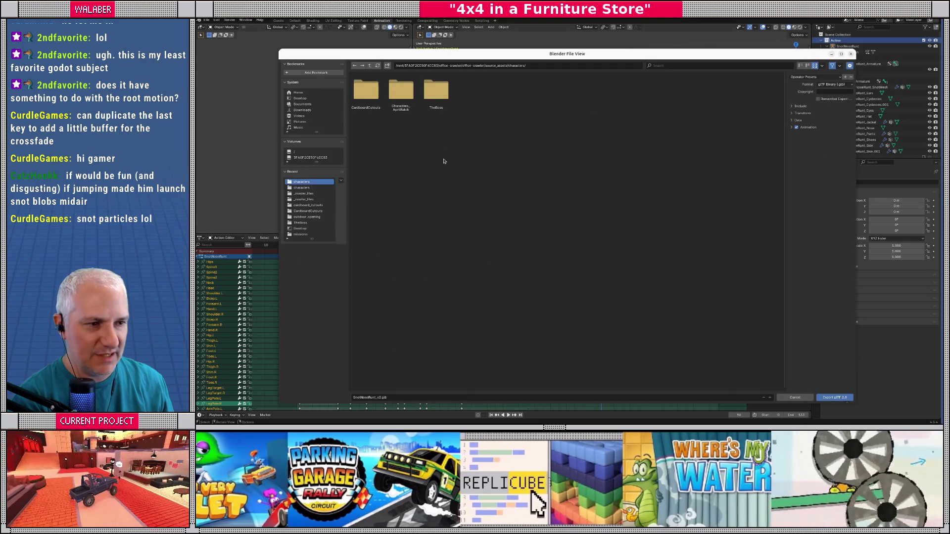
pyautogui.click(369, 66)
pyautogui.click(368, 65)
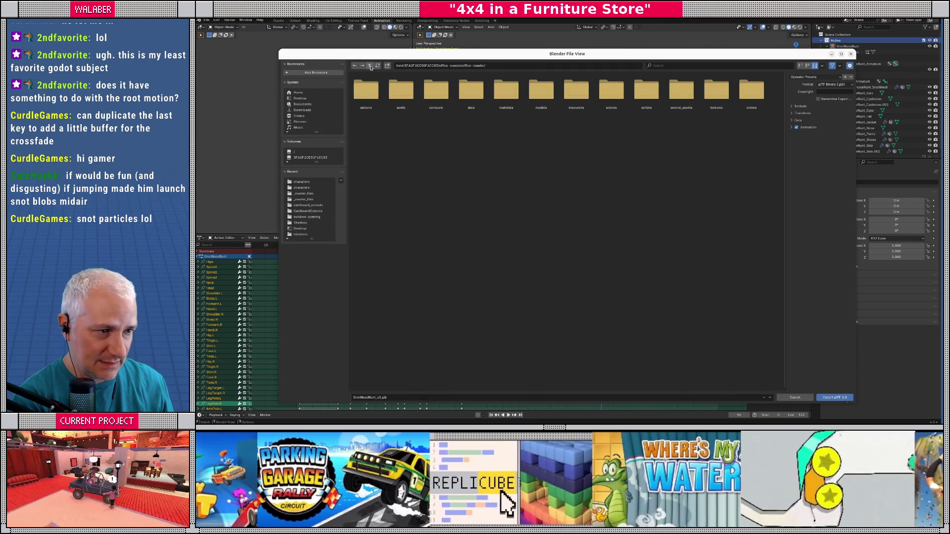
pyautogui.doubleClick(543, 98)
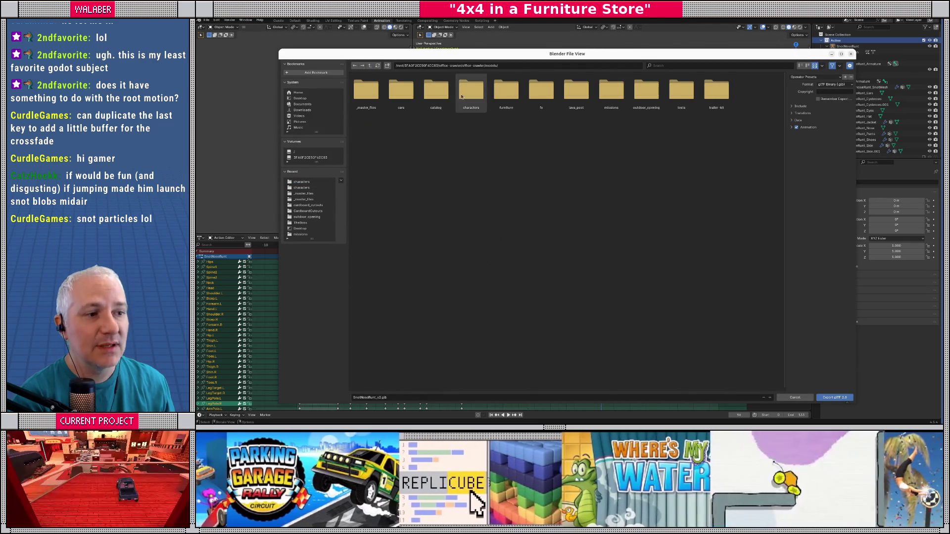
pyautogui.doubleClick(471, 91)
pyautogui.click(437, 148)
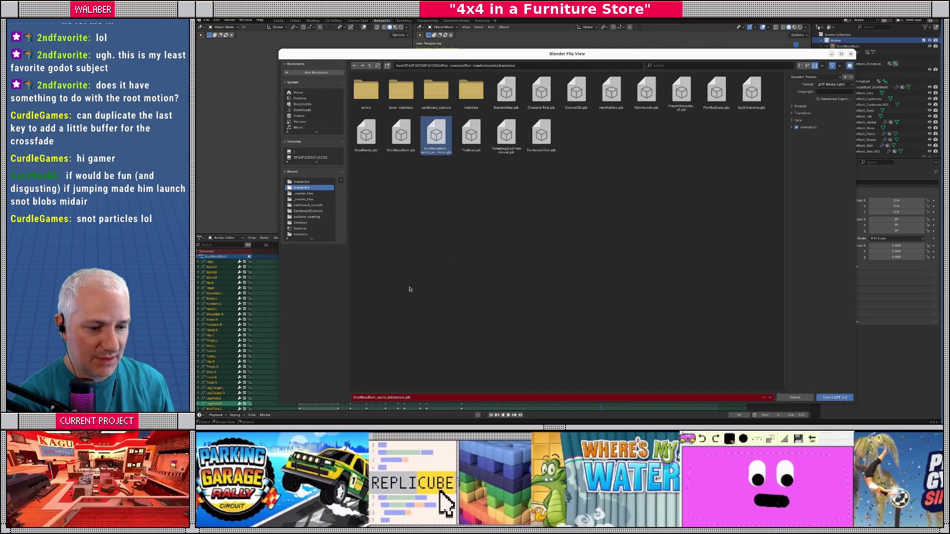
pyautogui.click(821, 397)
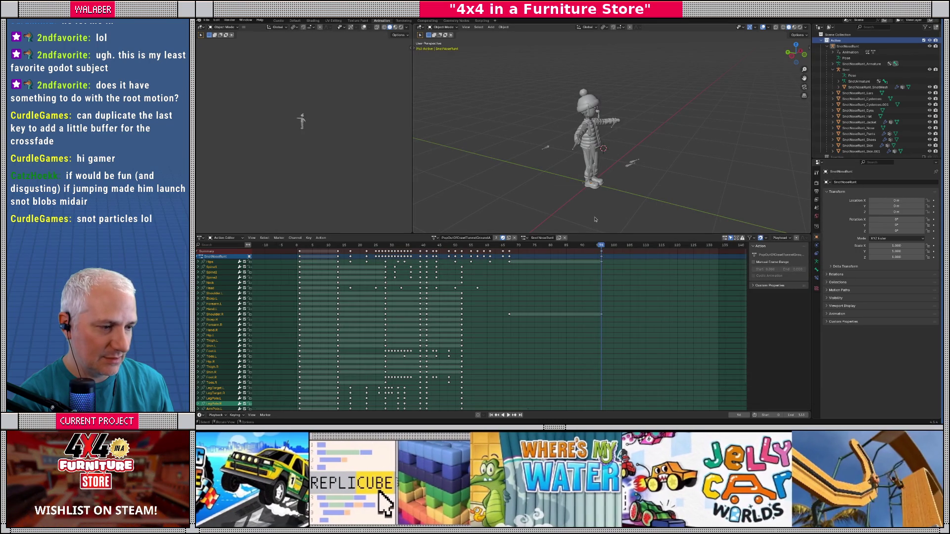
# - Filter the FileSystem for 'snot_' and drag snot_nose_runt.tscn into the mission giver scene
pyautogui.hotkey('alt', 'Tab')
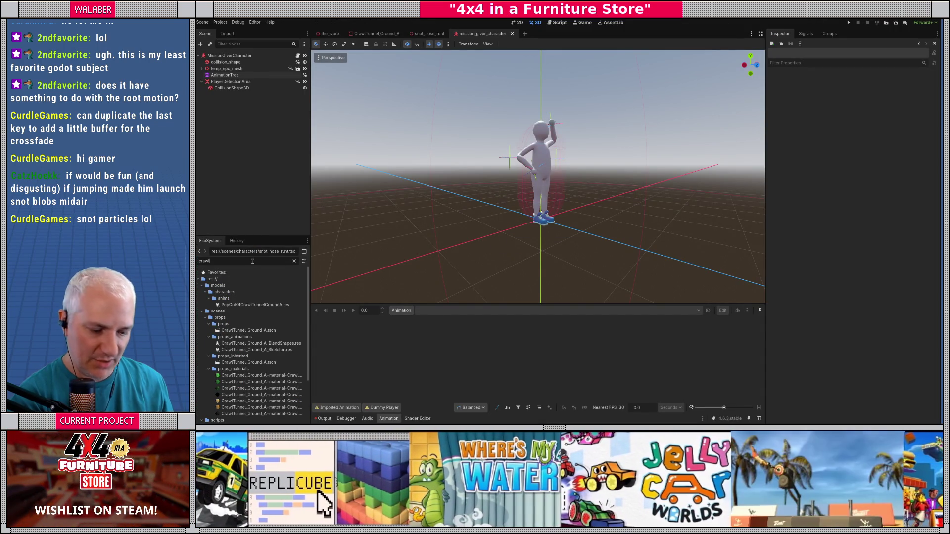
pyautogui.write('snot')
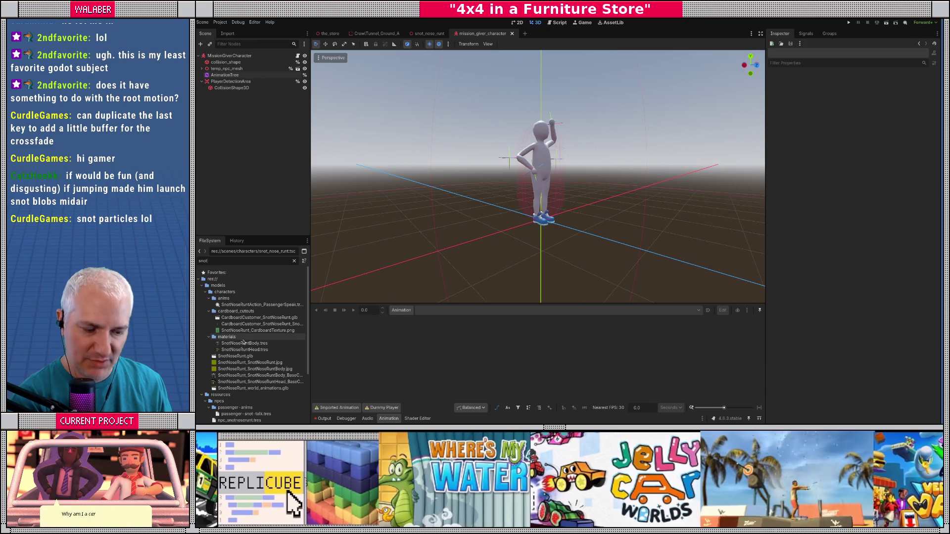
pyautogui.scroll(-2, 234, 398)
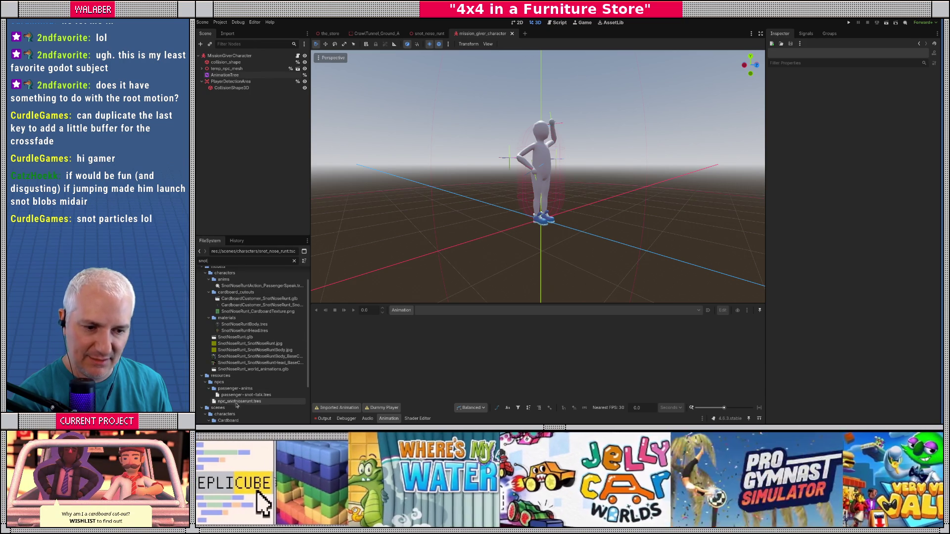
pyautogui.write('_')
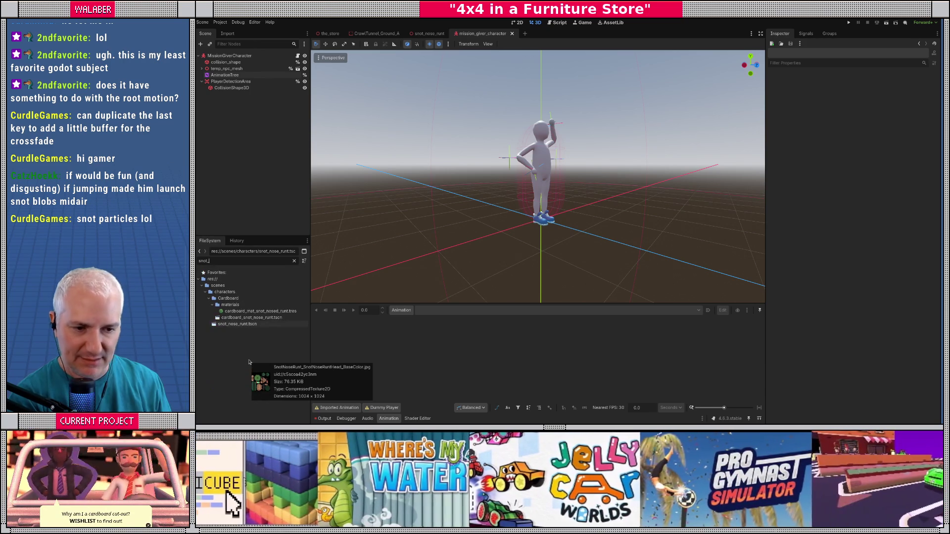
pyautogui.moveTo(237, 324); pyautogui.dragTo(227, 69)
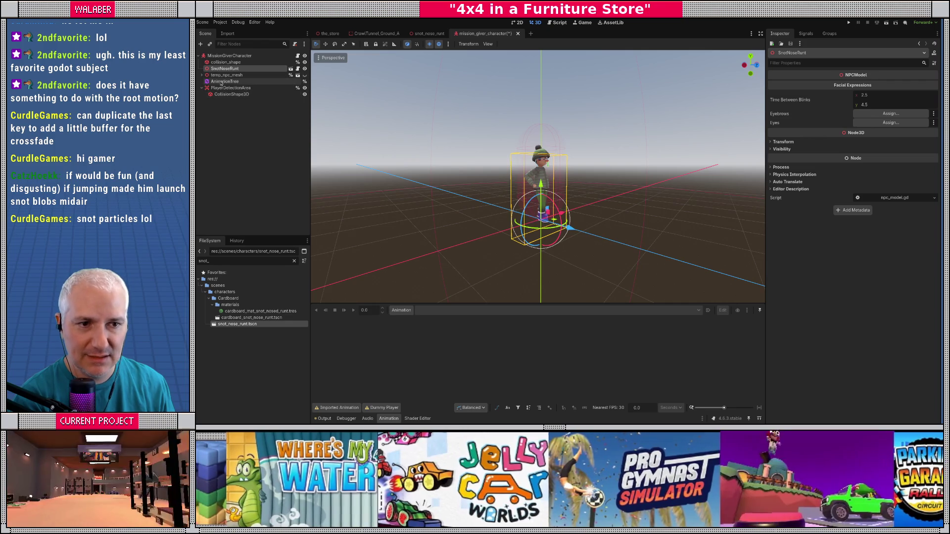
# - Make SnotNoseRunt's children editable and assign its AnimationPlayer to the AnimationTree's Anim Player
pyautogui.rightClick(208, 69)
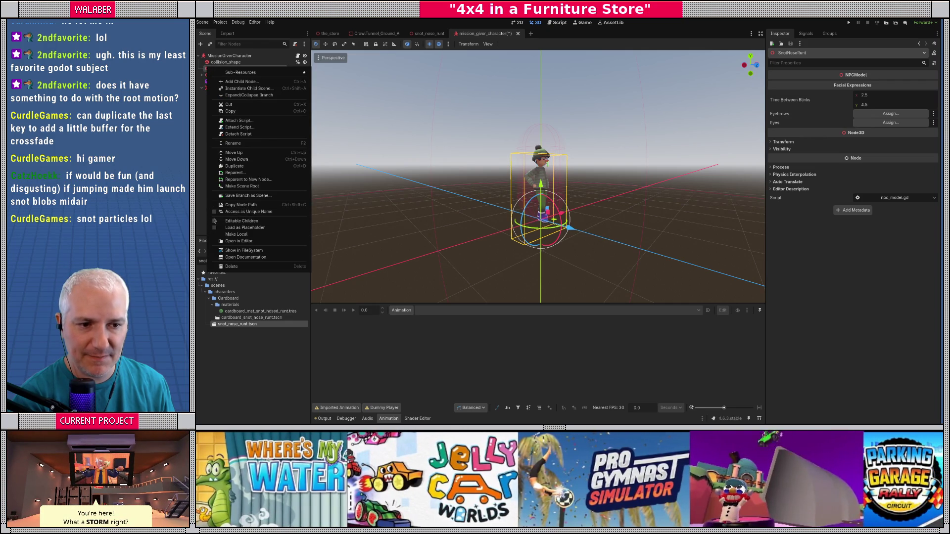
pyautogui.click(215, 222)
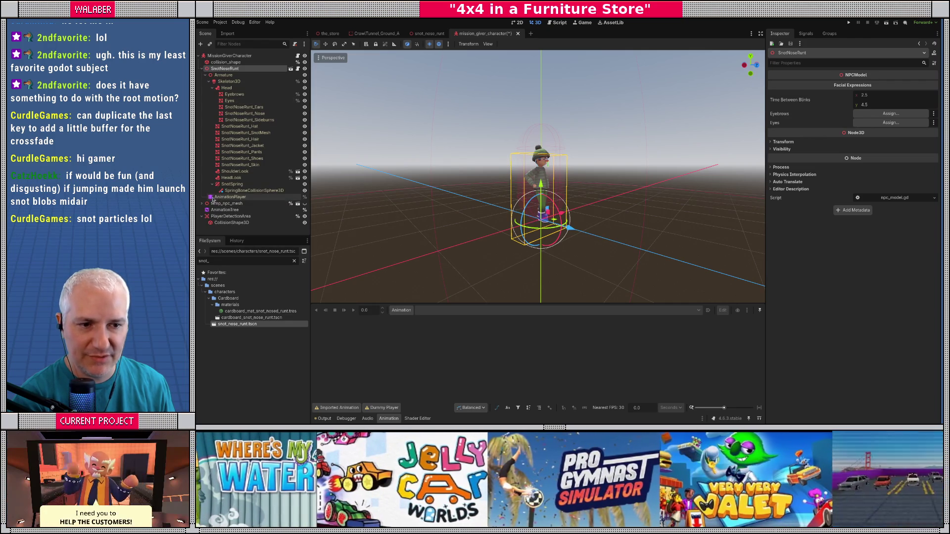
pyautogui.click(225, 209)
pyautogui.moveTo(229, 197)
pyautogui.mouseDown()
pyautogui.moveTo(405, 193)
pyautogui.moveTo(891, 121)
pyautogui.moveTo(890, 103)
pyautogui.mouseUp()
pyautogui.click(225, 210)
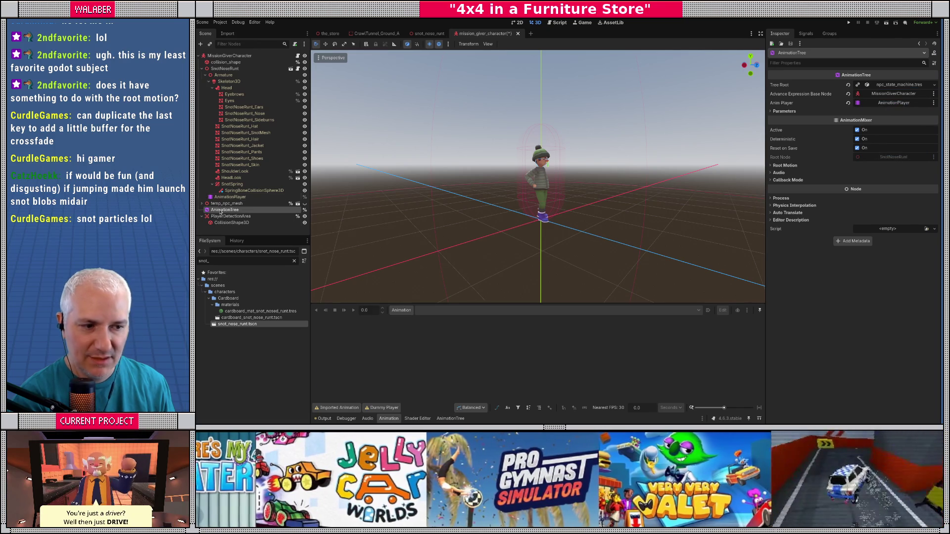
pyautogui.click(450, 418)
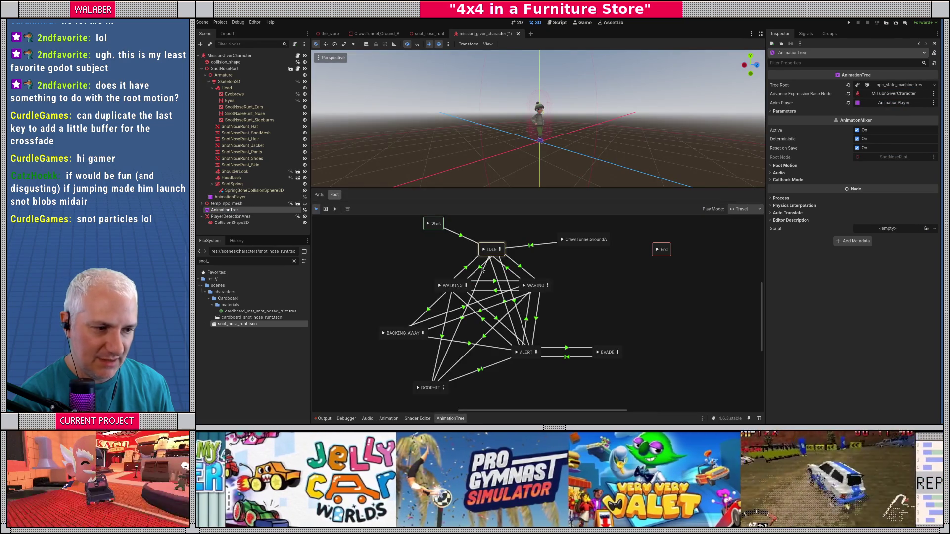
# - Look into the IDLE blend tree, then preview the CrawlTunnelGroundA state from the root state machine
pyautogui.click(500, 251)
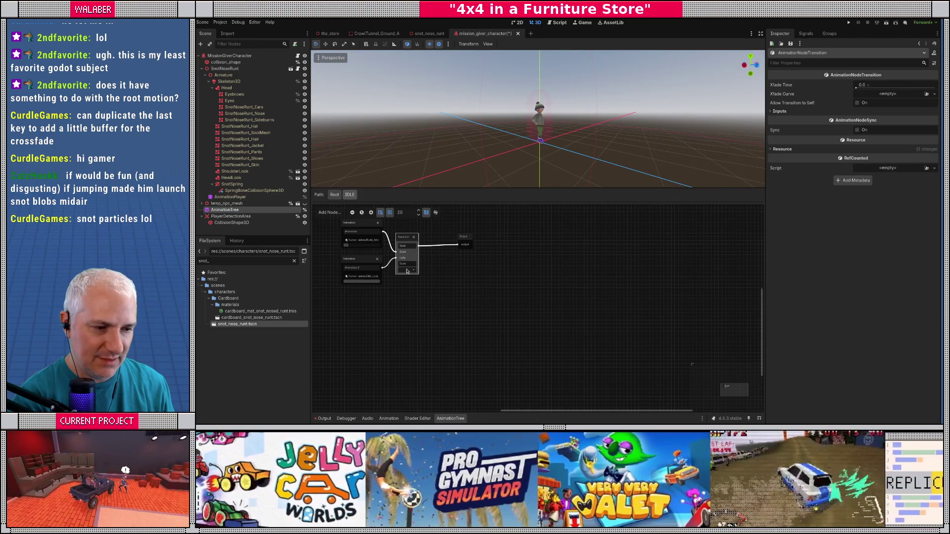
pyautogui.scroll(5, 526, 132)
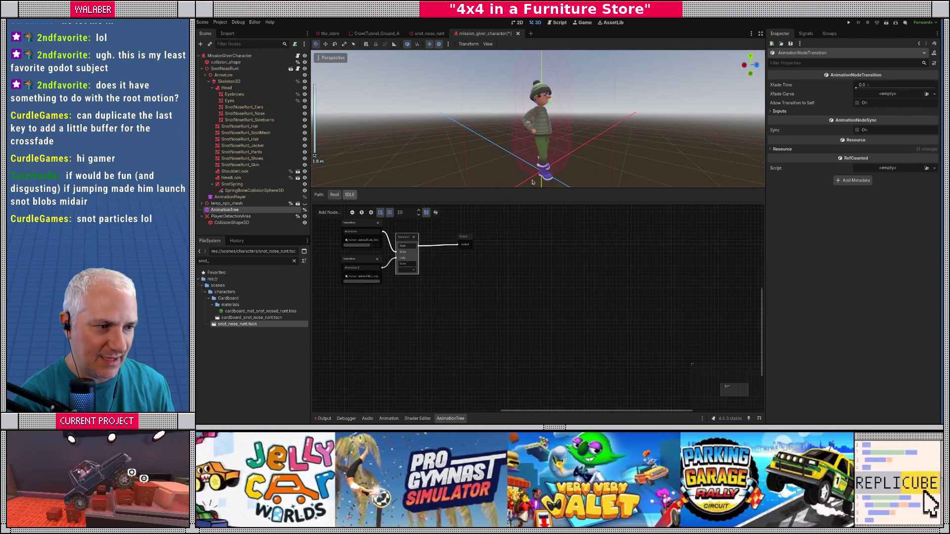
pyautogui.moveTo(538, 188); pyautogui.dragTo(538, 256)
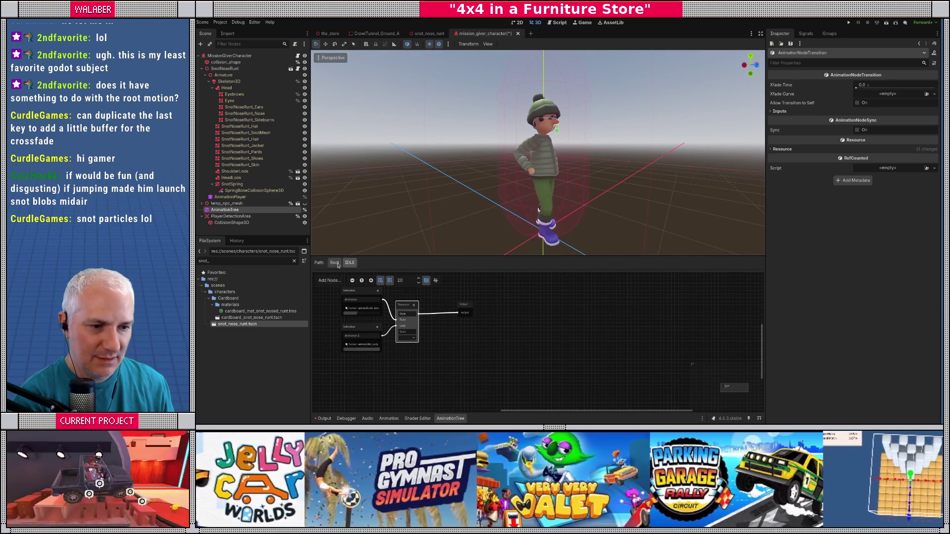
pyautogui.click(335, 262)
pyautogui.click(562, 308)
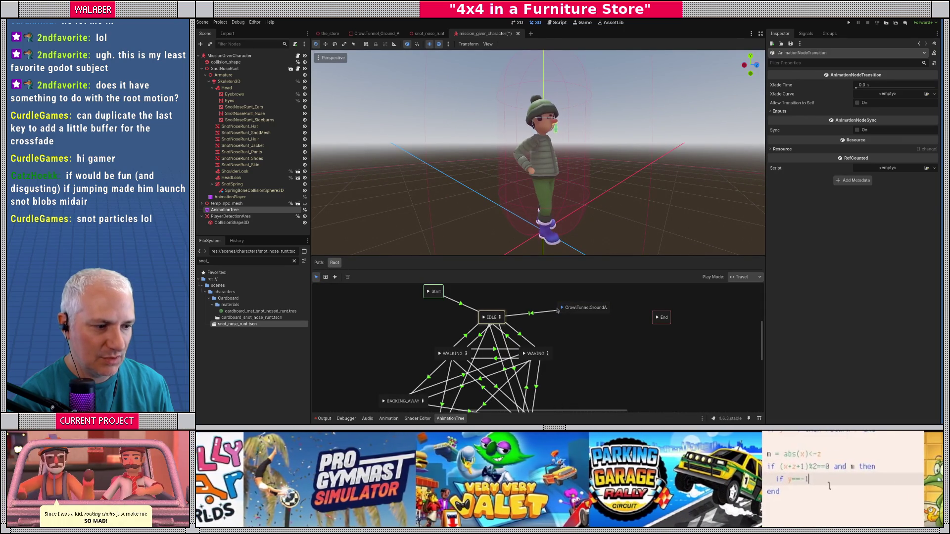
# - Set the IDLE-to-CrawlTunnelGroundA crossfade to 0.5 s, then lower it to 0.3 s
pyautogui.click(548, 313)
pyautogui.click(861, 85)
pyautogui.write('0.5')
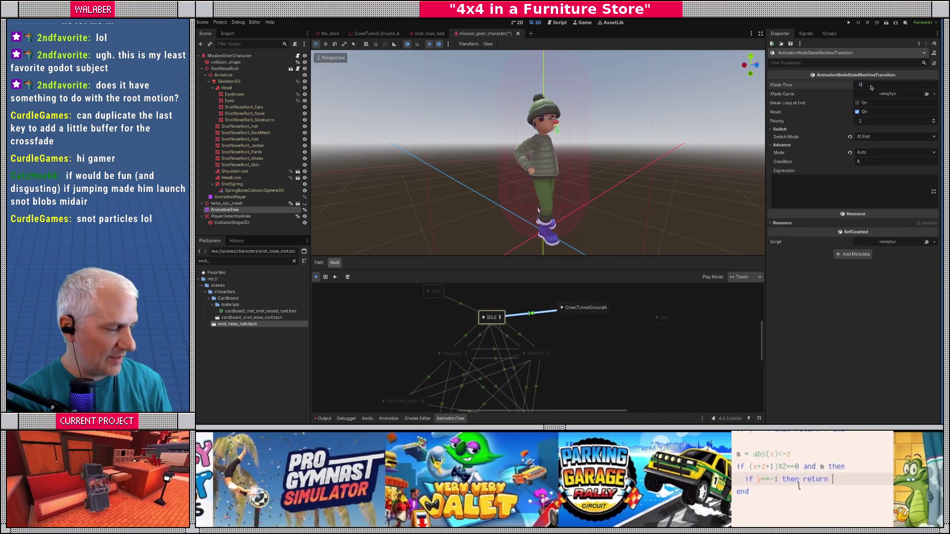
pyautogui.press('Return')
pyautogui.click(562, 308)
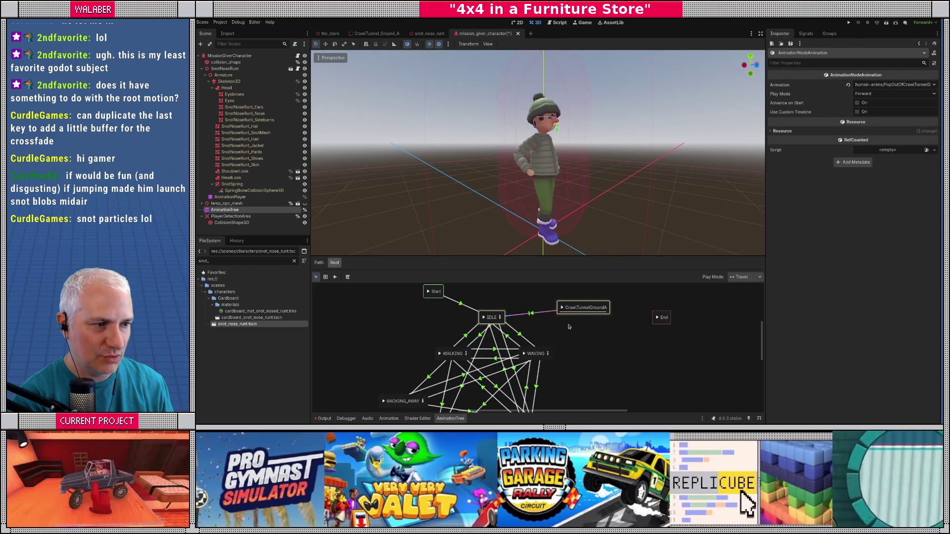
pyautogui.click(550, 315)
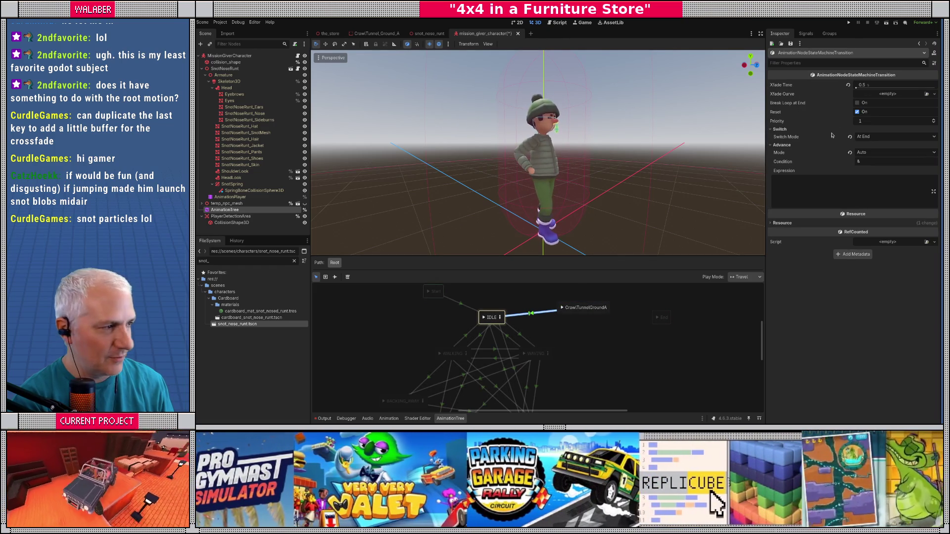
pyautogui.moveTo(883, 89); pyautogui.dragTo(874, 89)
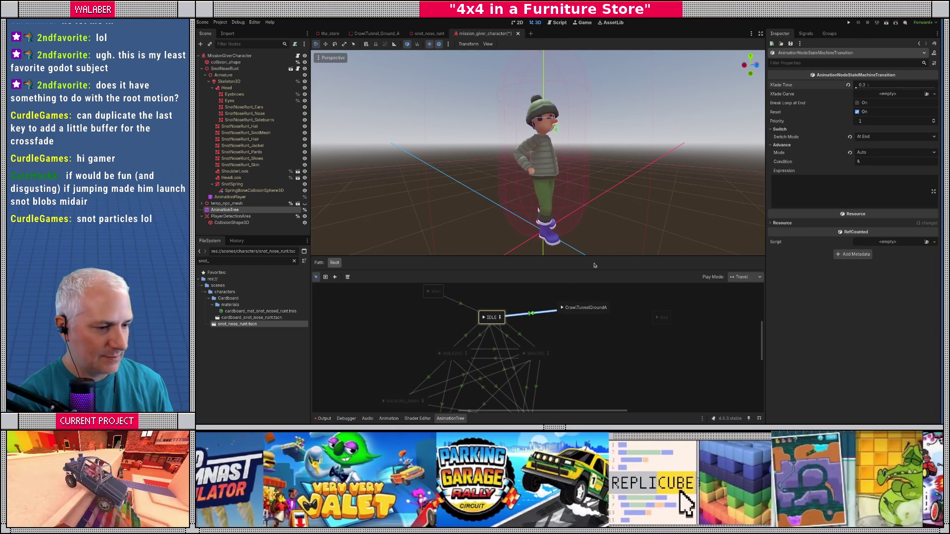
pyautogui.click(563, 308)
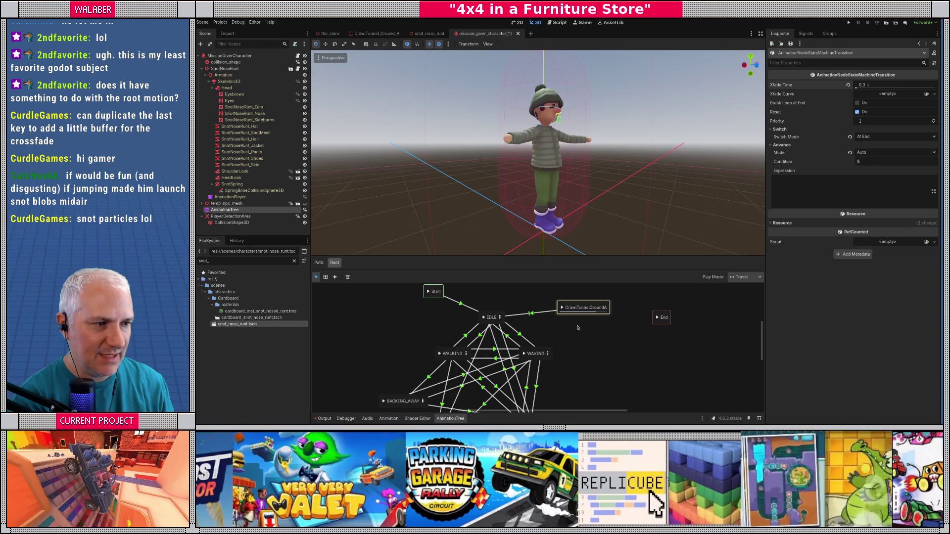
# - Replay CrawlTunnelGroundA while orbiting the view to watch the character return to IDLE
pyautogui.moveTo(602, 231); pyautogui.dragTo(621, 224)
pyautogui.scroll(-3, 622, 224)
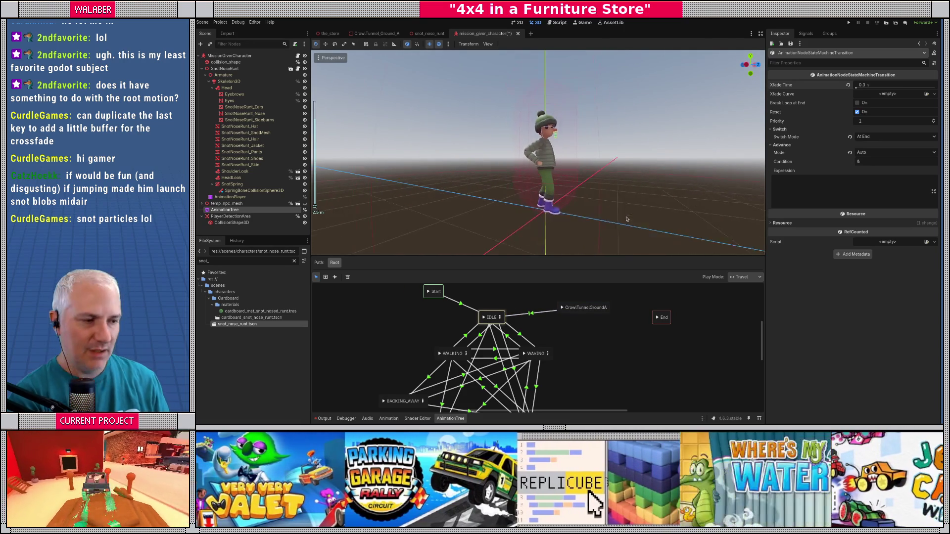
pyautogui.click(563, 308)
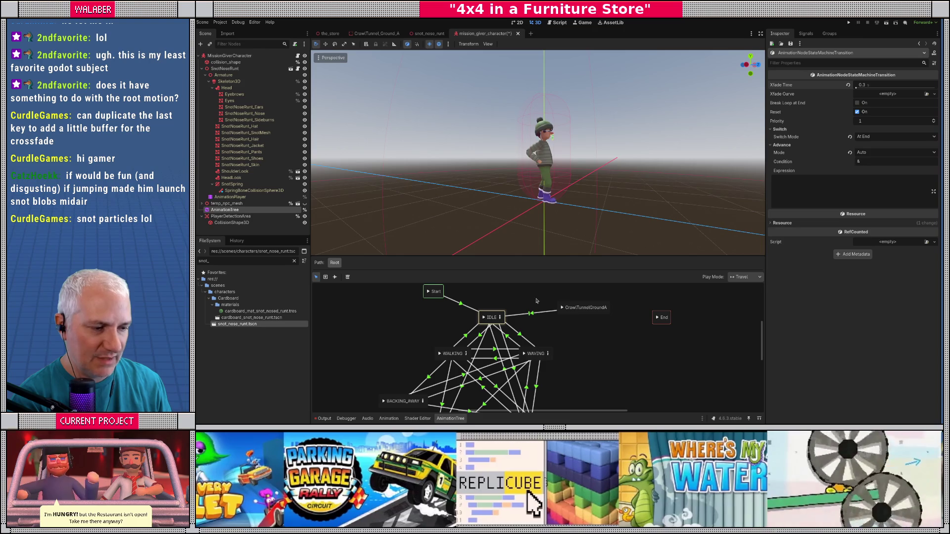
pyautogui.click(562, 307)
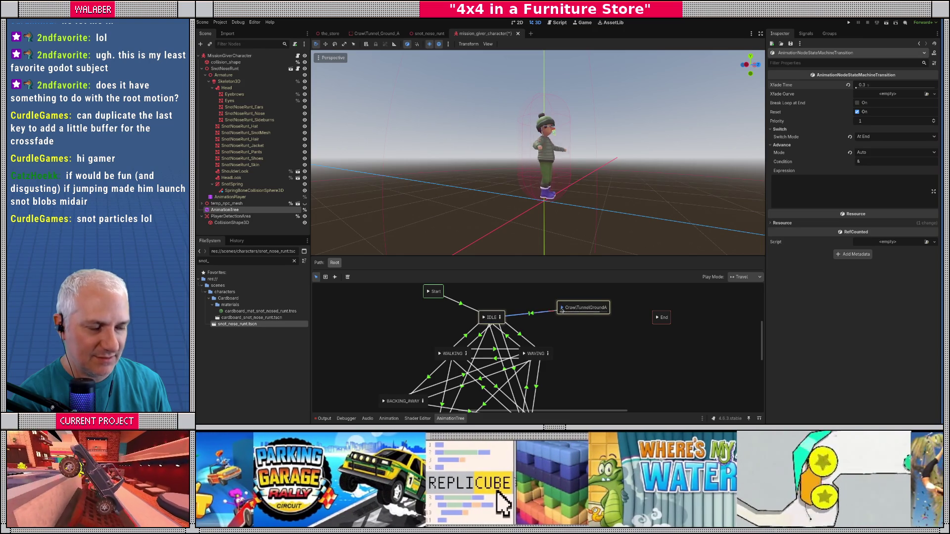
pyautogui.moveTo(500, 210); pyautogui.dragTo(482, 209)
pyautogui.scroll(6, 547, 199)
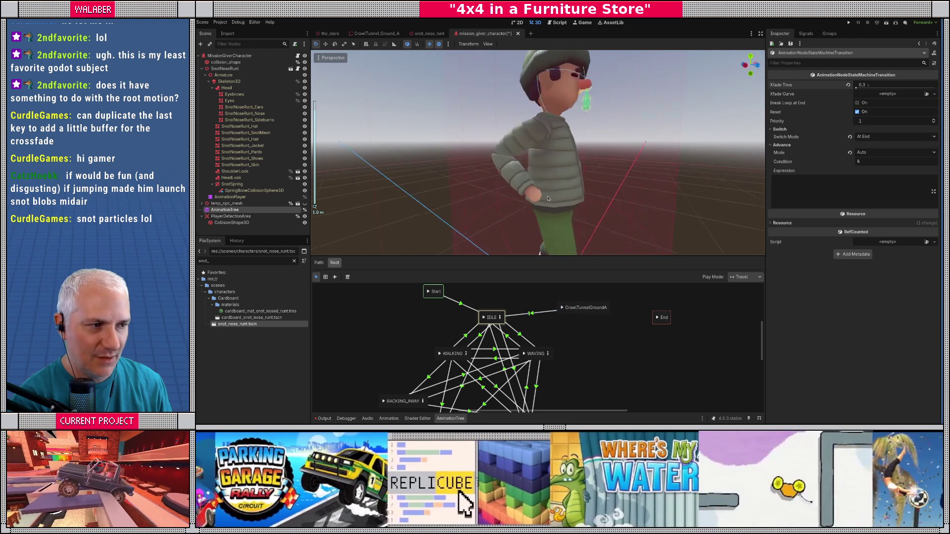
pyautogui.scroll(-5, 548, 198)
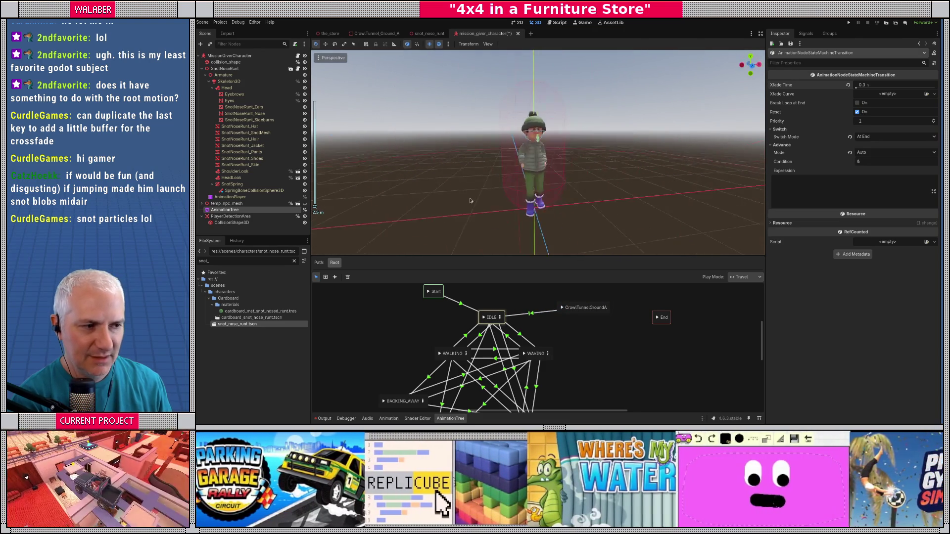
pyautogui.moveTo(546, 200); pyautogui.dragTo(514, 217)
pyautogui.click(423, 333)
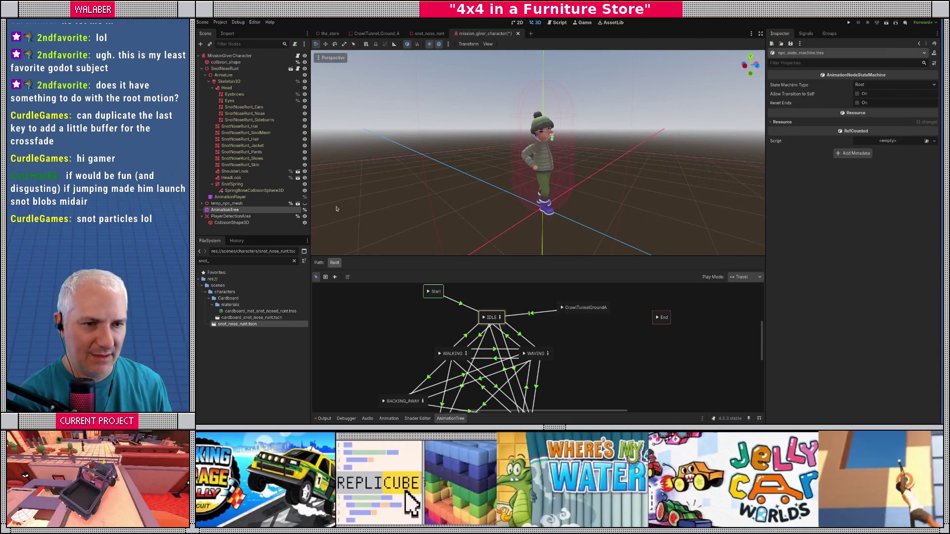
# - Delete the SnotNoseRunt node from the mission-giver scene
pyautogui.click(223, 69)
pyautogui.press('Delete')
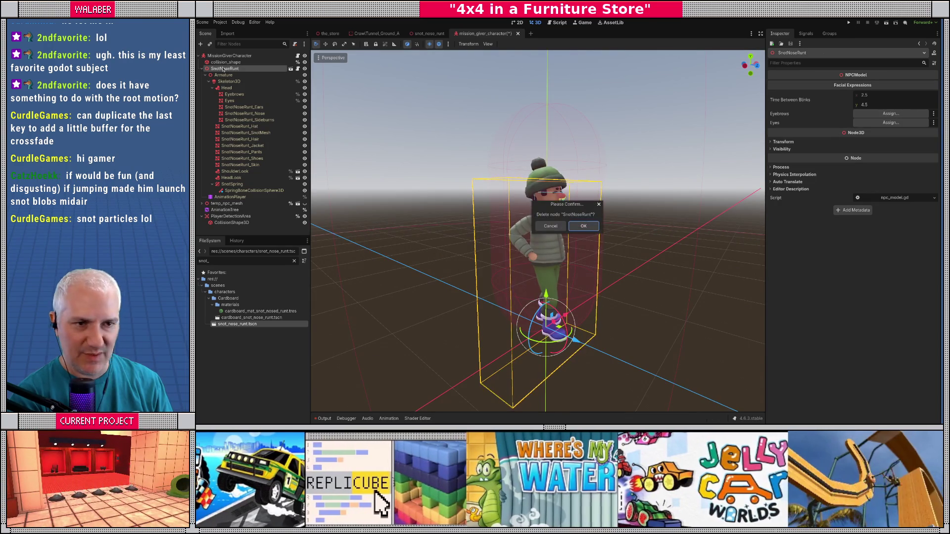
pyautogui.press('Return')
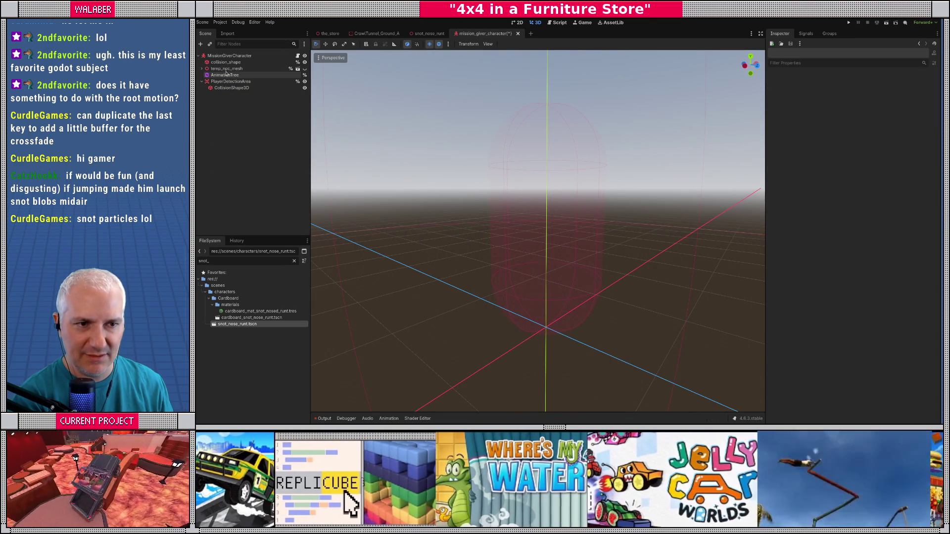
# - Unhide temp_npc_mesh, save mission_giver_character, and open mission_giver_npc.gd
pyautogui.click(304, 68)
pyautogui.hotkey('ctrl', 's')
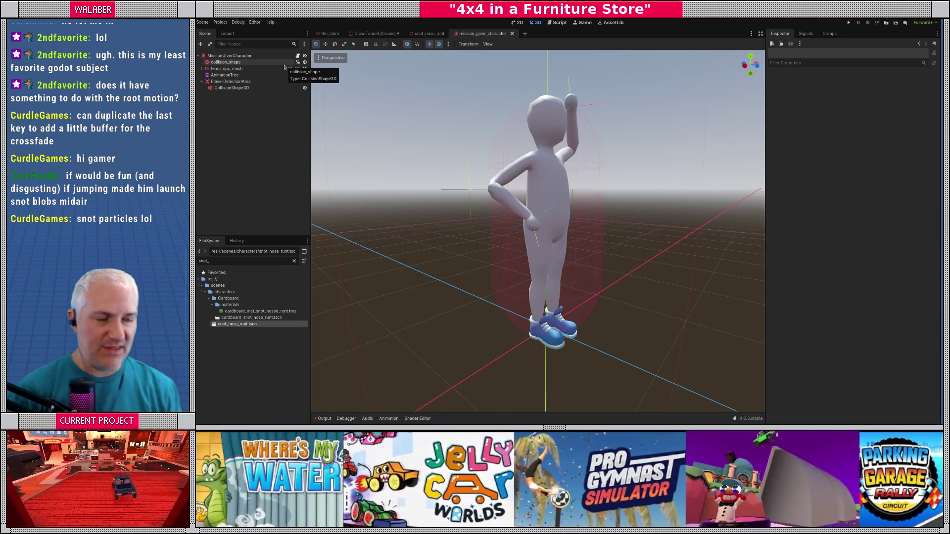
pyautogui.click(297, 55)
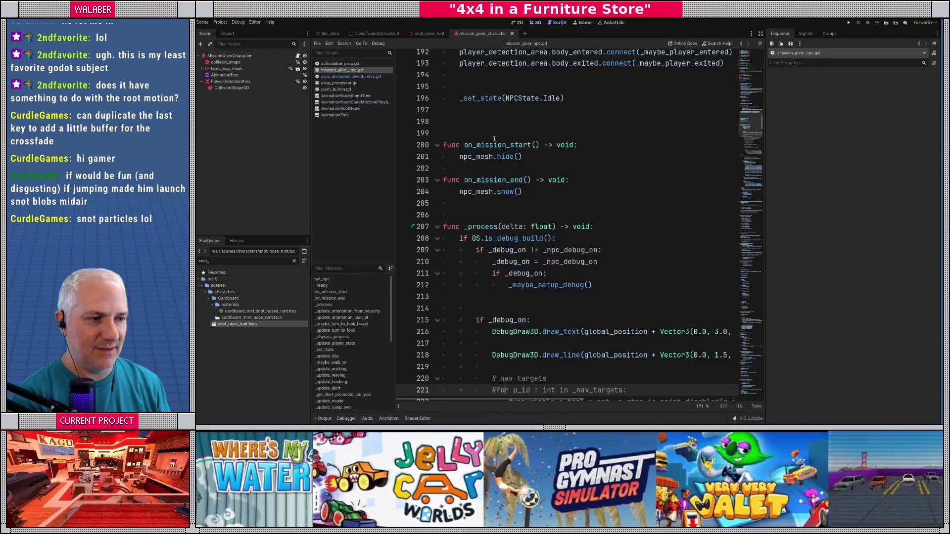
# - Scroll mission_giver_npc.gd from the top to line 159, then show the CrawlTunnel_Ground_A scene
pyautogui.click(749, 52)
pyautogui.scroll(-9, 476, 195)
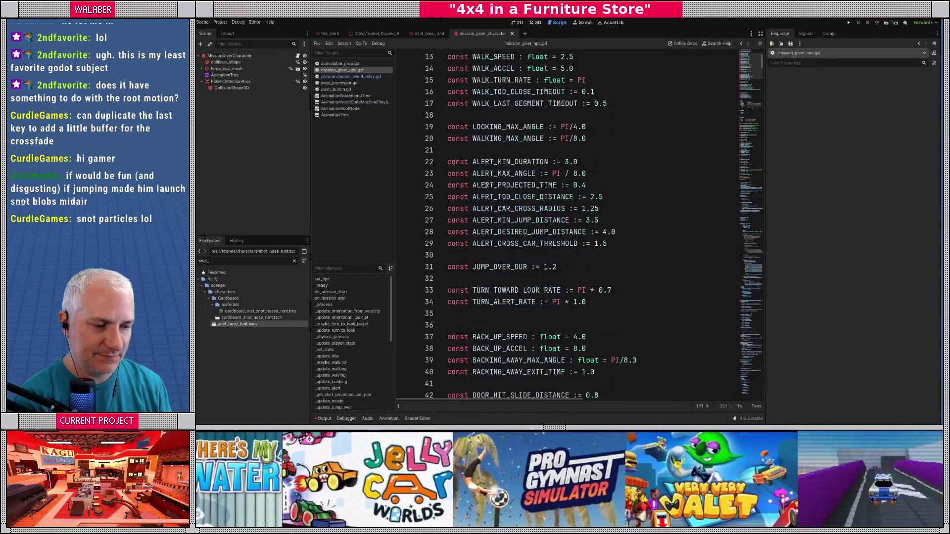
pyautogui.scroll(-20, 476, 197)
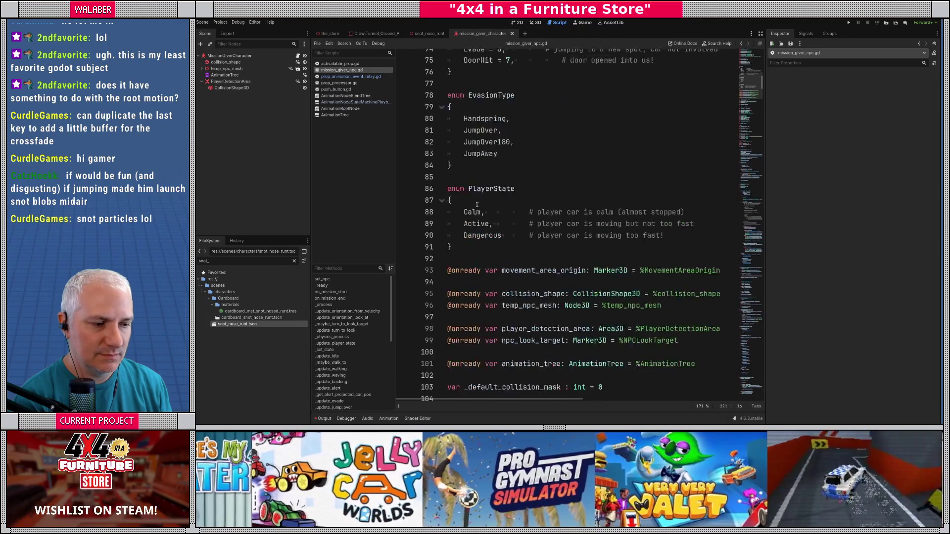
pyautogui.scroll(-18, 476, 207)
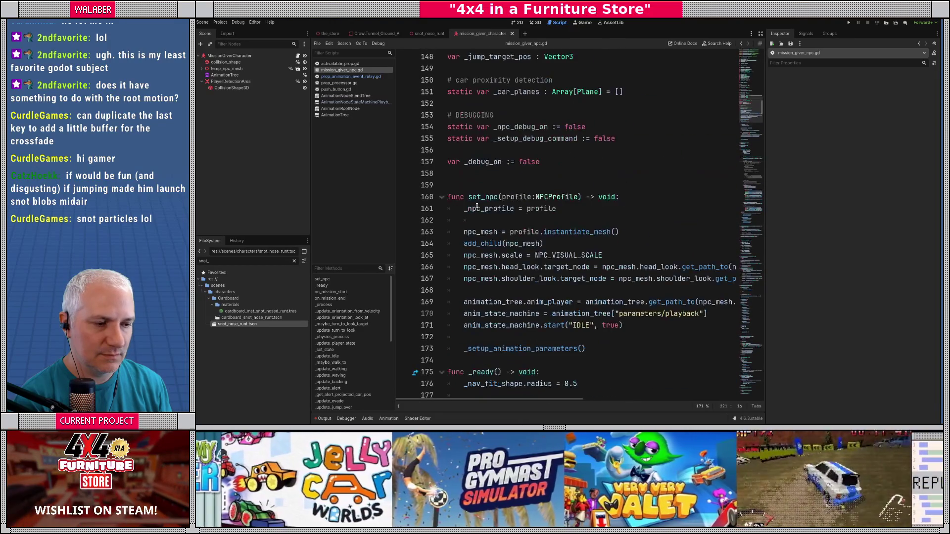
pyautogui.click(470, 182)
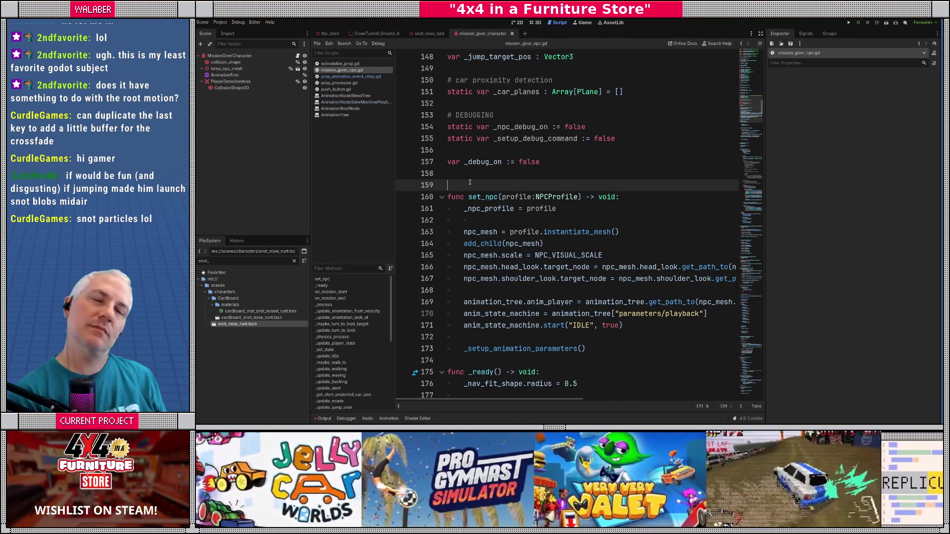
pyautogui.click(376, 33)
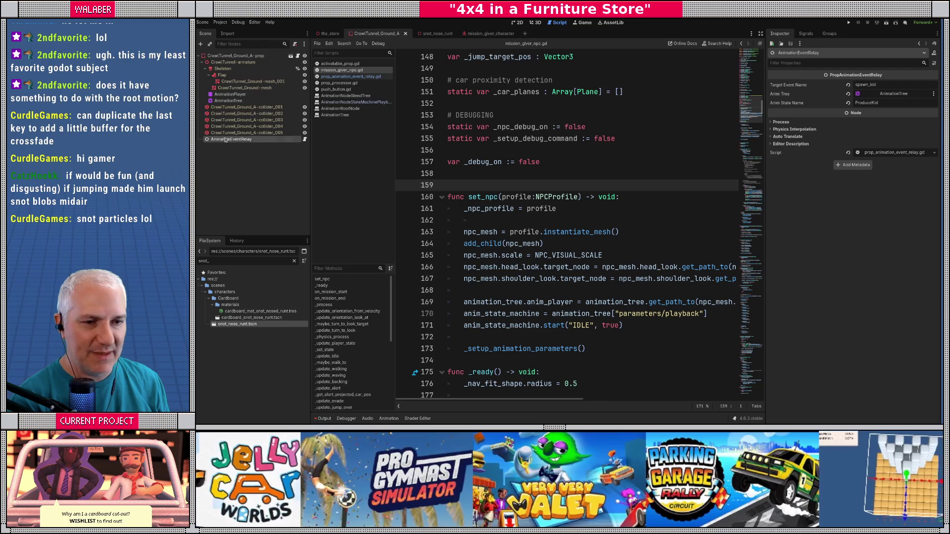
# - Inspect the AnimationEventRelay script and its spawn_kid target event, then reopen mission_giver_npc.gd
pyautogui.click(225, 139)
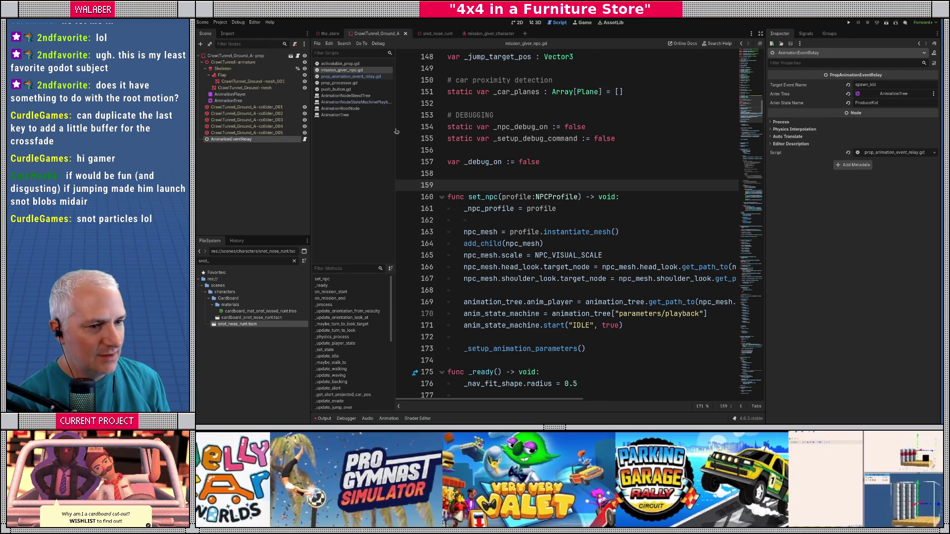
pyautogui.click(304, 139)
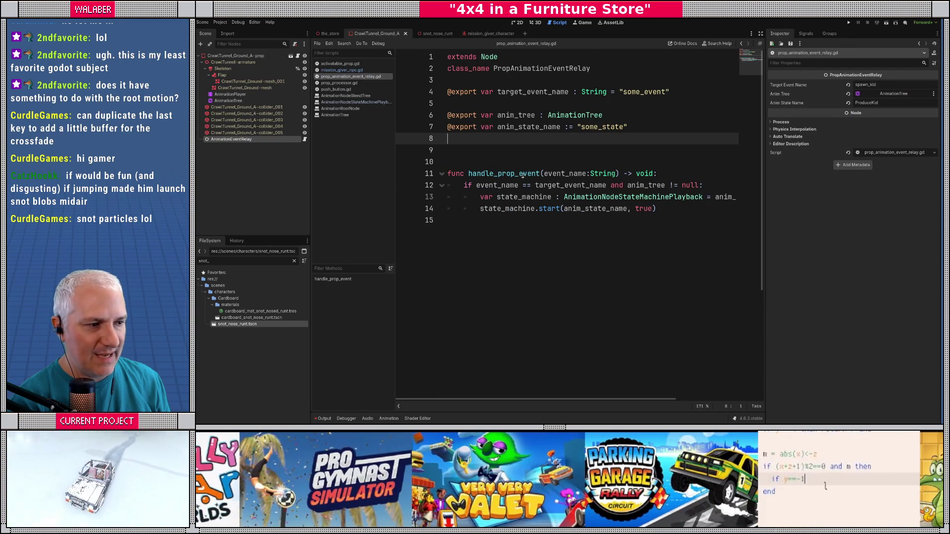
pyautogui.doubleClick(879, 86)
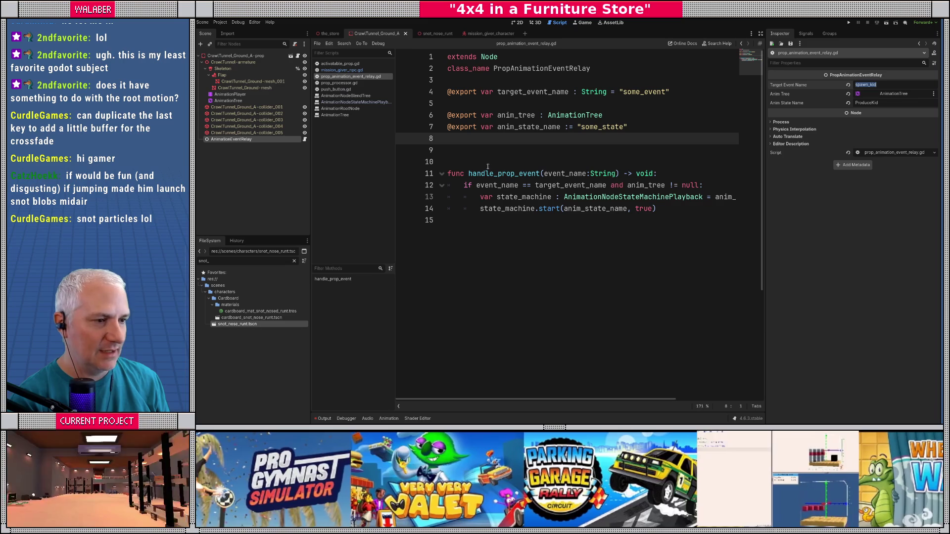
pyautogui.click(493, 153)
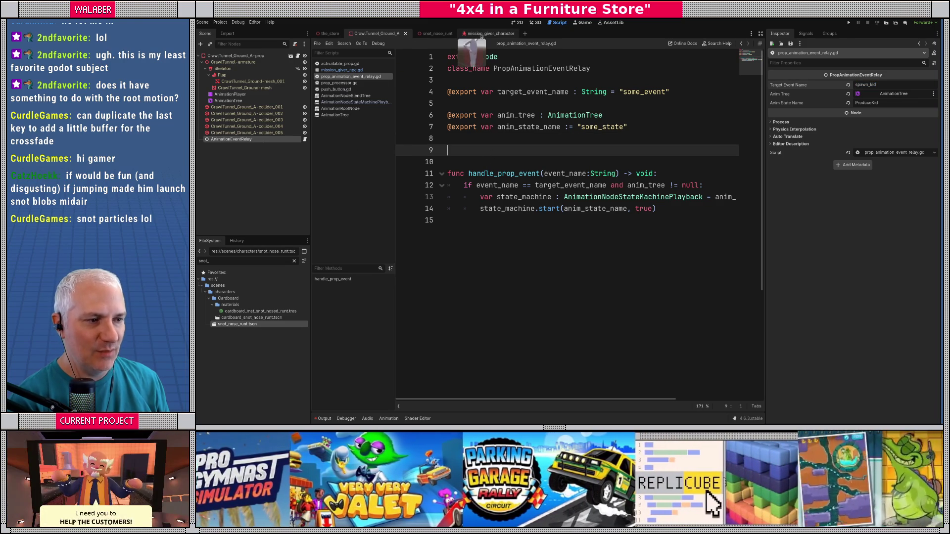
pyautogui.click(481, 35)
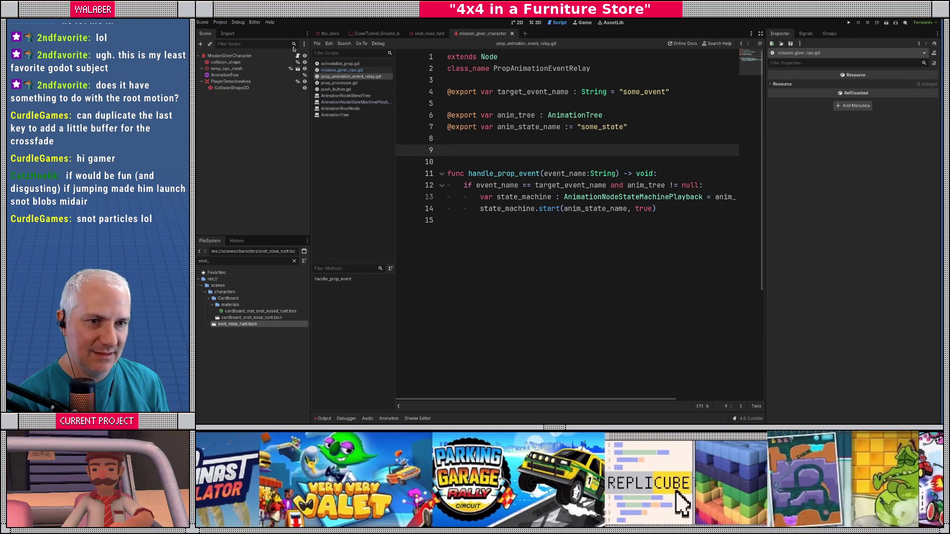
pyautogui.click(298, 56)
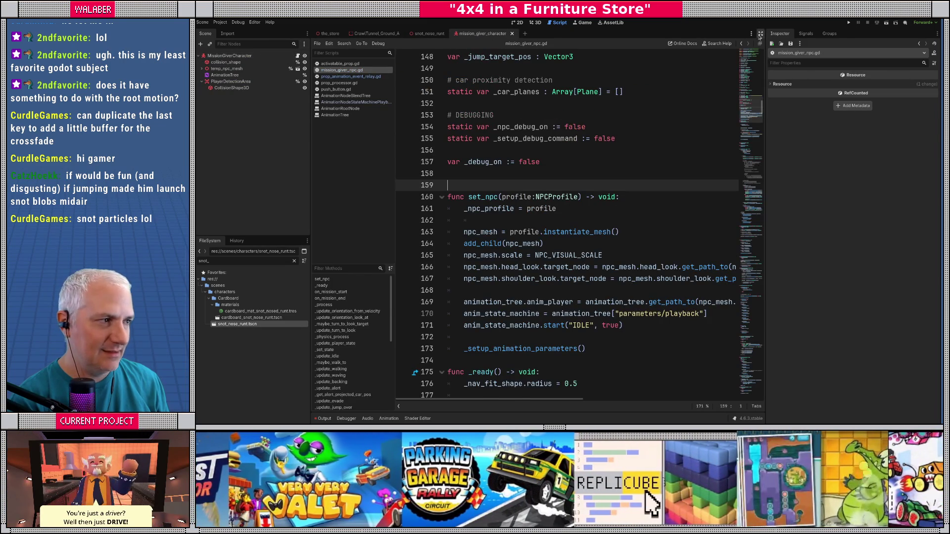
# - Widen the code editor, scroll through mission_giver_npc.gd, and jump to _process
pyautogui.click(761, 34)
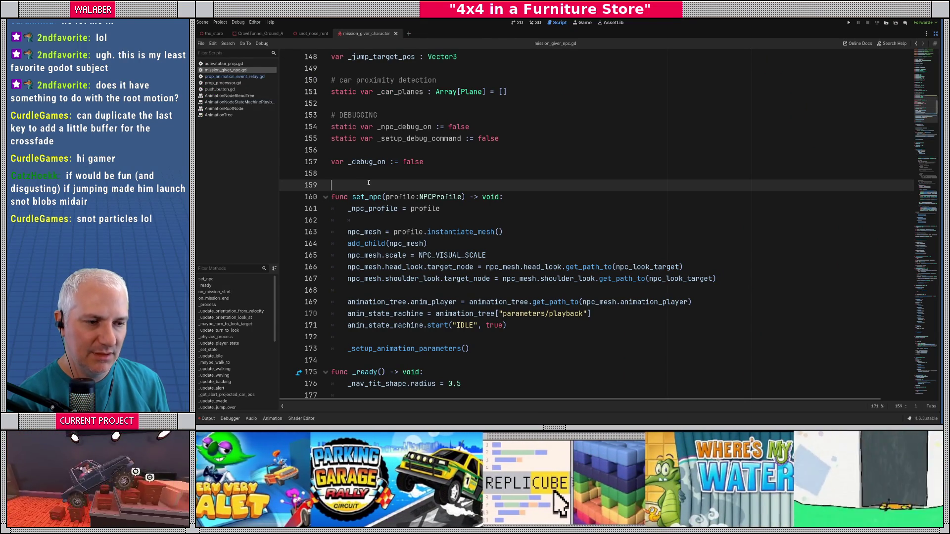
pyautogui.scroll(-4, 353, 183)
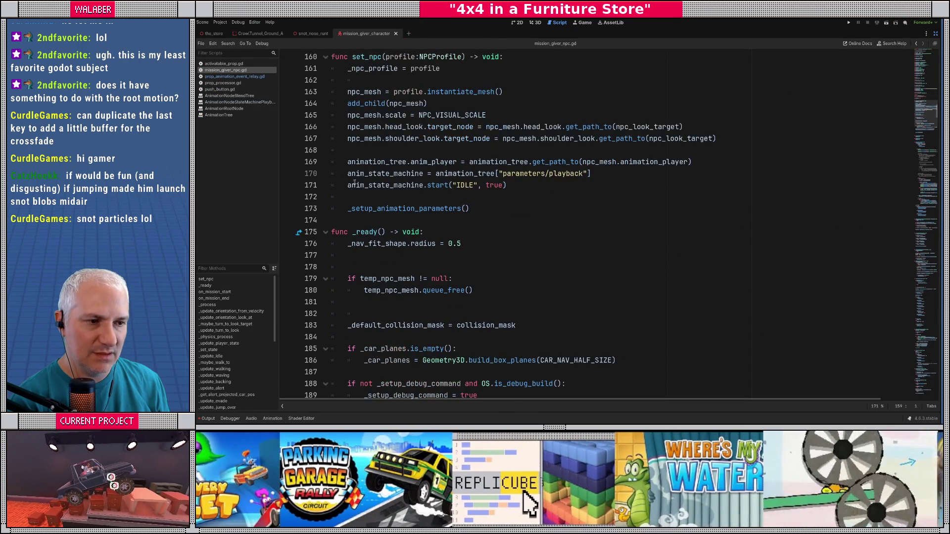
pyautogui.scroll(-8, 348, 184)
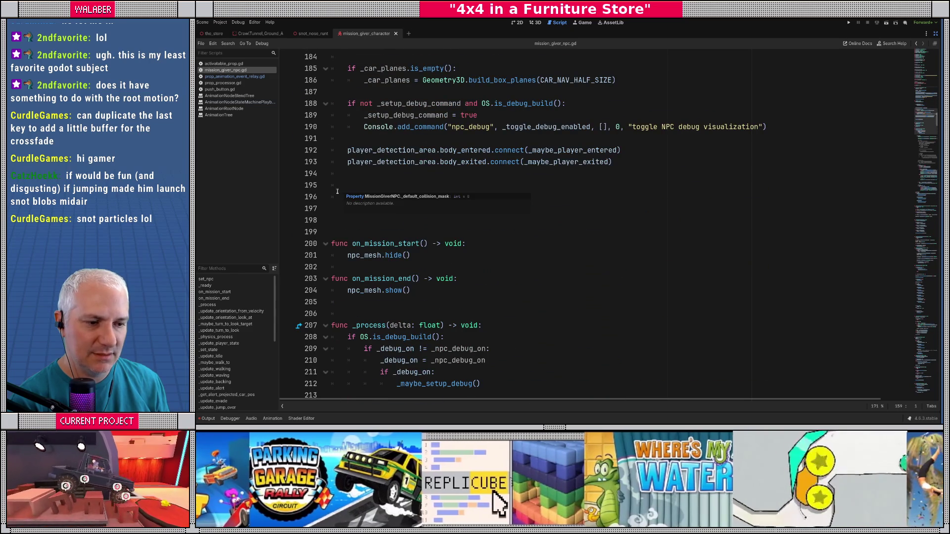
pyautogui.scroll(-2, 336, 193)
pyautogui.scroll(-20, 336, 193)
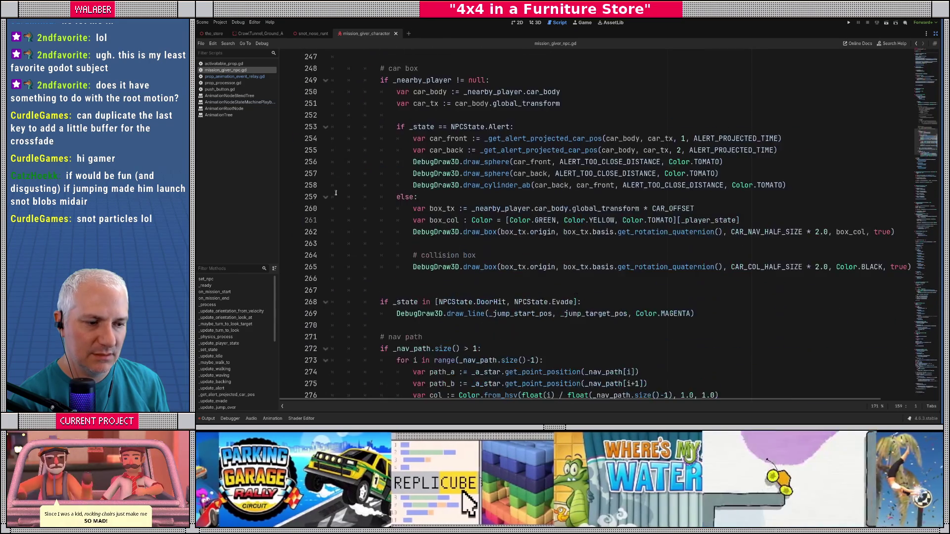
pyautogui.scroll(-6, 336, 193)
pyautogui.scroll(-17, 335, 193)
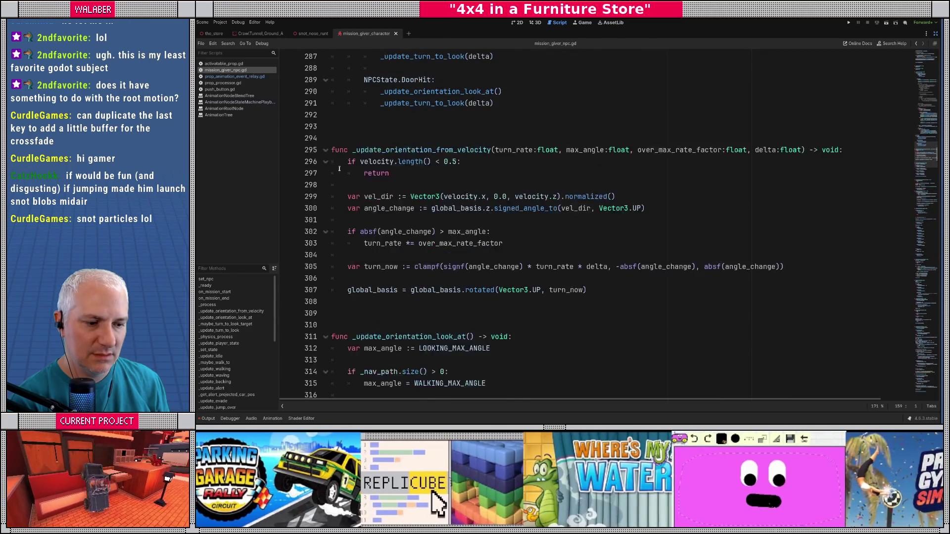
pyautogui.scroll(-20, 340, 200)
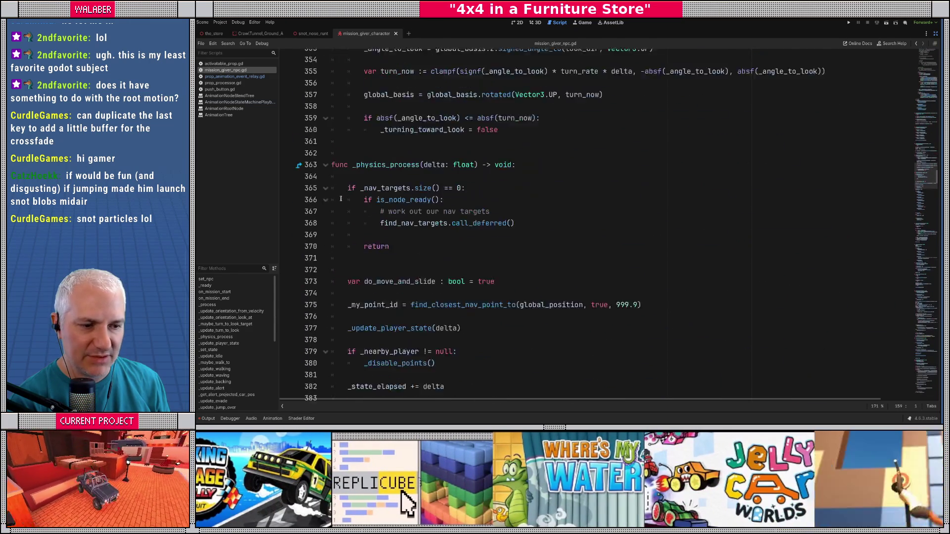
pyautogui.scroll(-19, 341, 197)
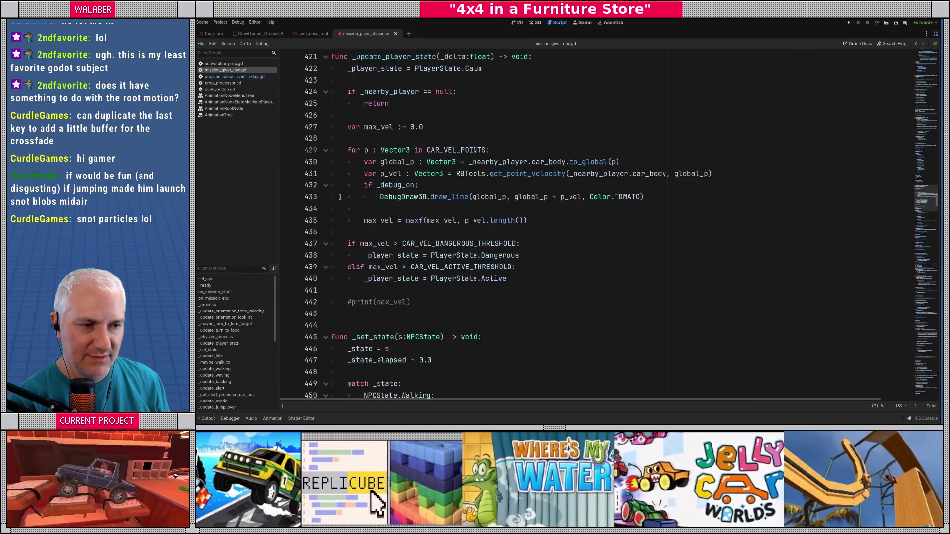
pyautogui.scroll(-5, 341, 197)
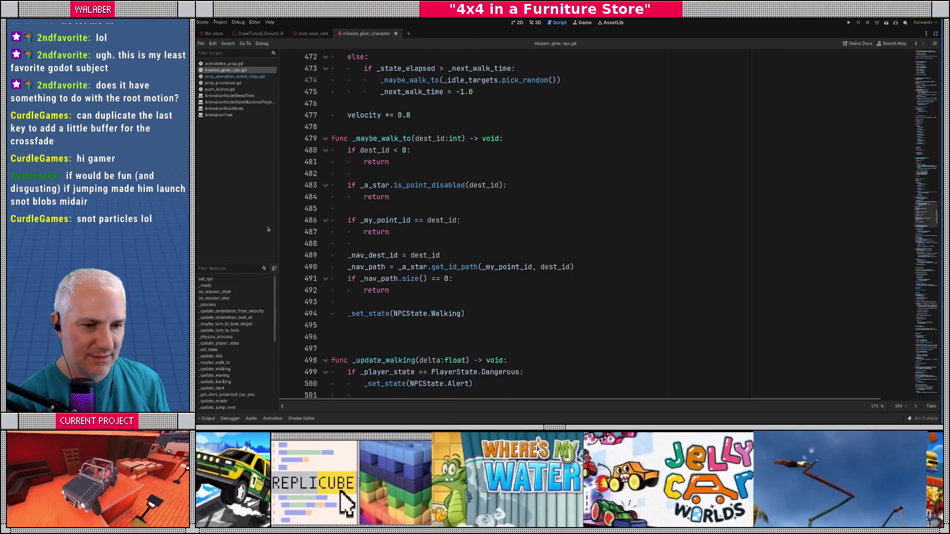
pyautogui.moveTo(242, 265); pyautogui.dragTo(245, 133)
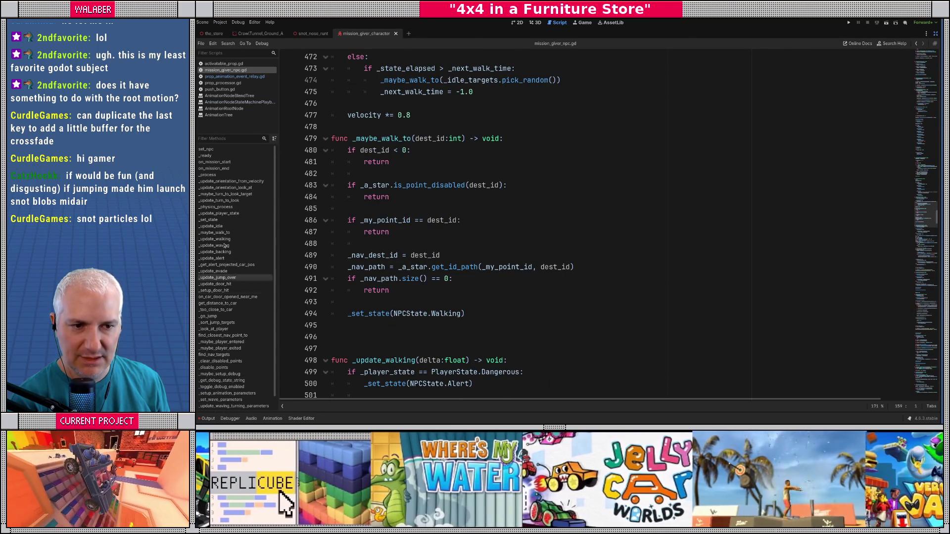
pyautogui.click(233, 175)
# - Above _process, start a new 'func play_world_animation(anim_name:String) -> void:' declaration
pyautogui.click(378, 196)
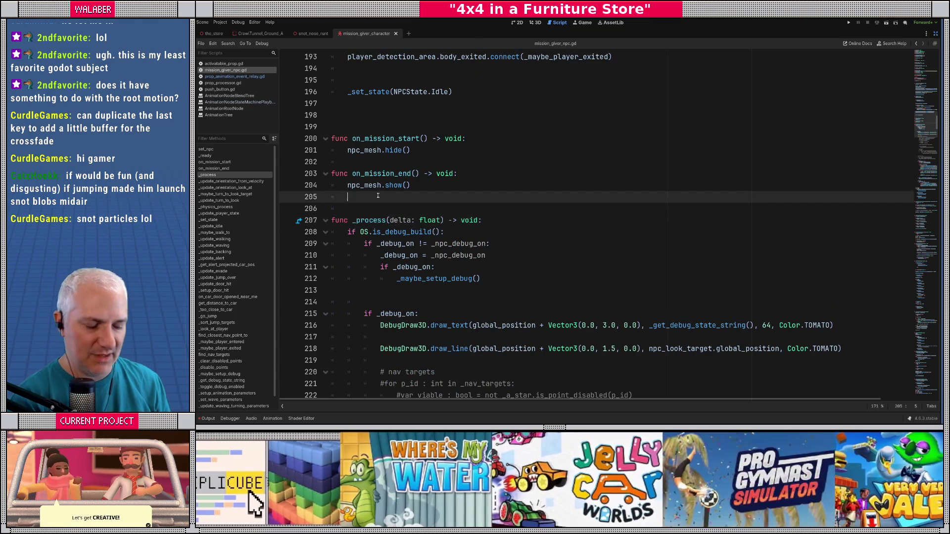
pyautogui.press('Down')
pyautogui.press('Return')
pyautogui.press('Return')
pyautogui.press('Up')
pyautogui.write('func play')
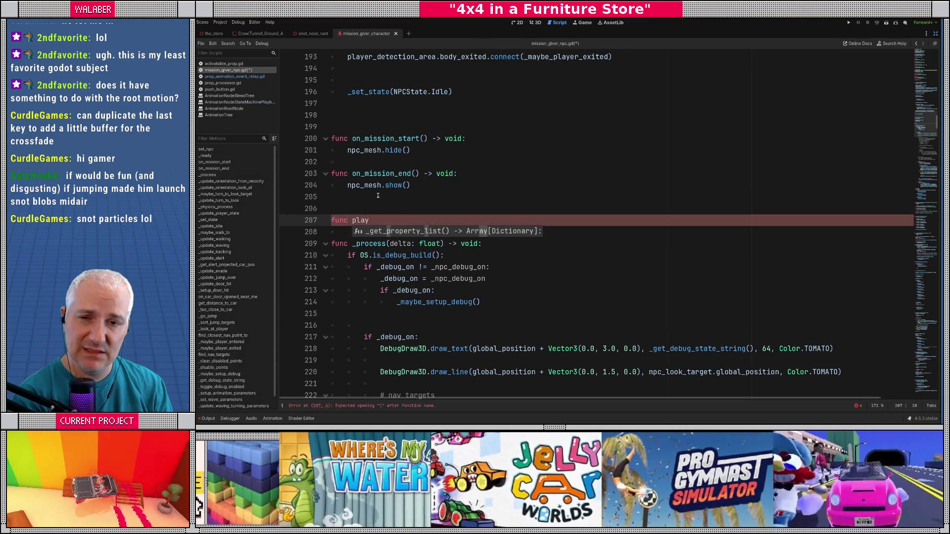
pyautogui.write('_world_anim')
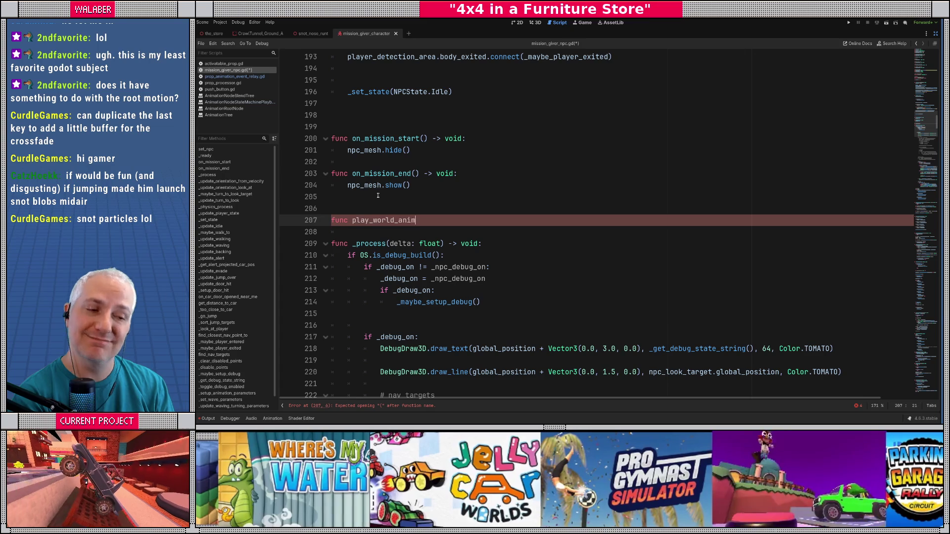
pyautogui.write('ation(')
pyautogui.write('anim_name:String')
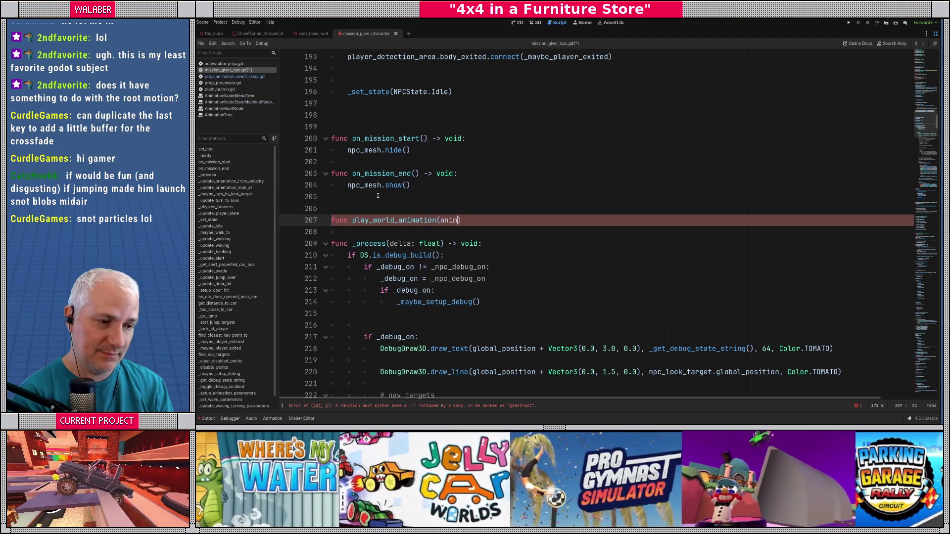
pyautogui.write(') -> void:')
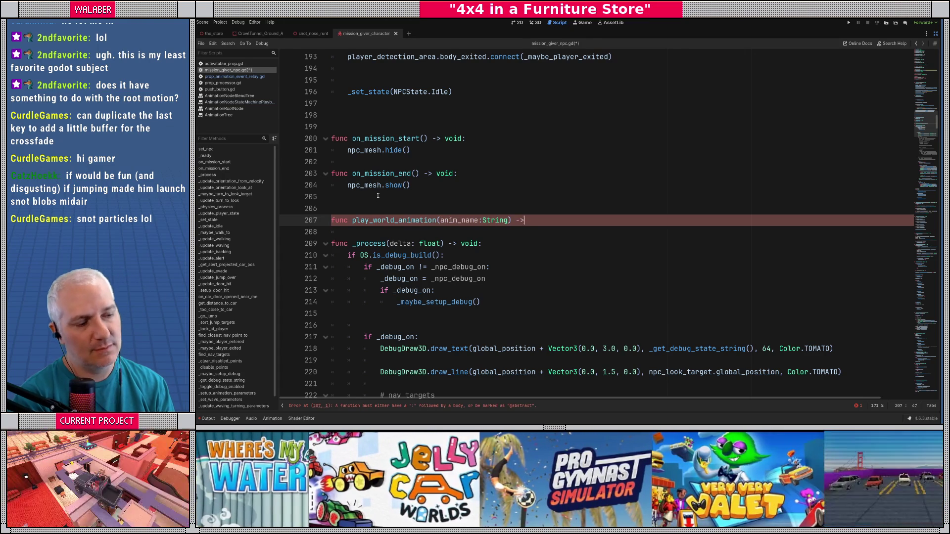
# - Start the function body and look up the anim_state_machine variable name in the script
pyautogui.press('Return')
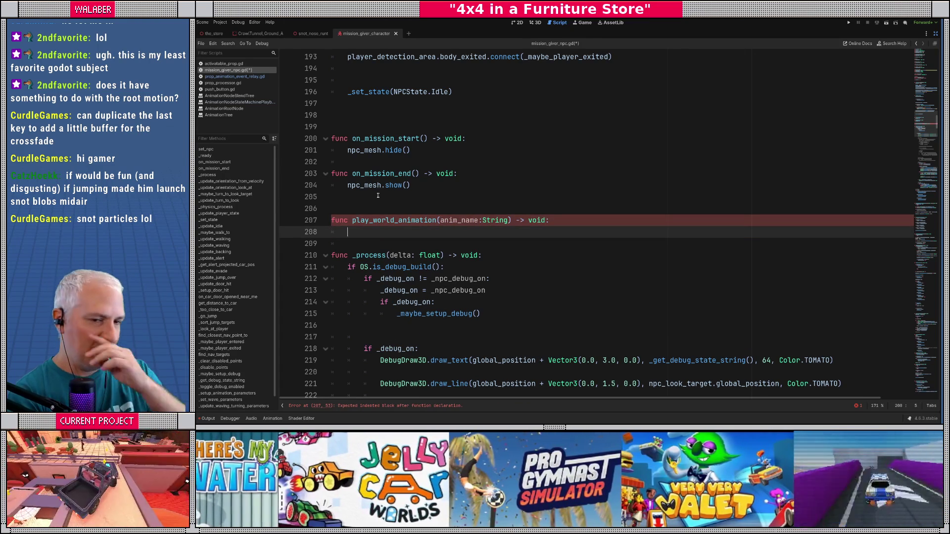
pyautogui.write('an')
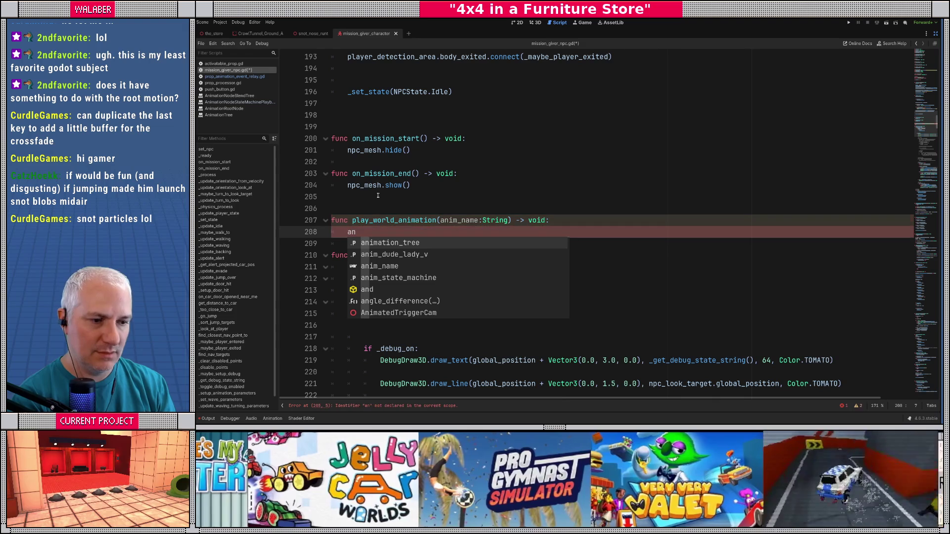
pyautogui.press('Return')
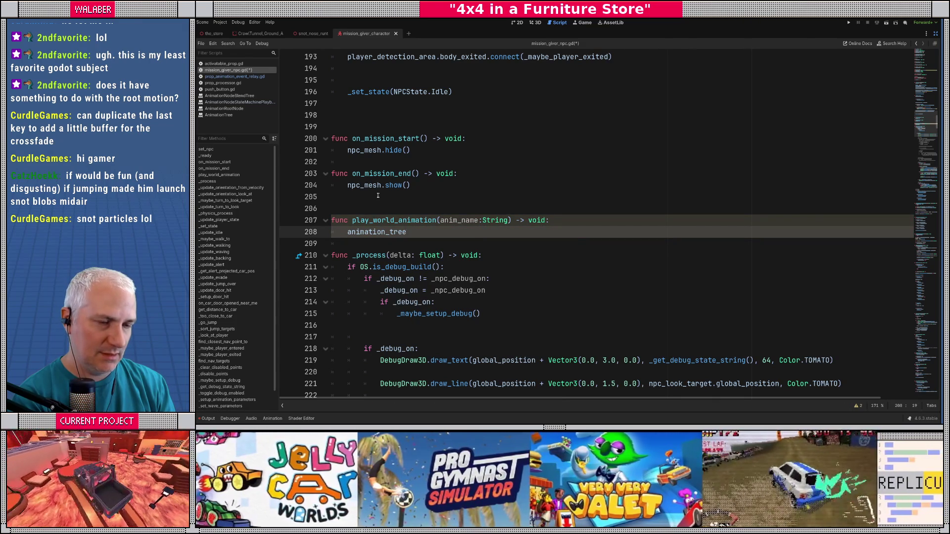
pyautogui.hotkey('ctrl', 'shift', 'f')
pyautogui.write('statepla')
pyautogui.press('Return')
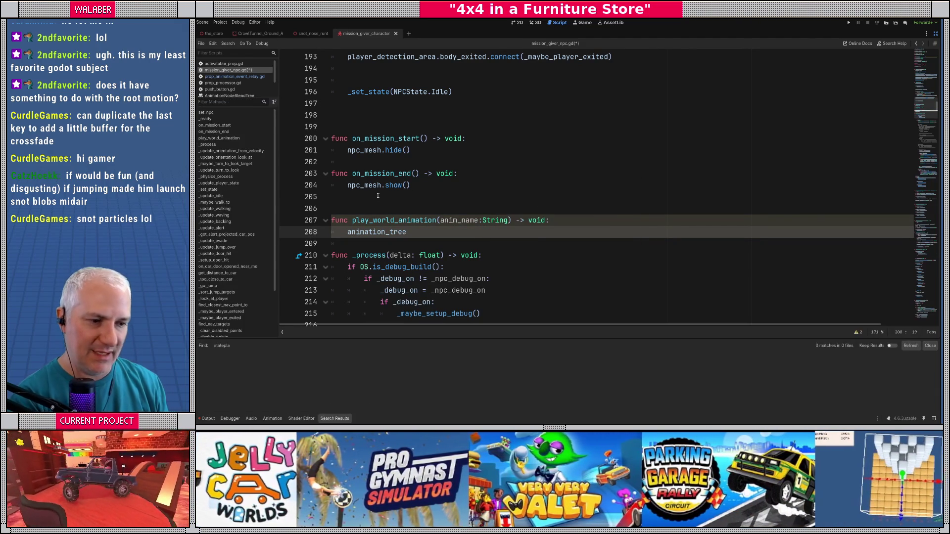
pyautogui.hotkey('ctrl', 'f')
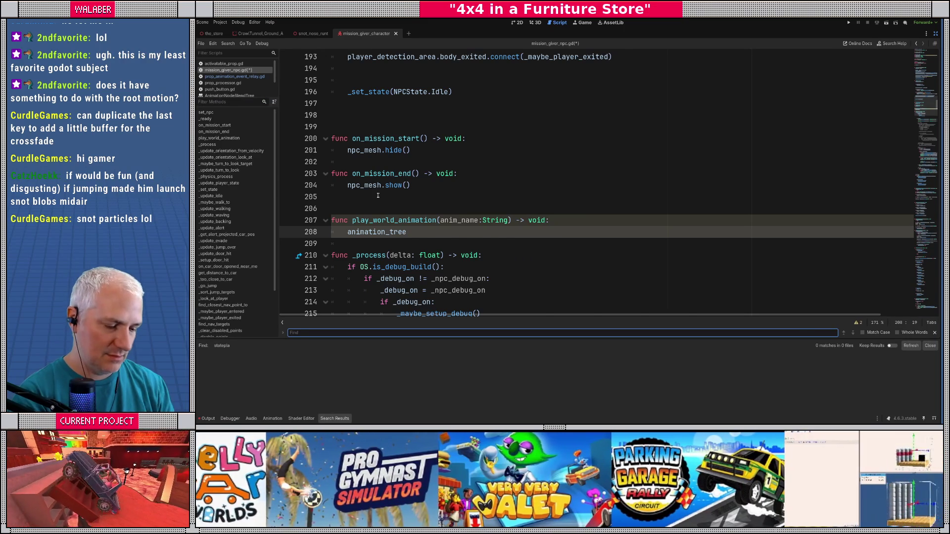
pyautogui.write('playback')
pyautogui.press('Escape')
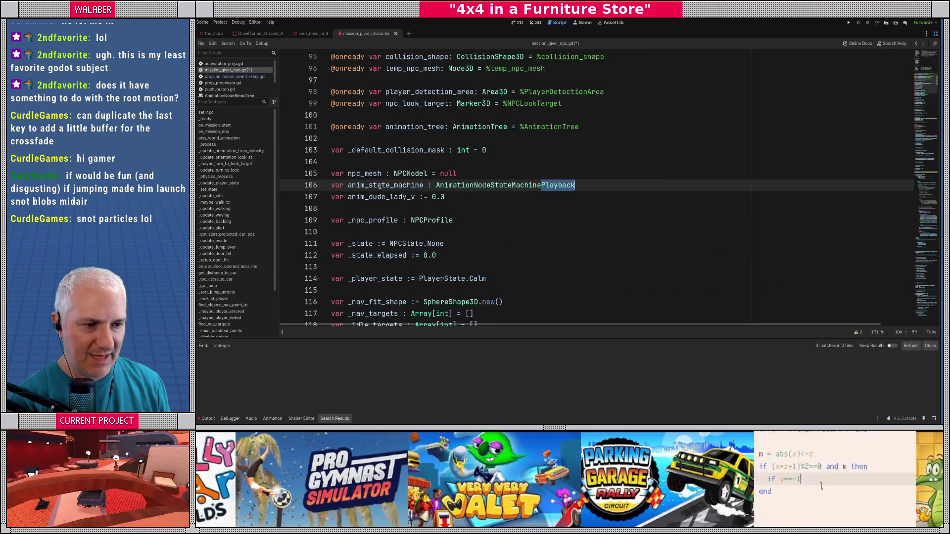
pyautogui.doubleClick(379, 186)
pyautogui.hotkey('ctrl', 'c')
pyautogui.hotkey('ctrl', 'f')
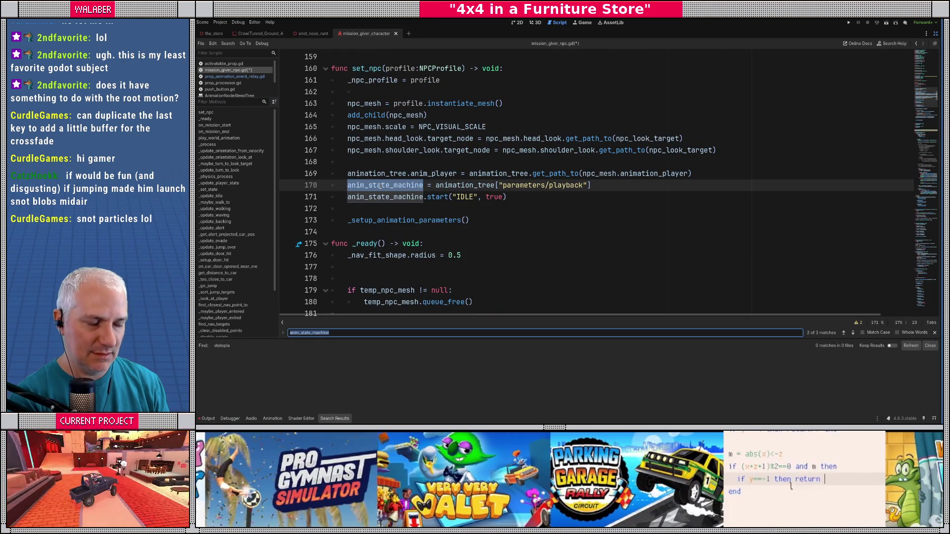
pyautogui.press('Return')
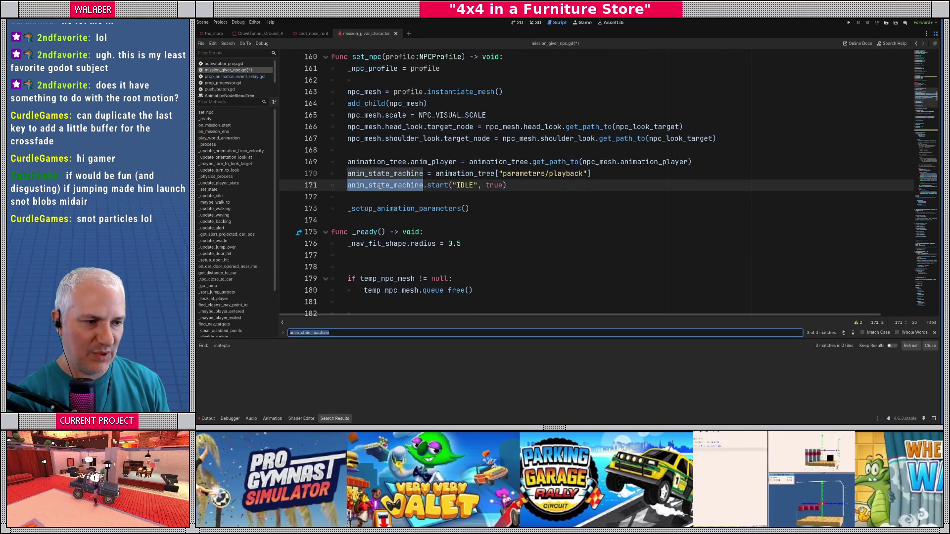
pyautogui.press('Return')
# - Make play_world_animation call anim_state_machine.start(anim_name, true) and save the script
pyautogui.write('play')
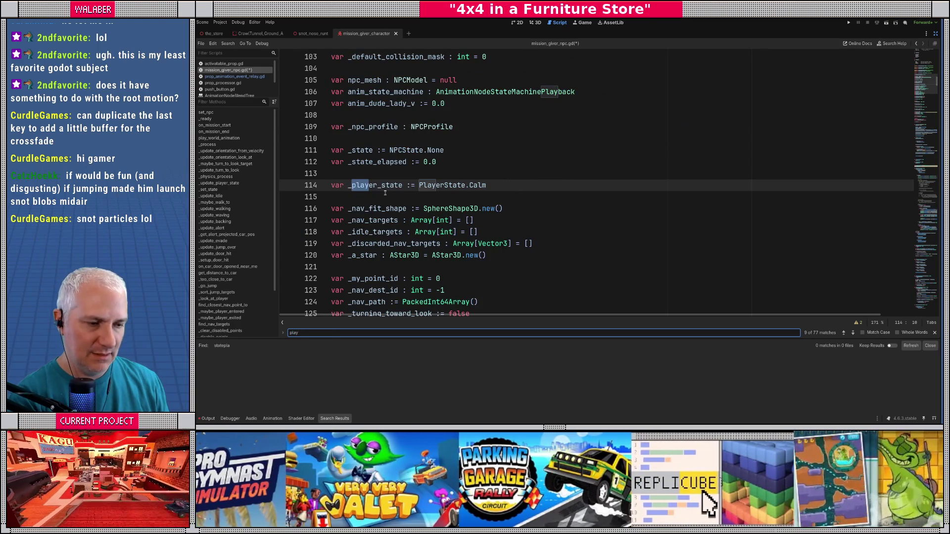
pyautogui.click(385, 193)
pyautogui.write('_world_')
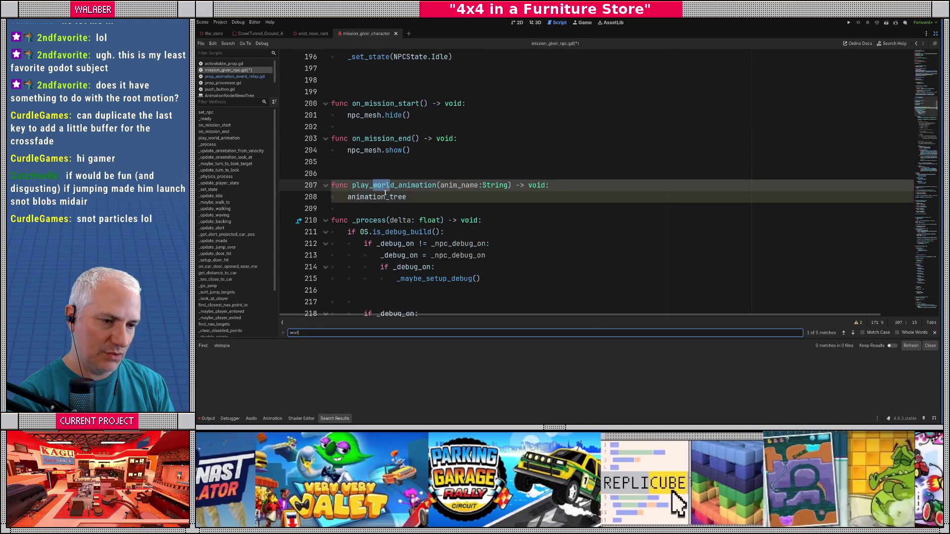
pyautogui.press('Escape')
pyautogui.doubleClick(385, 197)
pyautogui.hotkey('ctrl', 'v')
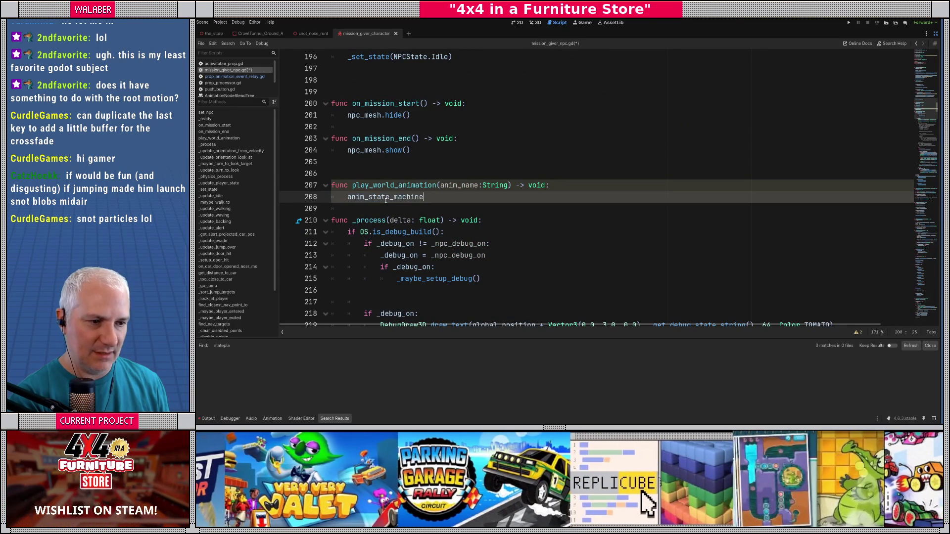
pyautogui.write('.start(anim')
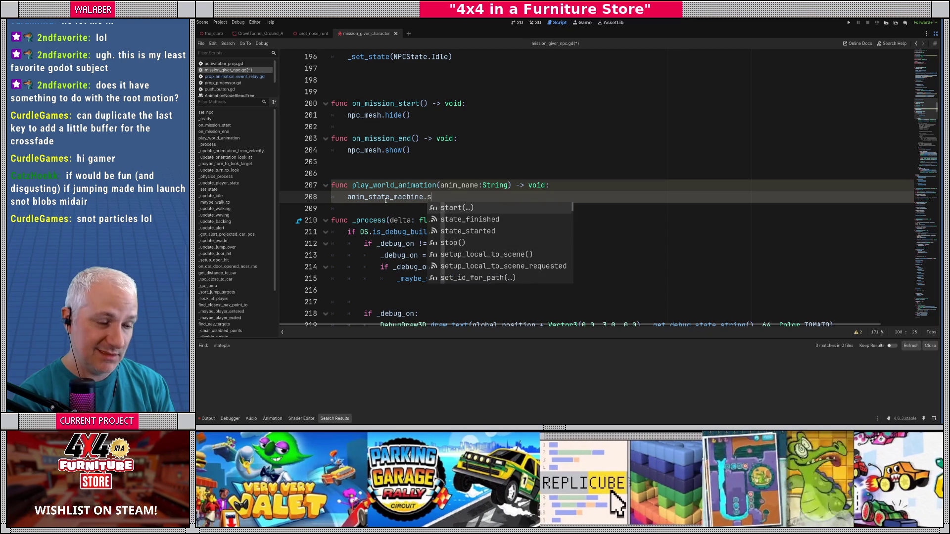
pyautogui.write('_name, true')
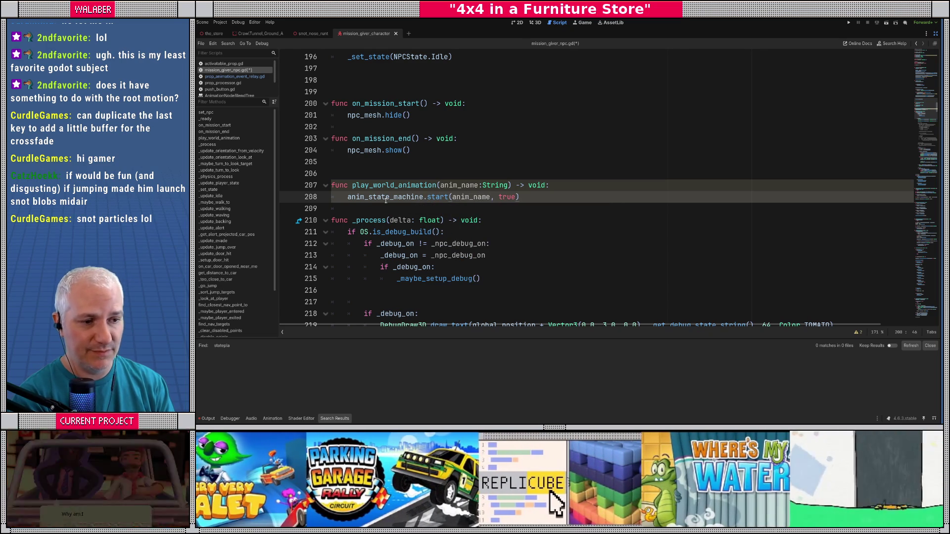
pyautogui.press('Down')
pyautogui.press('Return')
pyautogui.press('Return')
pyautogui.hotkey('ctrl', 's')
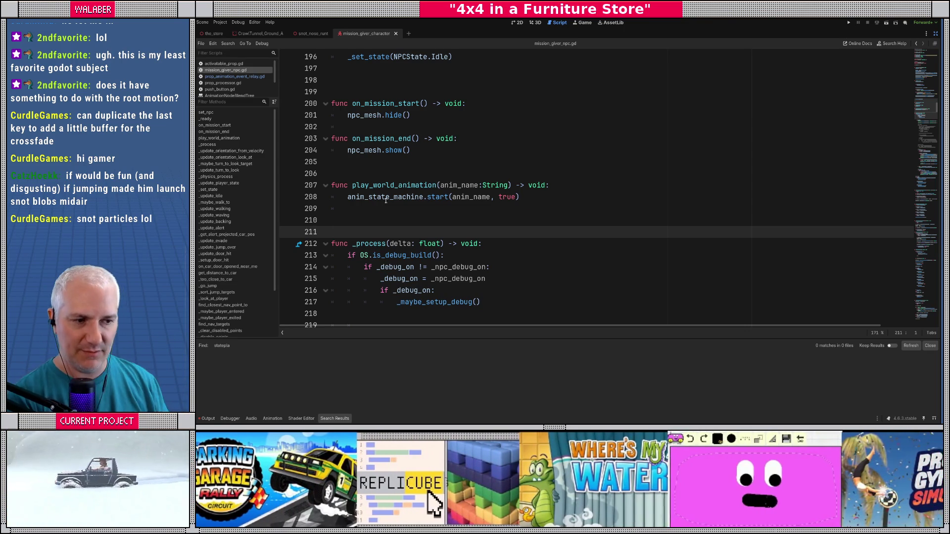
# - Widen the scripts list and restore the scene, file and inspector docks
pyautogui.click(385, 171)
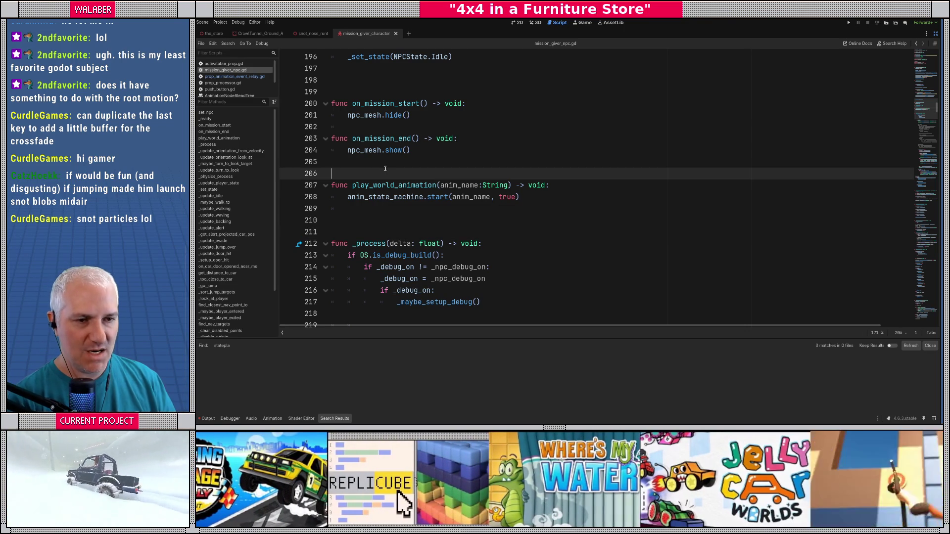
pyautogui.moveTo(249, 98); pyautogui.dragTo(243, 197)
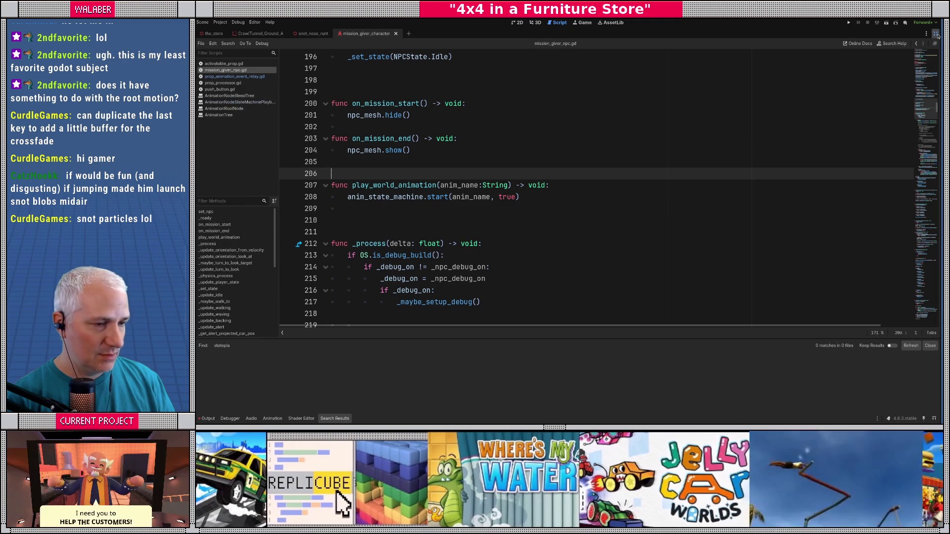
pyautogui.click(936, 33)
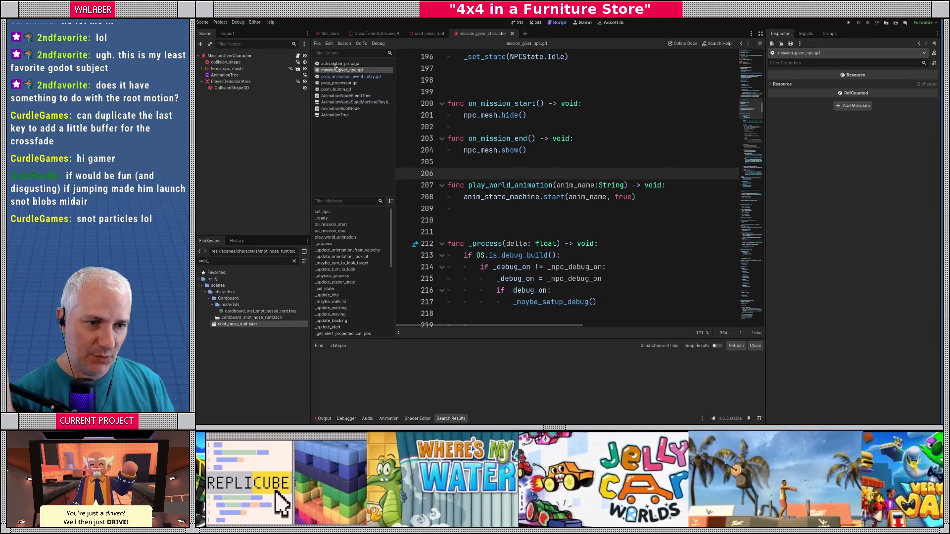
# - Open game-context.gd with the quick script picker and hide the side docks
pyautogui.click(498, 123)
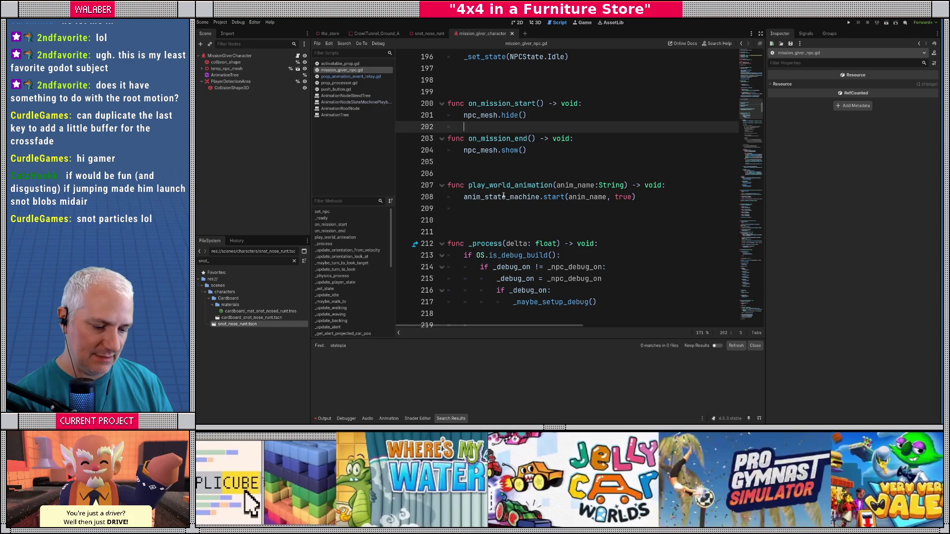
pyautogui.hotkey('ctrl', 'alt', 'o')
pyautogui.write('context')
pyautogui.press('Return')
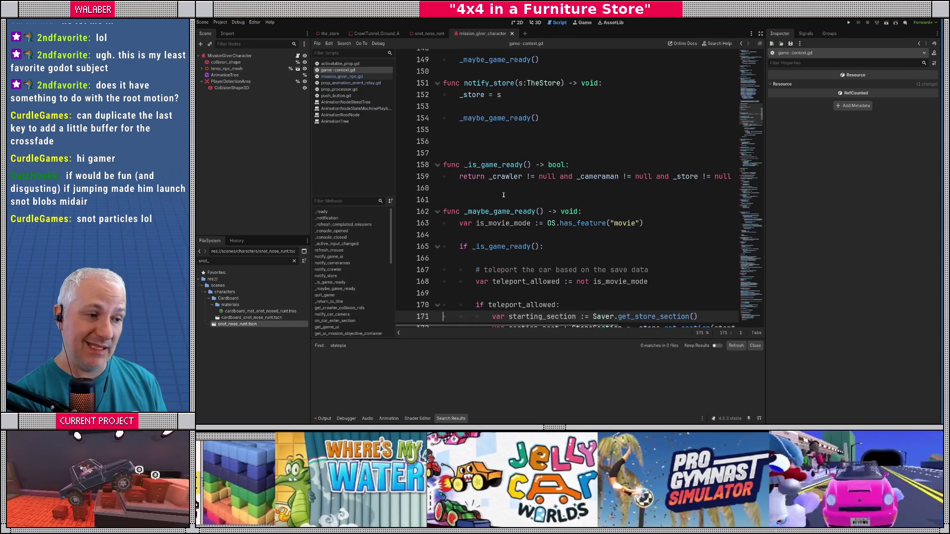
pyautogui.click(760, 33)
# - Search game-context.gd for the 'cut-' code and review the area around line 472
pyautogui.hotkey('ctrl', 'f')
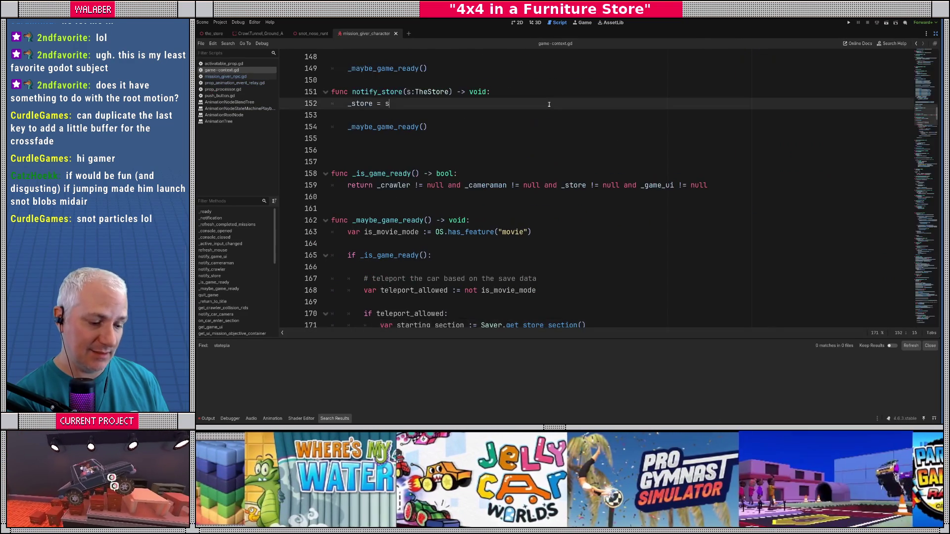
pyautogui.write('cut')
pyautogui.press('Return')
pyautogui.press('Return')
pyautogui.press('Return')
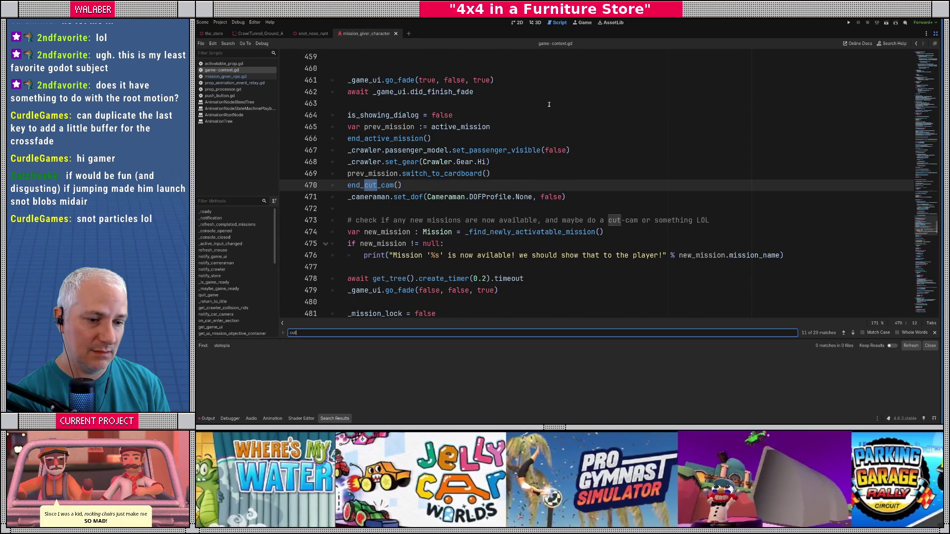
pyautogui.write('s')
pyautogui.press('BackSpace')
pyautogui.write('-')
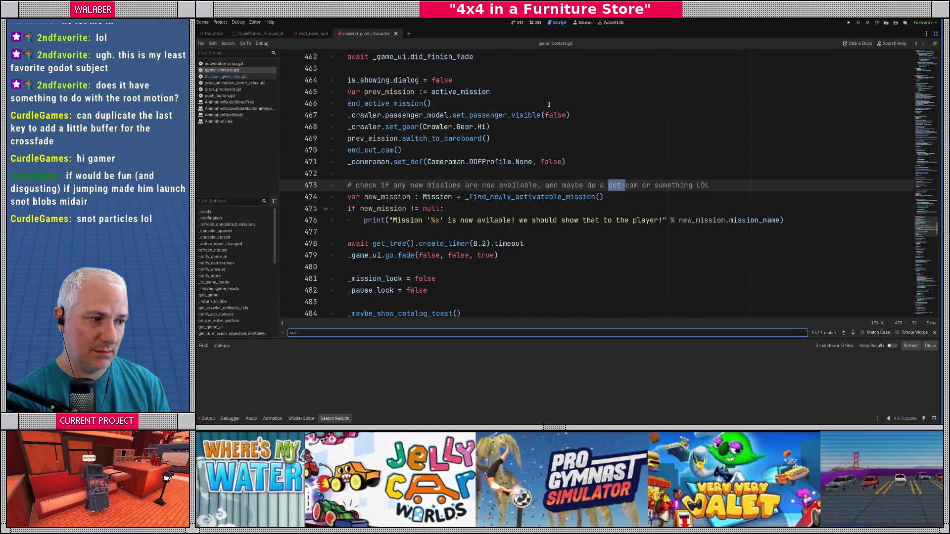
pyautogui.press('Escape')
pyautogui.click(428, 178)
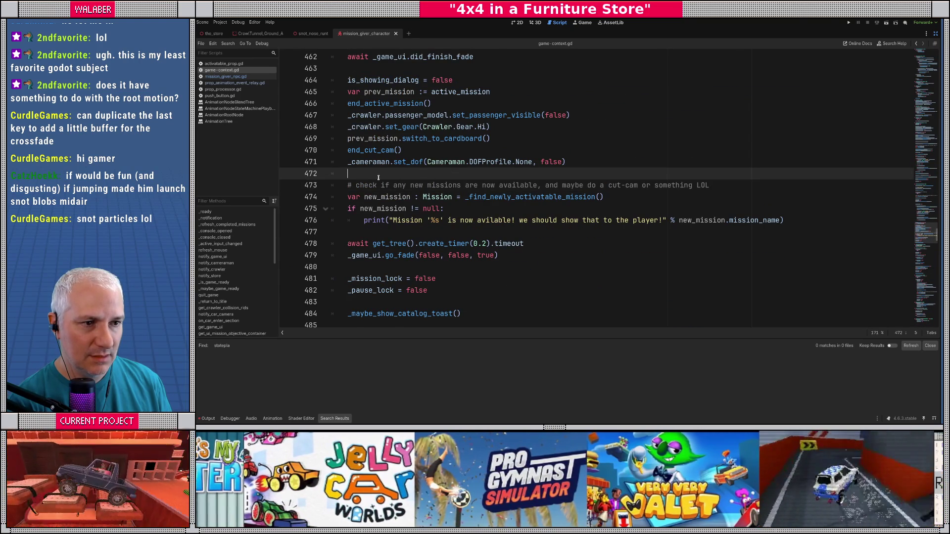
pyautogui.scroll(8, 376, 164)
pyautogui.scroll(10, 352, 135)
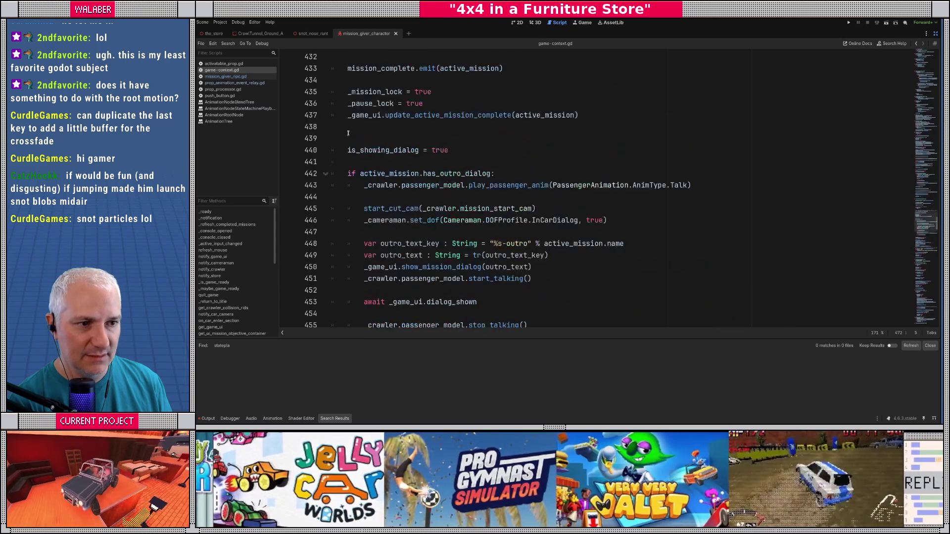
pyautogui.scroll(-14, 352, 143)
pyautogui.scroll(-1, 352, 144)
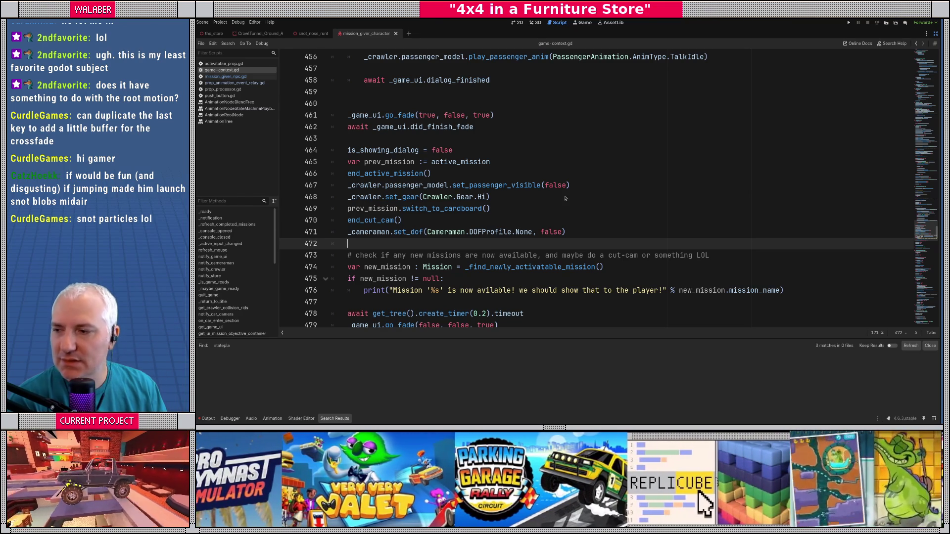
# - Check the character animation in Blender, then show mission_giver_character in the 3D view
pyautogui.hotkey('alt', 'Tab')
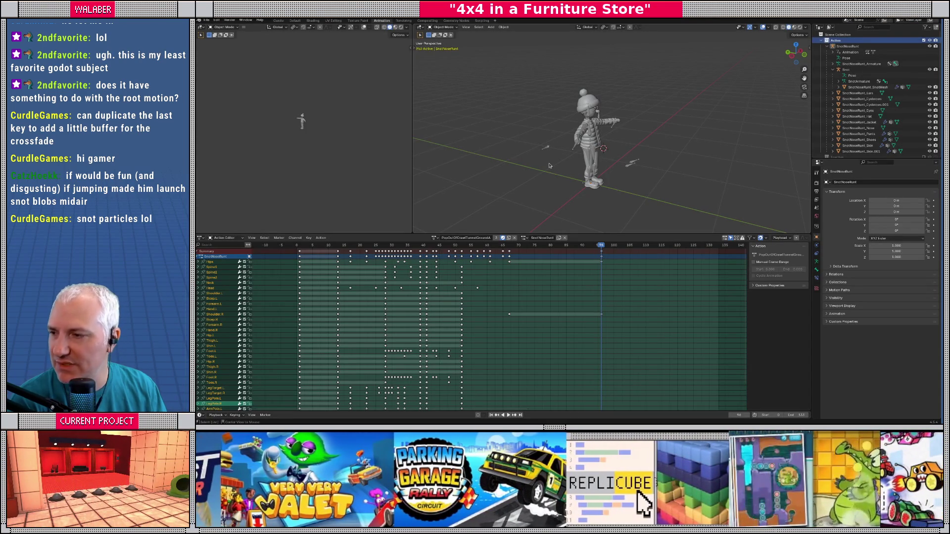
pyautogui.hotkey('alt', 'Tab')
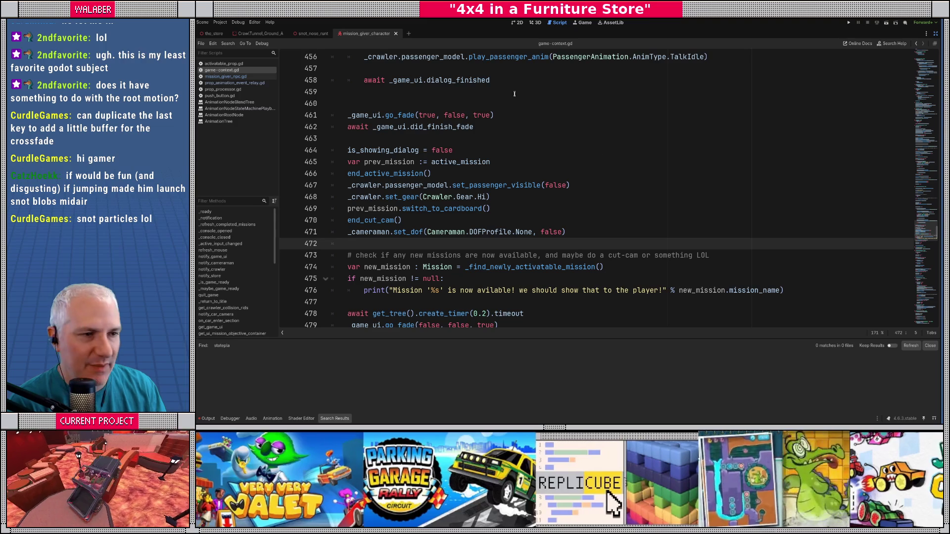
pyautogui.hotkey('ctrl', 'F2')
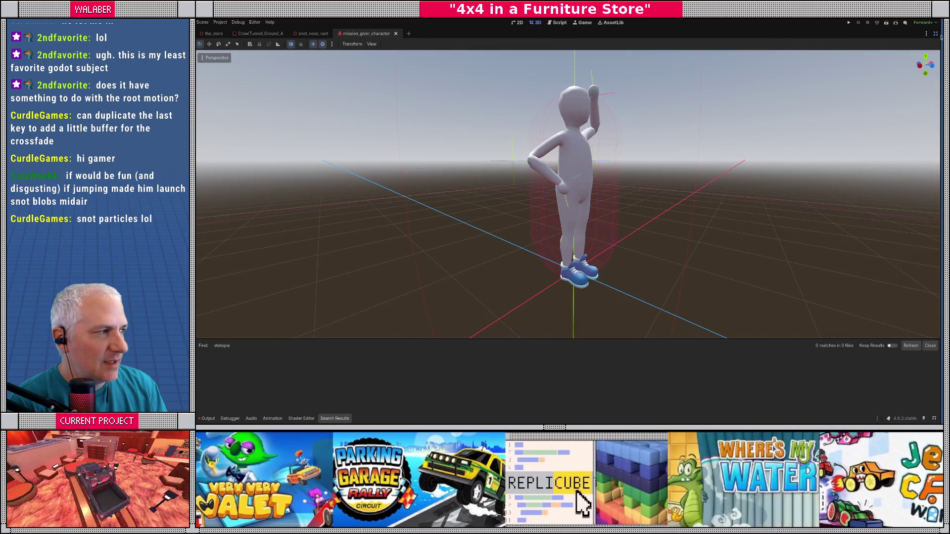
# - Restore the docks and bring up the CrawlTunnel_Ground_A scene facing the tunnel prop
pyautogui.click(936, 33)
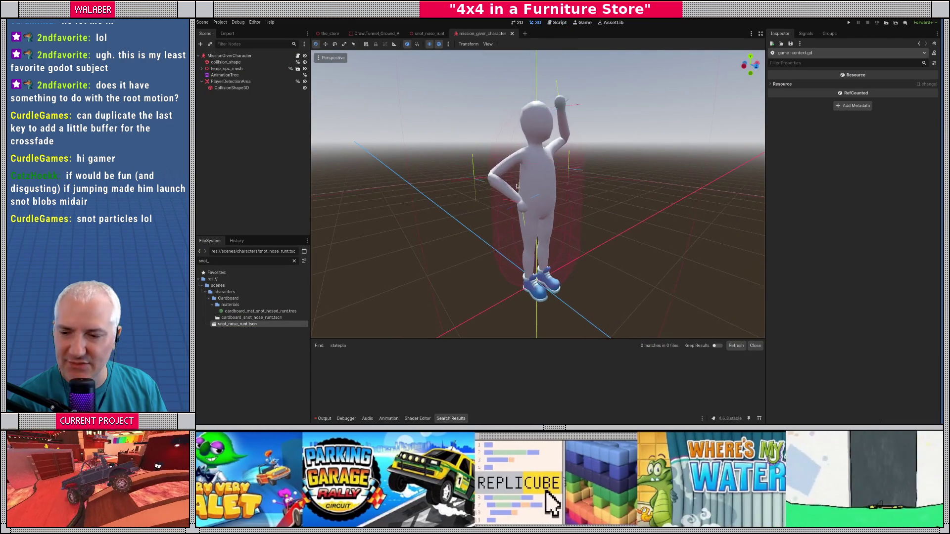
pyautogui.scroll(-3, 385, 65)
pyautogui.click(376, 33)
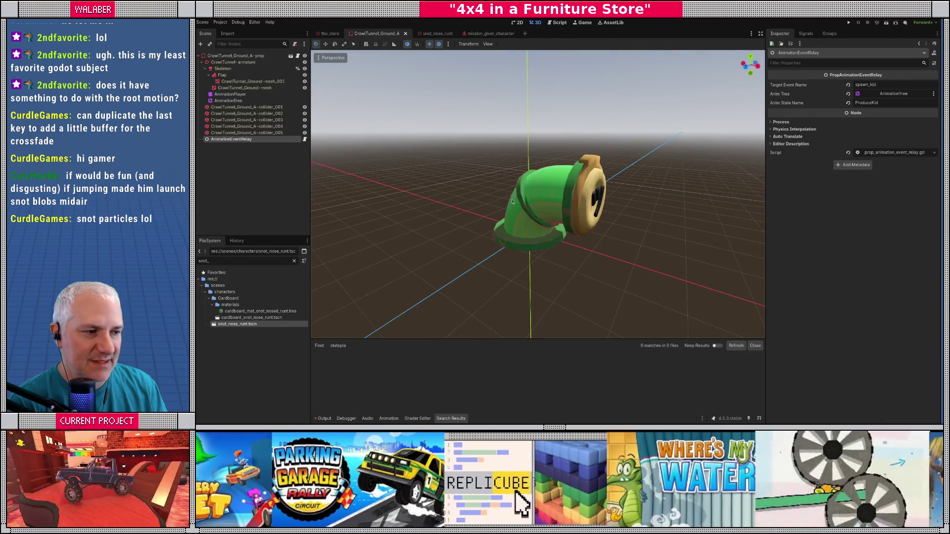
pyautogui.moveTo(510, 194); pyautogui.dragTo(490, 197)
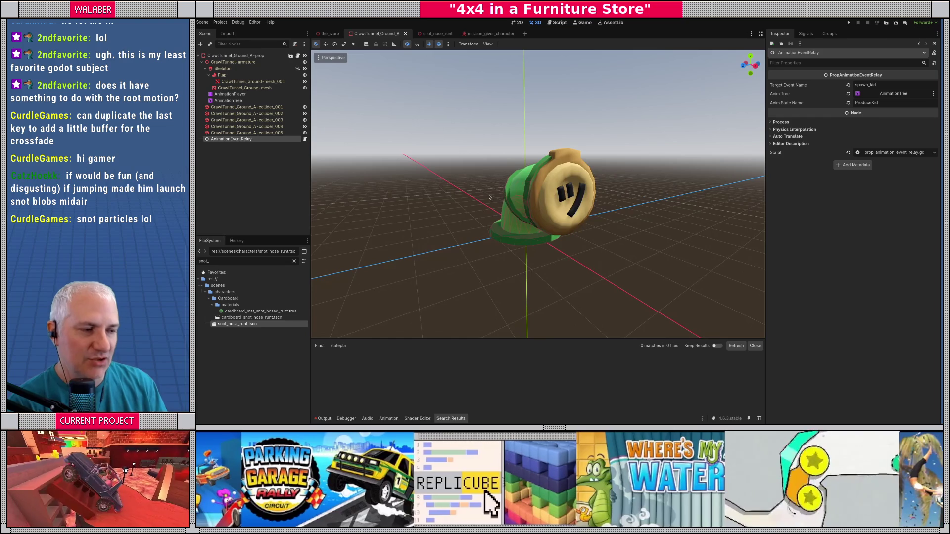
pyautogui.scroll(-4, 562, 230)
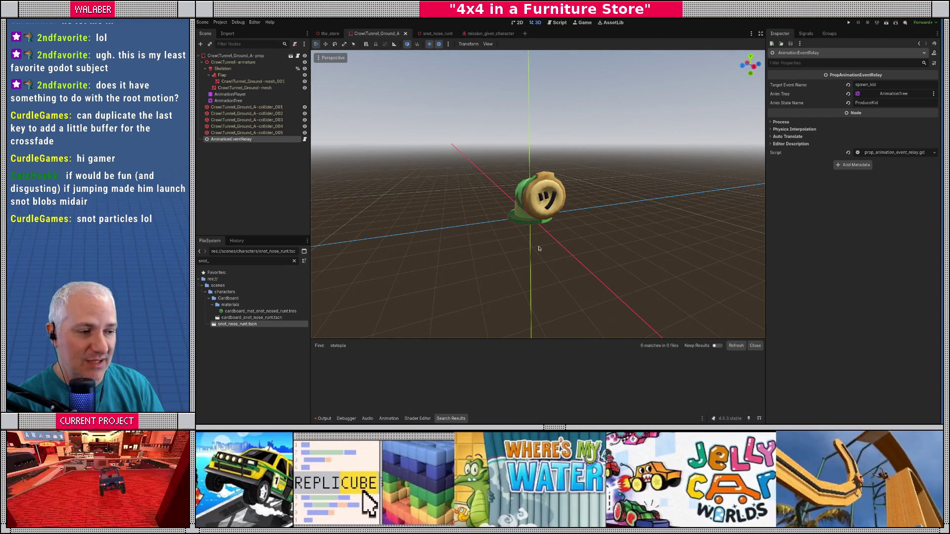
pyautogui.scroll(8, 538, 253)
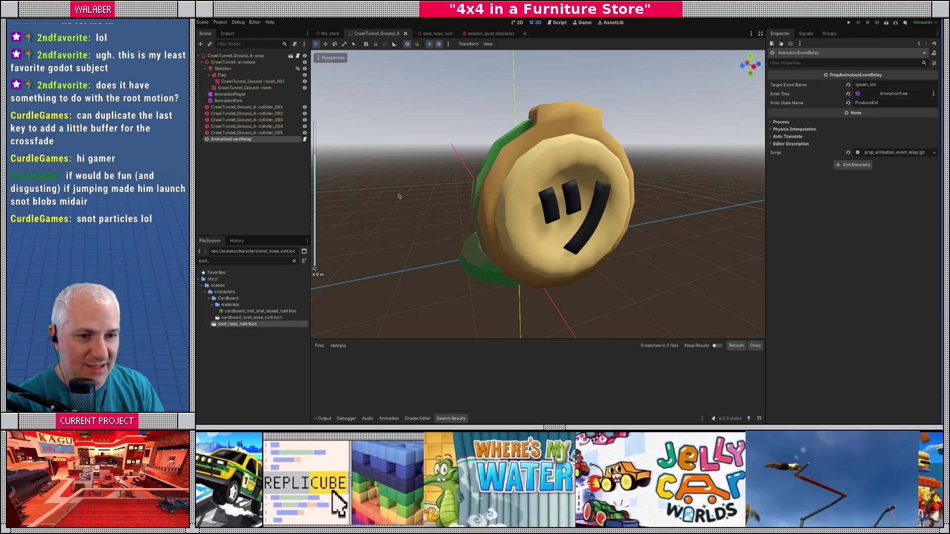
# - Shift the tunnel prop's root about 0.25 m along Z, then return to game-context.gd
pyautogui.click(235, 56)
pyautogui.moveTo(493, 255)
pyautogui.mouseDown()
pyautogui.moveTo(465, 258)
pyautogui.moveTo(477, 256)
pyautogui.mouseUp()
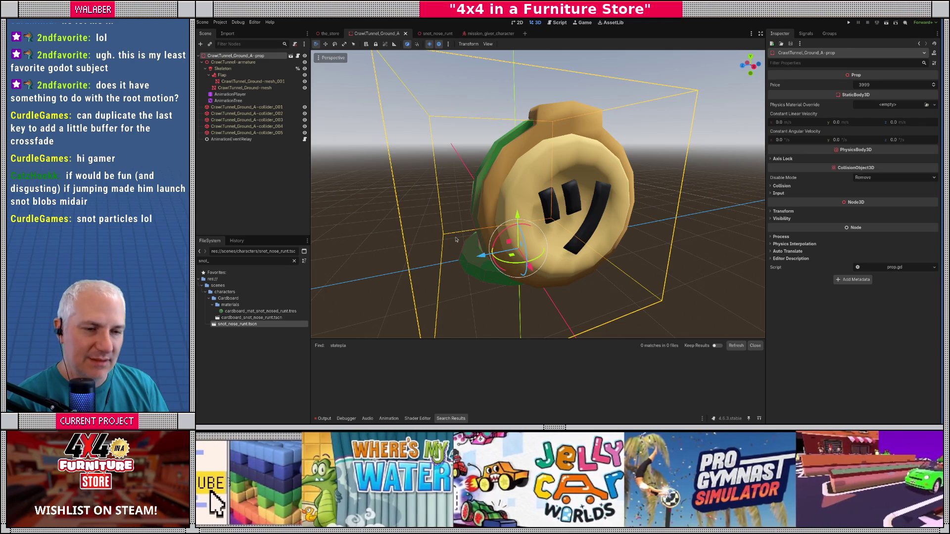
pyautogui.scroll(-8, 455, 239)
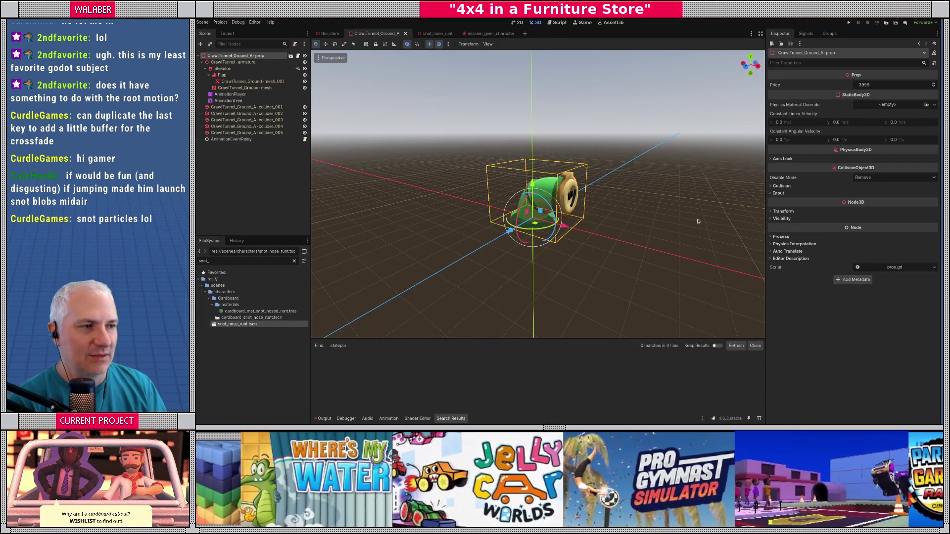
pyautogui.click(556, 25)
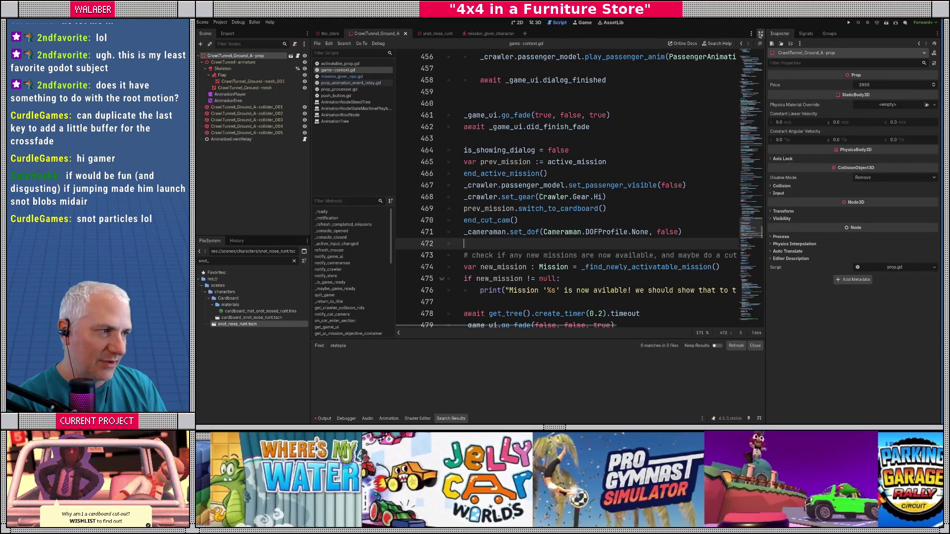
# - Hide the docks and read through game-context.gd's mission-ending code down to line 537
pyautogui.click(761, 33)
pyautogui.click(396, 219)
pyautogui.scroll(-2, 404, 220)
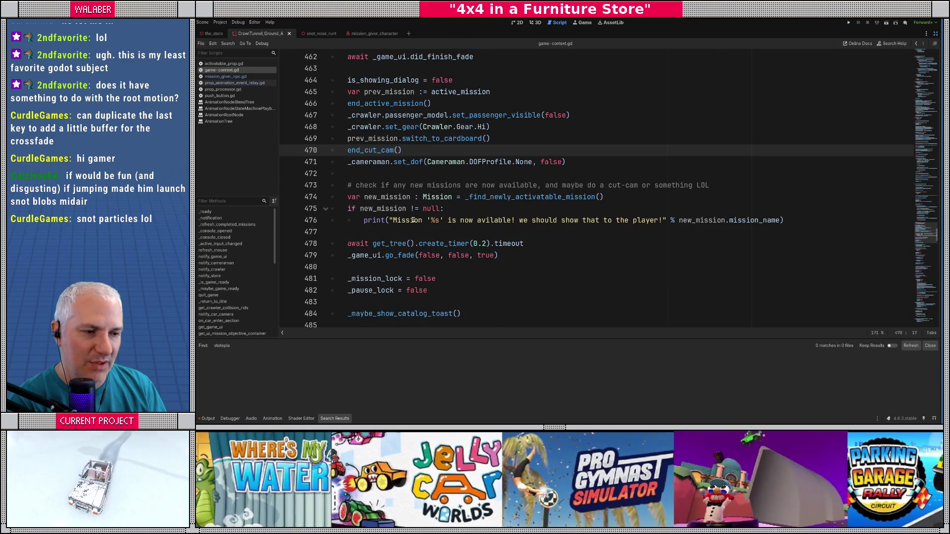
pyautogui.scroll(-14, 442, 208)
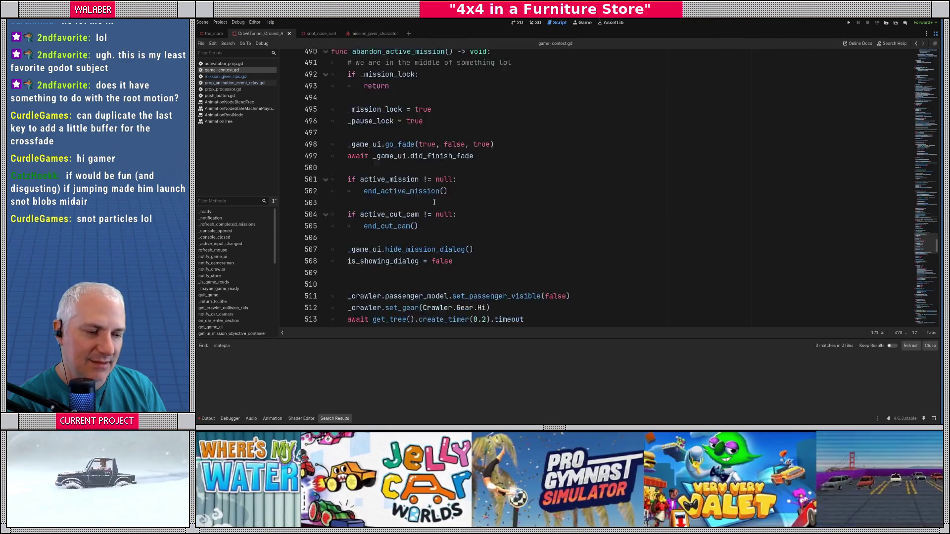
pyautogui.scroll(-4, 434, 201)
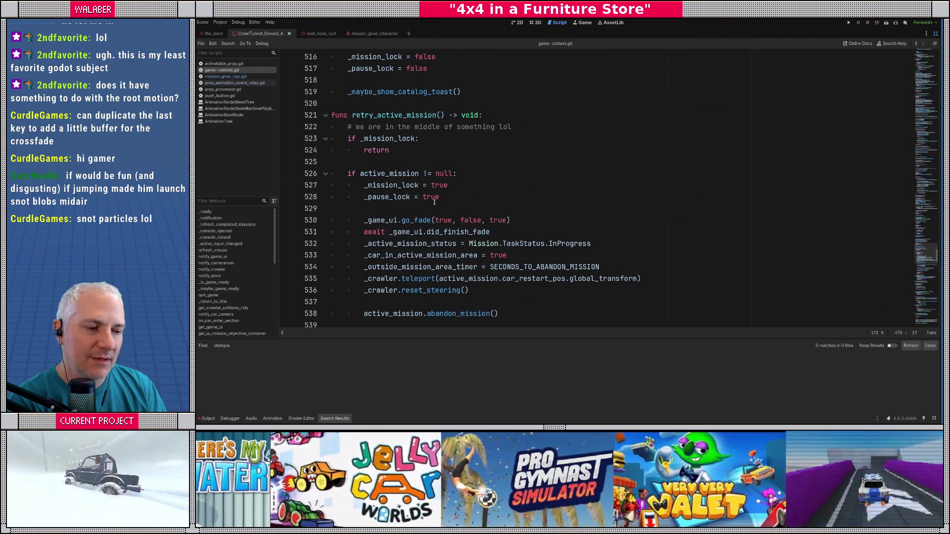
pyautogui.scroll(-2, 434, 202)
pyautogui.click(421, 231)
pyautogui.scroll(-4, 421, 232)
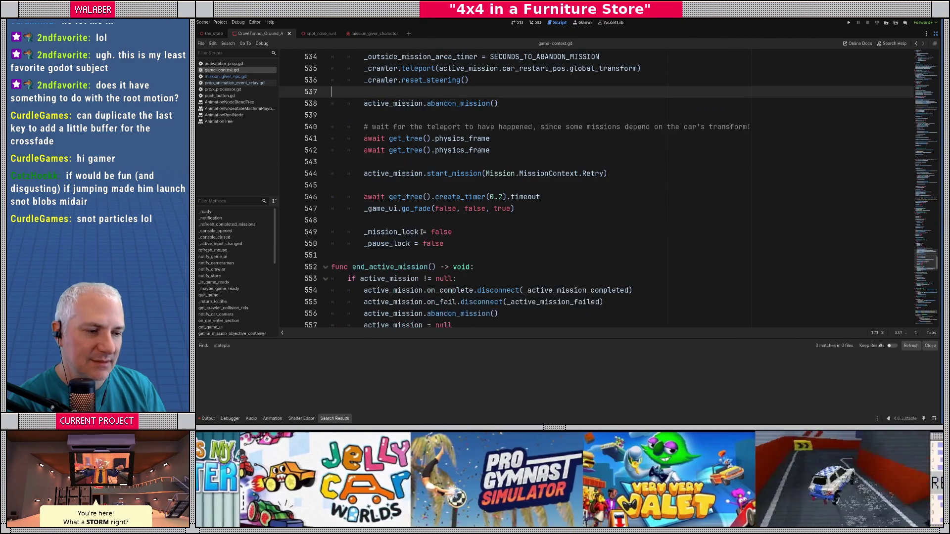
# - Search game-context.gd for 'close_' and 'cut-' to find the close and cut-cam code
pyautogui.hotkey('ctrl', 'f')
pyautogui.write('close_')
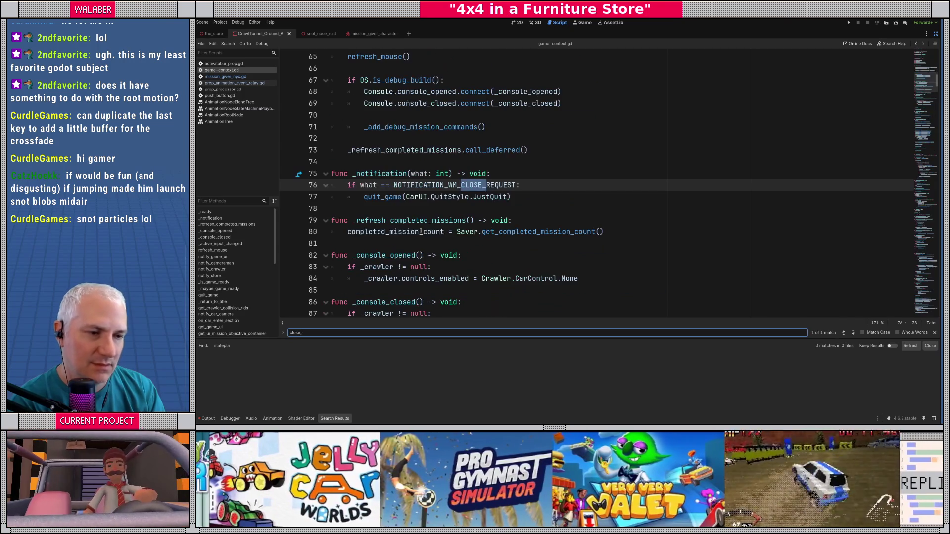
pyautogui.press('Escape')
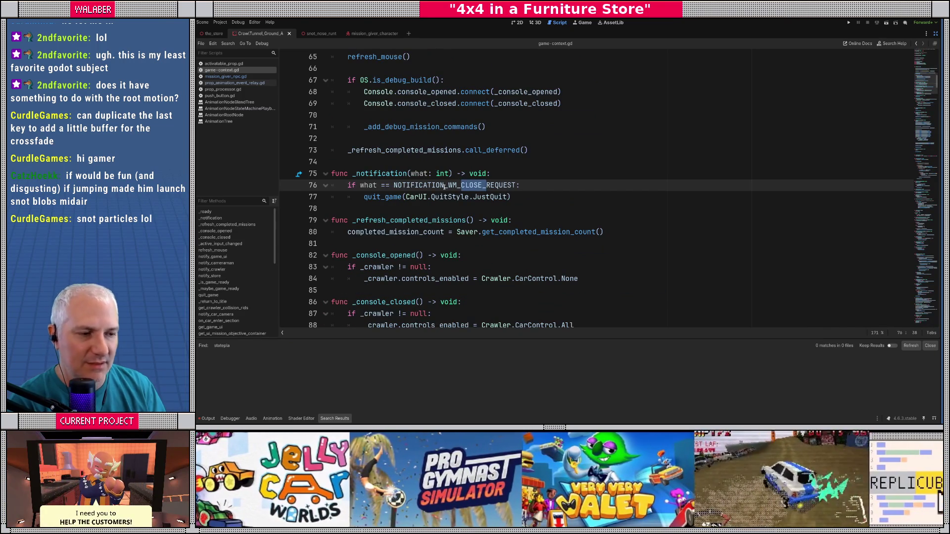
pyautogui.click(446, 163)
pyautogui.scroll(-5, 448, 168)
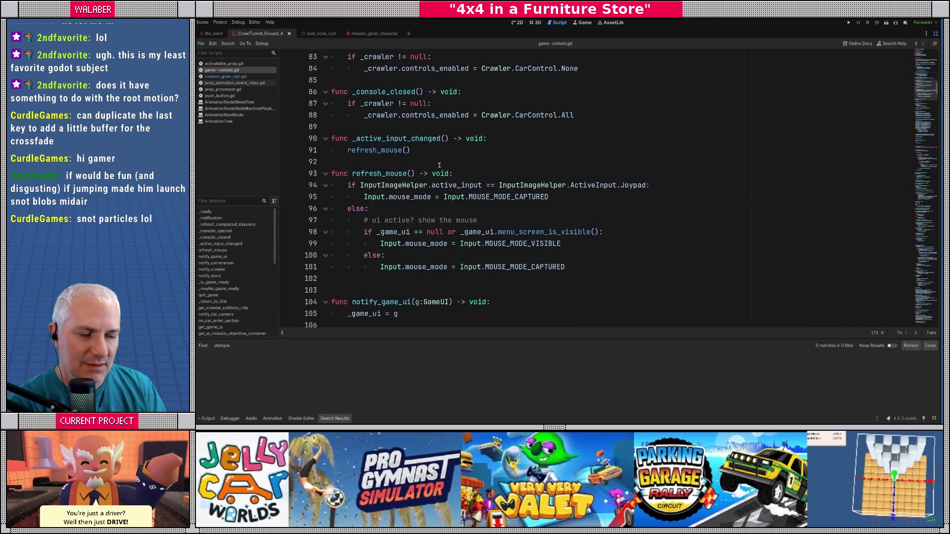
pyautogui.hotkey('ctrl', 'f')
pyautogui.write('cut-')
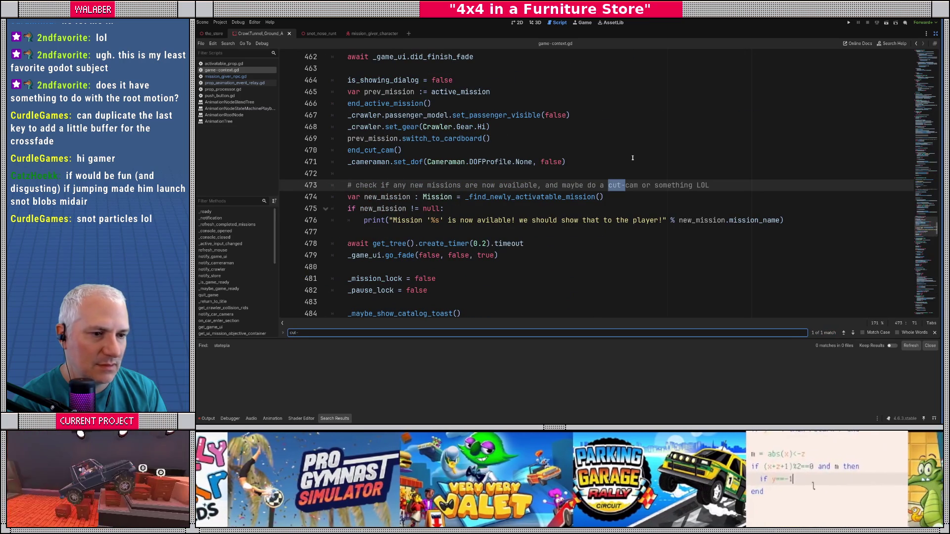
pyautogui.press('Escape')
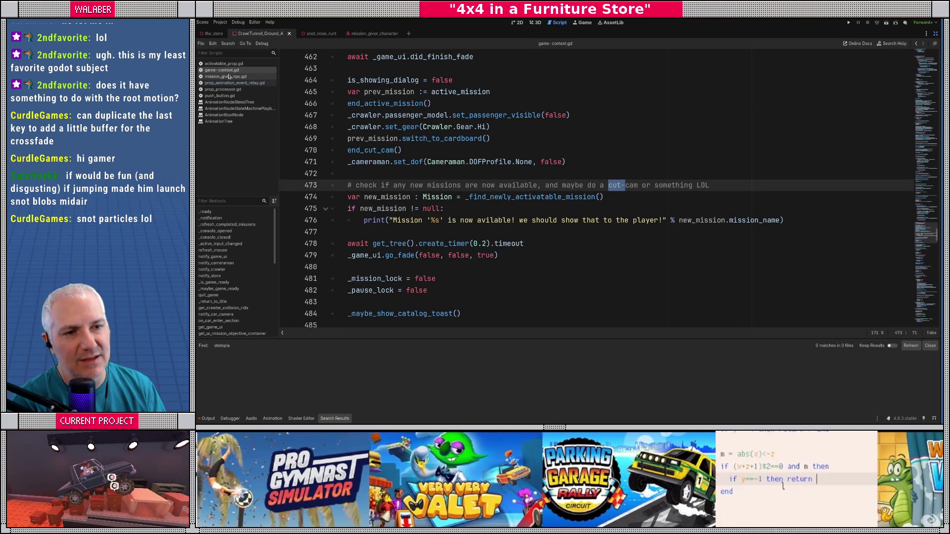
# - Open mission_giver_npc.gd near its play_world_animation function at line 206
pyautogui.click(225, 76)
pyautogui.click(555, 160)
pyautogui.scroll(-4, 603, 181)
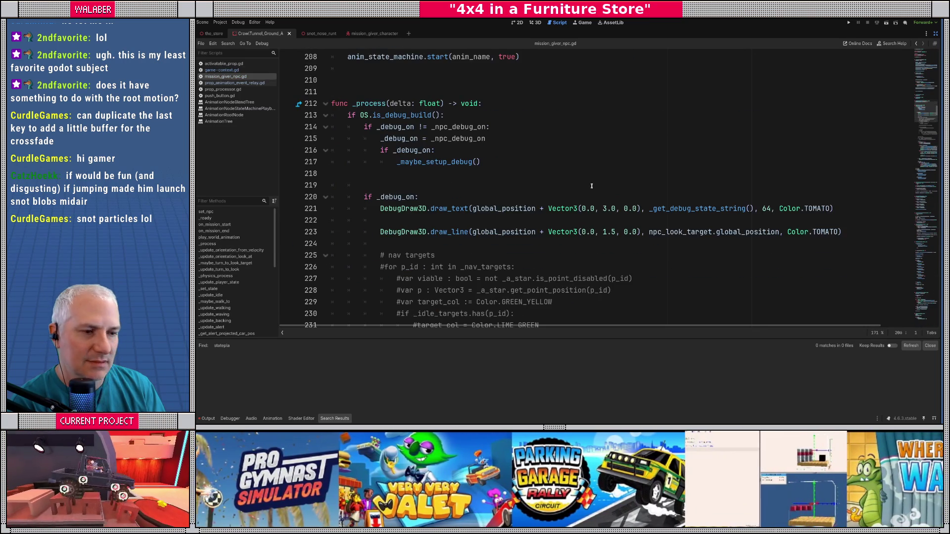
# - Scroll through mission_giver_npc.gd, including a jump back to the top
pyautogui.scroll(-15, 591, 186)
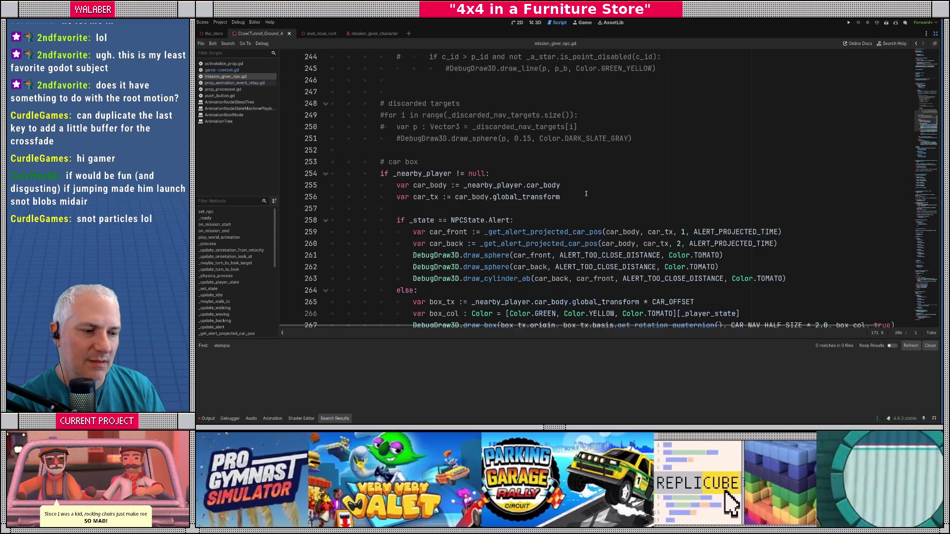
pyautogui.scroll(-6, 586, 194)
pyautogui.scroll(6, 578, 195)
pyautogui.scroll(-6, 578, 195)
pyautogui.hotkey('ctrl', 'Home')
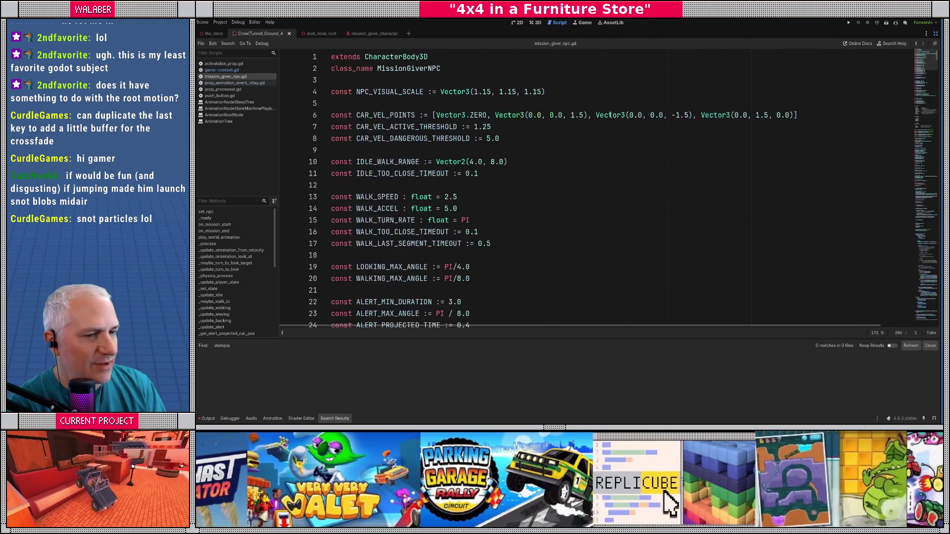
pyautogui.scroll(-15, 453, 127)
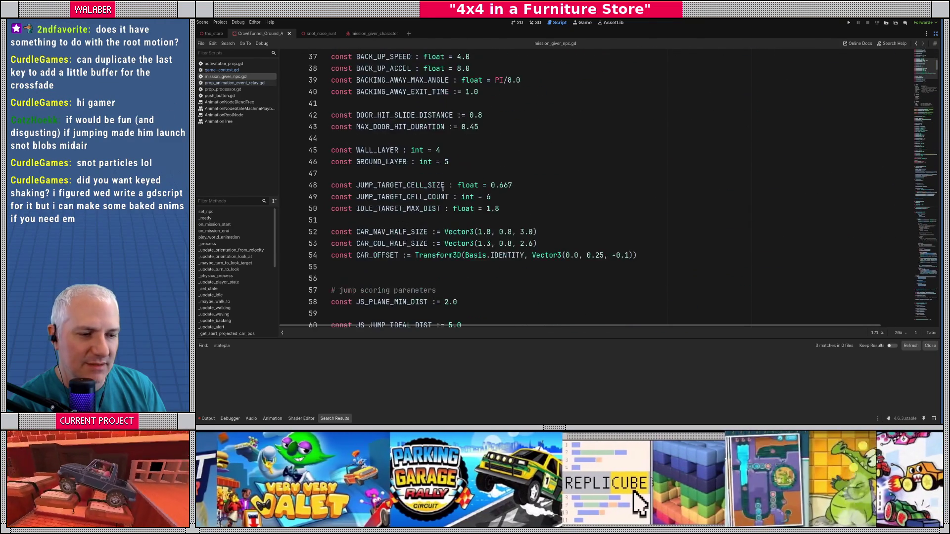
pyautogui.scroll(-13, 455, 194)
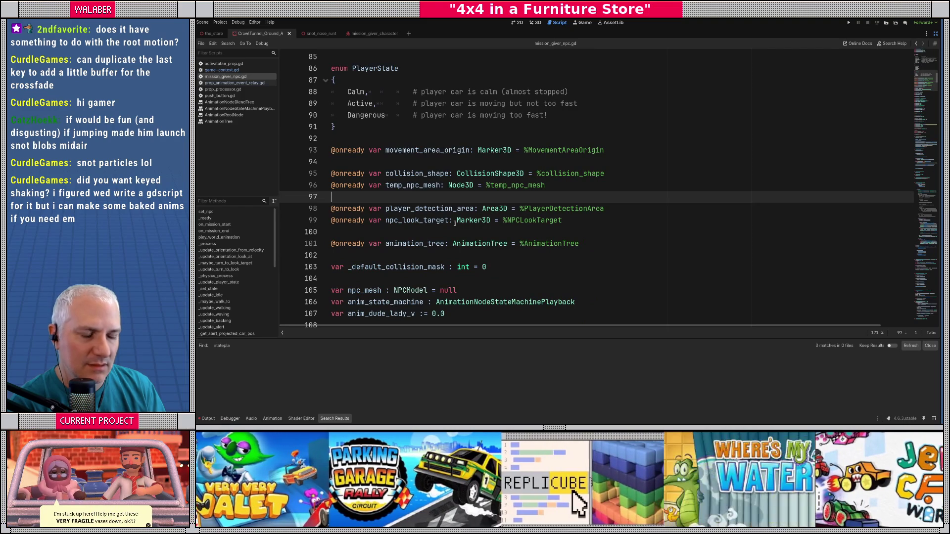
# - Search the NPC script for '.show' and 'visible' calls, then show the tunnel prop in 3D
pyautogui.hotkey('ctrl', 'f')
pyautogui.write('.show')
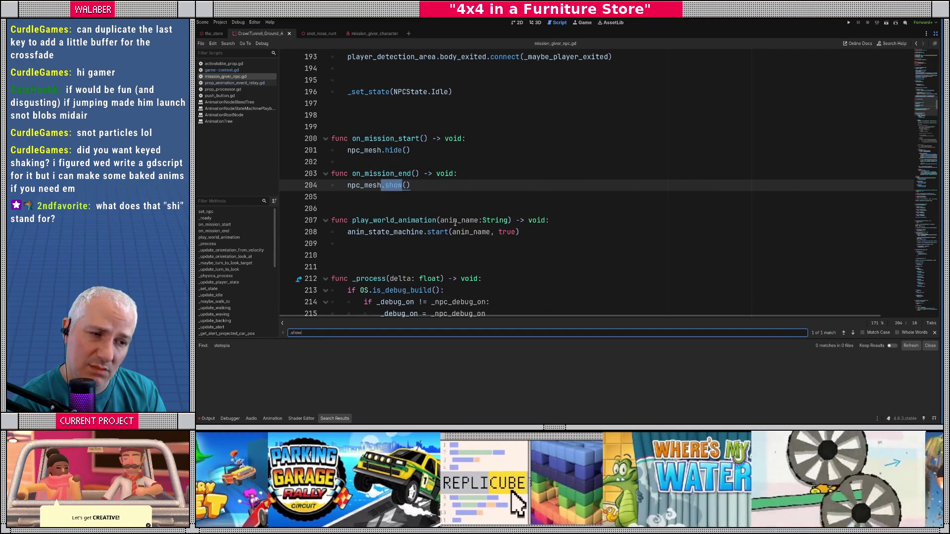
pyautogui.press('BackSpace')
pyautogui.press('BackSpace')
pyautogui.press('BackSpace')
pyautogui.write('visible')
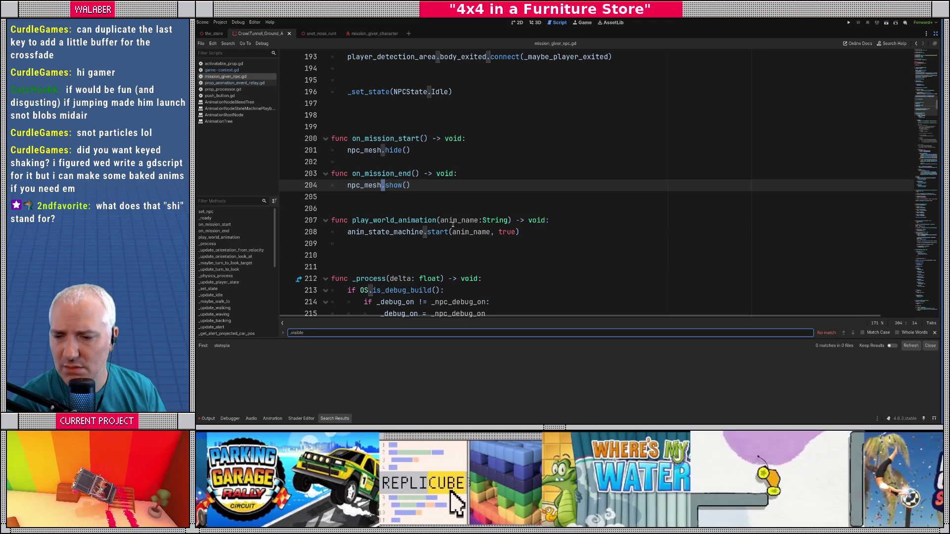
pyautogui.click(517, 208)
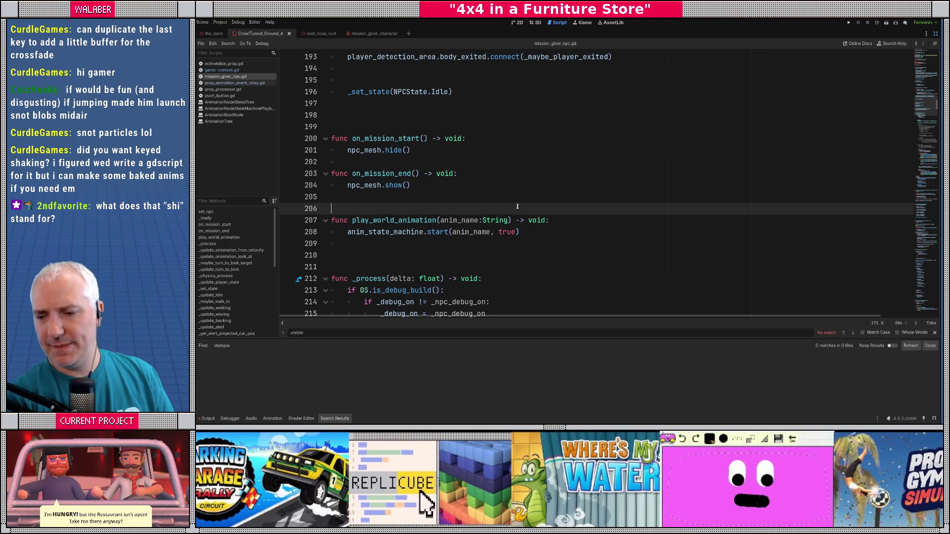
pyautogui.click(536, 22)
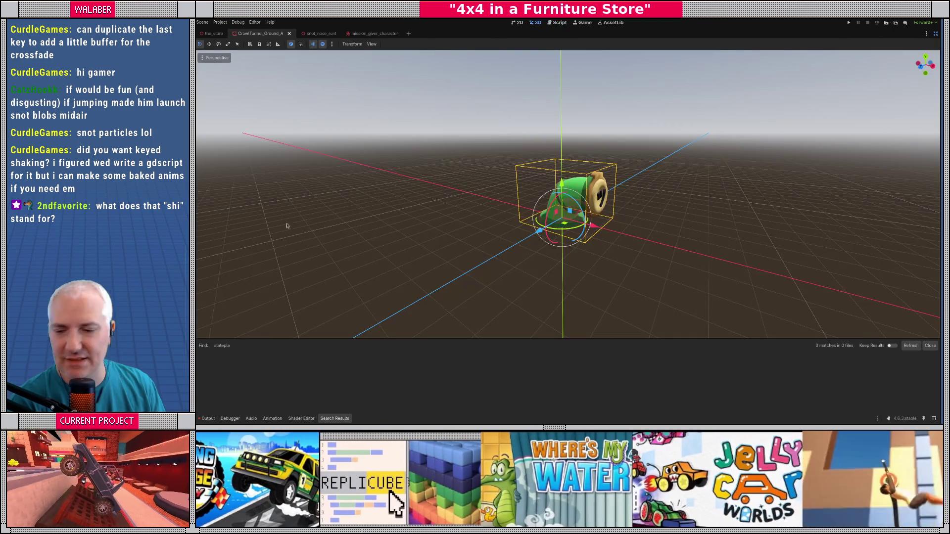
# - Orbit around the CrawlTunnel prop from front, back and green side, then return to mission_giver_npc.gd
pyautogui.scroll(5, 547, 158)
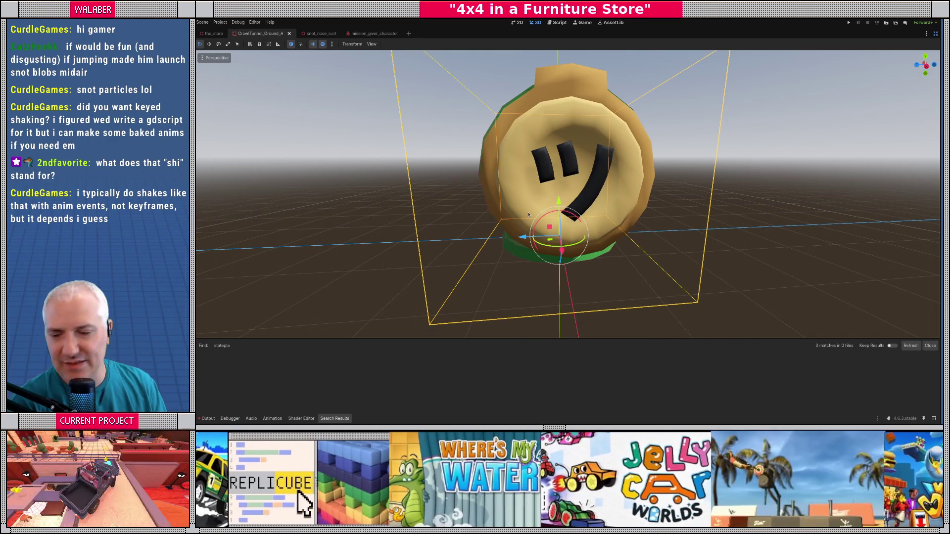
pyautogui.scroll(-4, 529, 216)
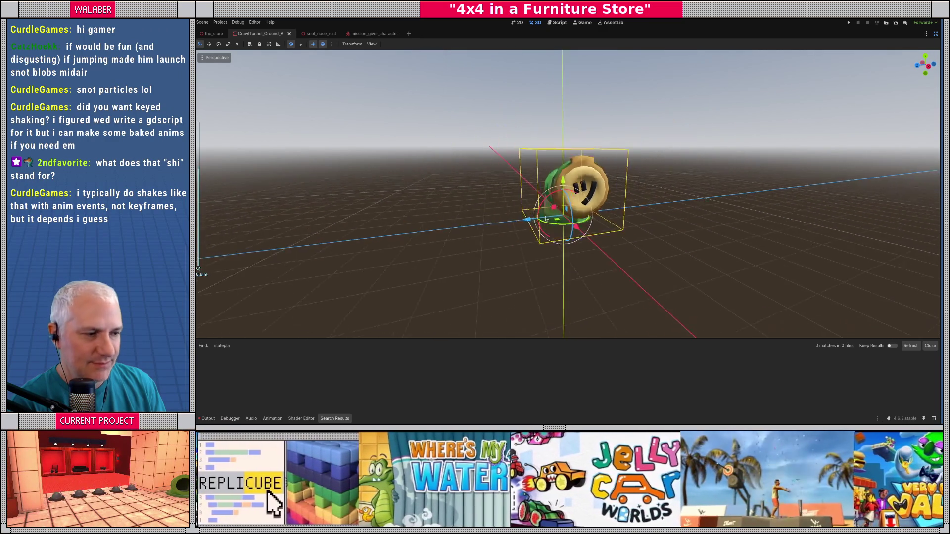
pyautogui.moveTo(559, 216)
pyautogui.mouseDown()
pyautogui.moveTo(608, 218)
pyautogui.moveTo(547, 209)
pyautogui.mouseUp()
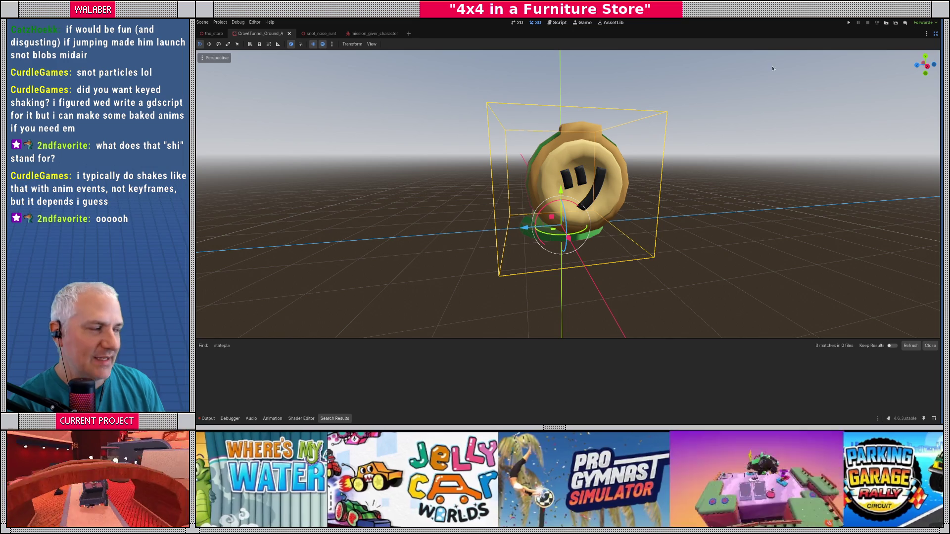
pyautogui.click(935, 33)
pyautogui.moveTo(430, 186); pyautogui.dragTo(531, 211)
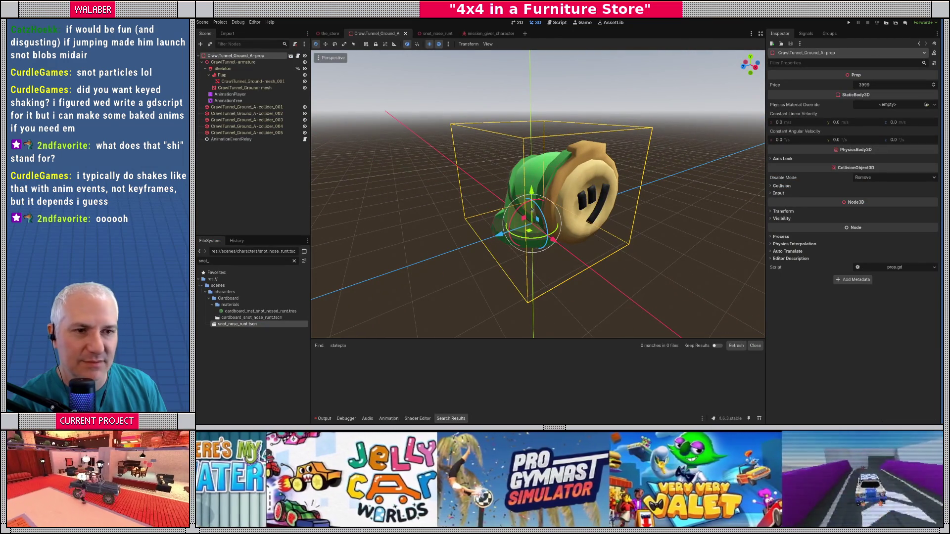
pyautogui.moveTo(476, 222); pyautogui.dragTo(408, 228)
pyautogui.moveTo(421, 134); pyautogui.dragTo(485, 130)
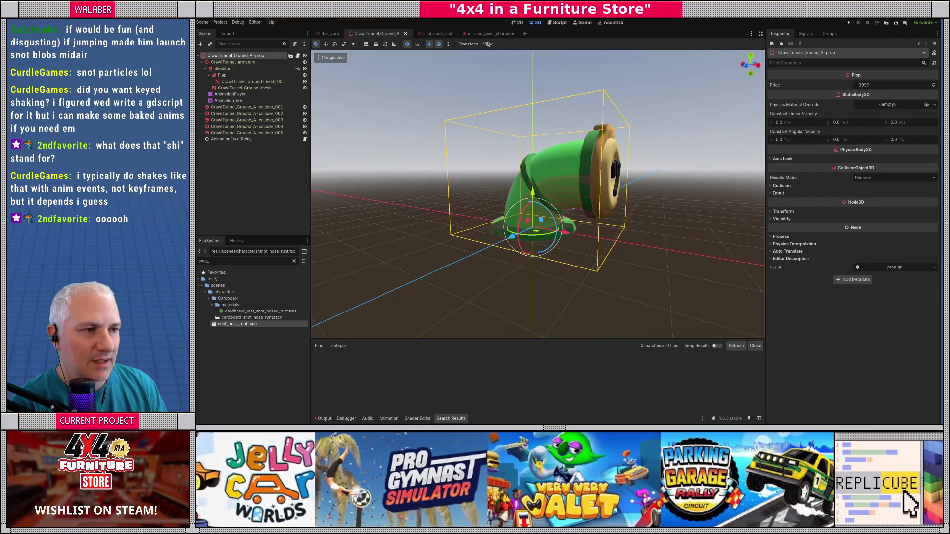
pyautogui.click(558, 23)
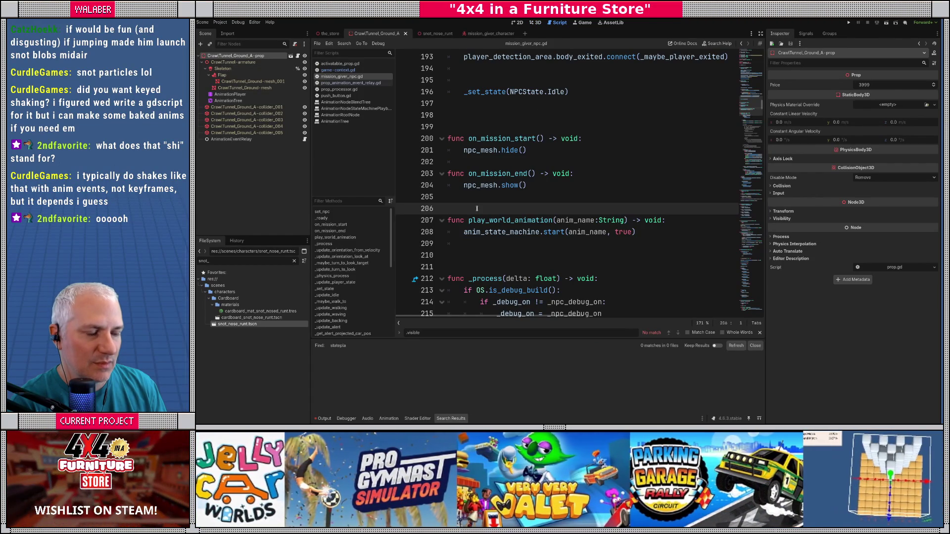
# - Open game-context.gd with docks hidden and search it for 'find' around line 472
pyautogui.click(338, 70)
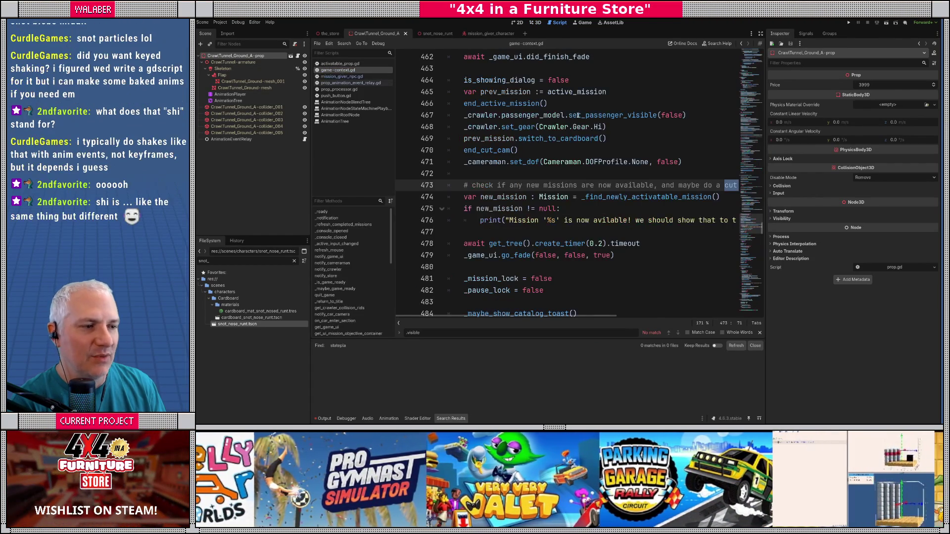
pyautogui.click(761, 34)
pyautogui.click(425, 175)
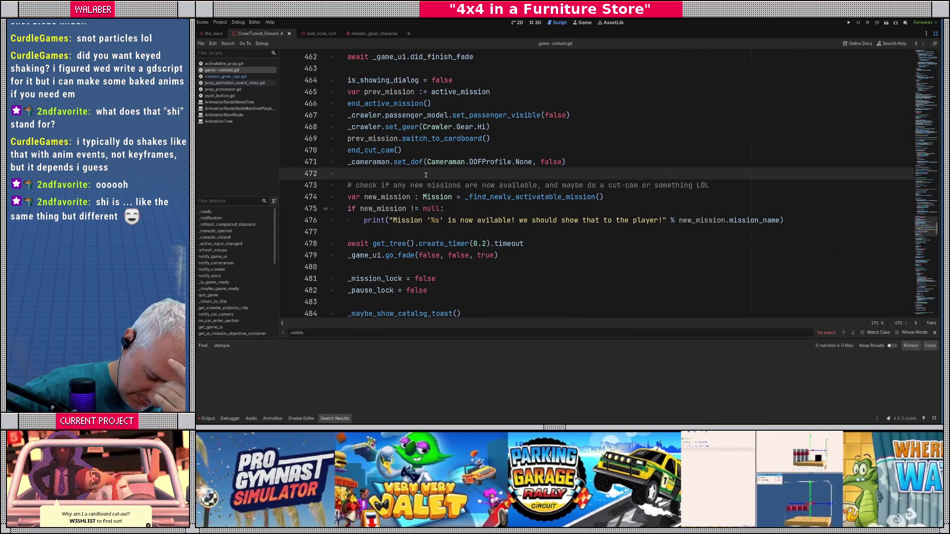
pyautogui.hotkey('ctrl', 'f')
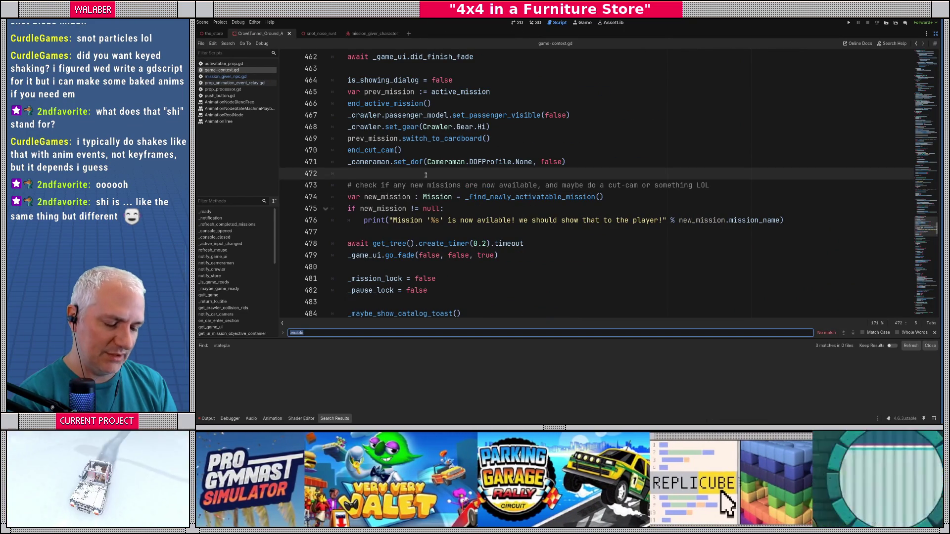
pyautogui.write('find')
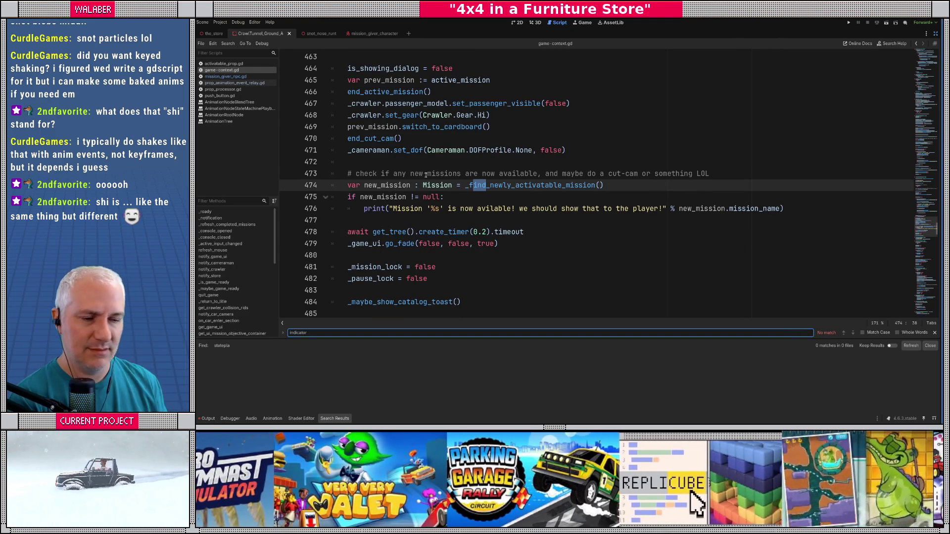
pyautogui.click(457, 161)
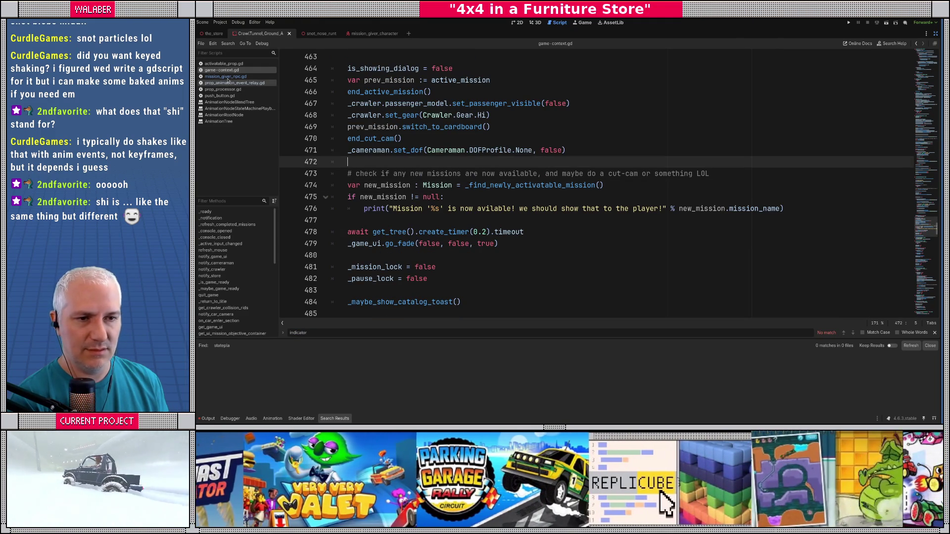
# - Return to mission_giver_npc.gd and enter 'base mission' in the quick script picker
pyautogui.click(226, 76)
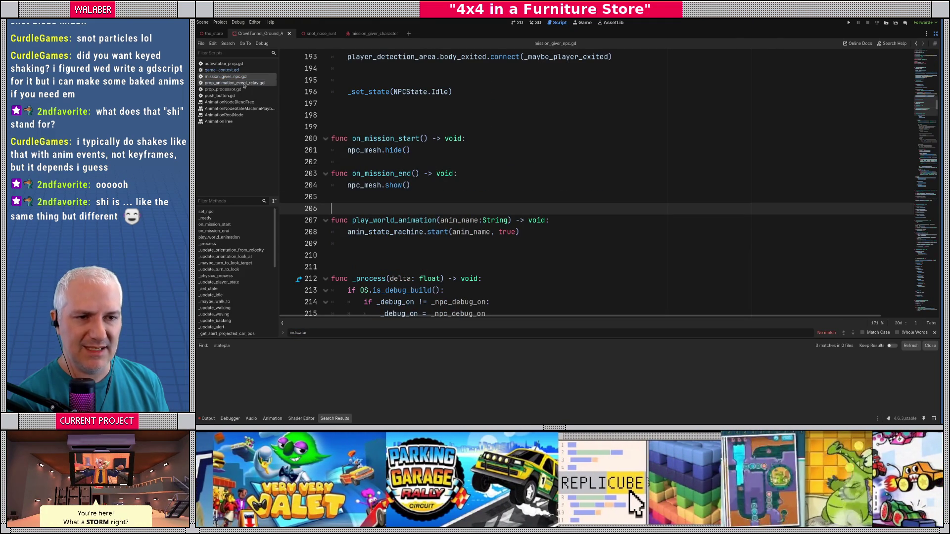
pyautogui.click(474, 180)
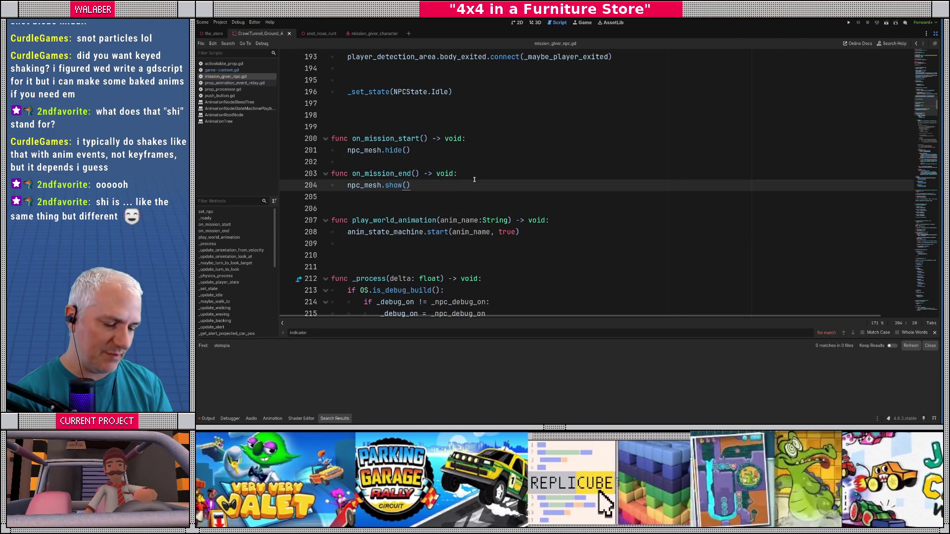
pyautogui.hotkey('ctrl', 'alt', 'o')
pyautogui.write('base')
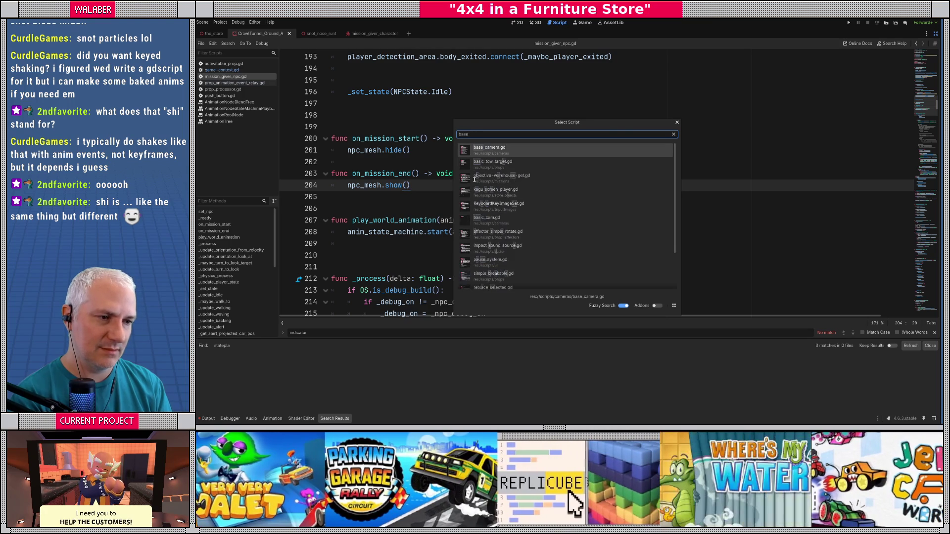
pyautogui.write(' mission')
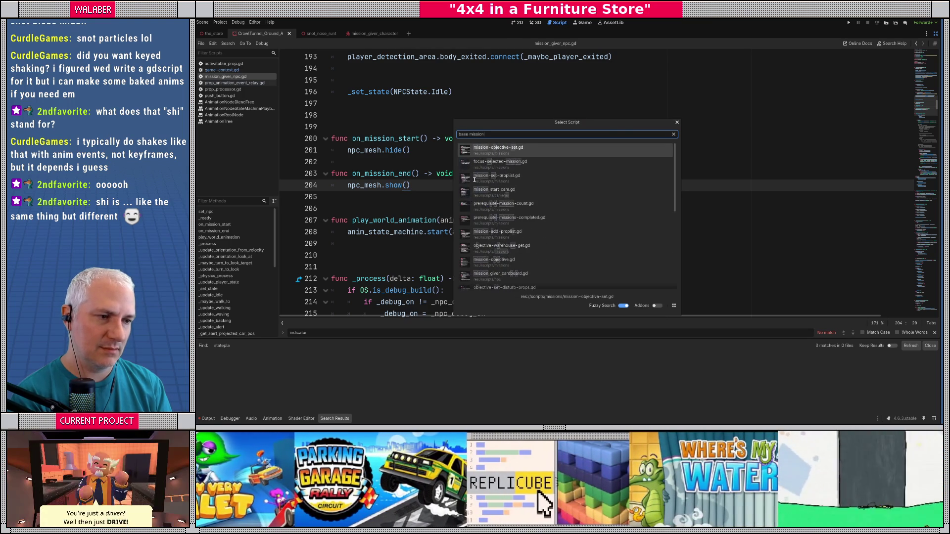
# - Replace the picker filter with 'mission' and open mission.gd at its MissionState list
pyautogui.press('Home')
pyautogui.hotkey('ctrl', 'Delete')
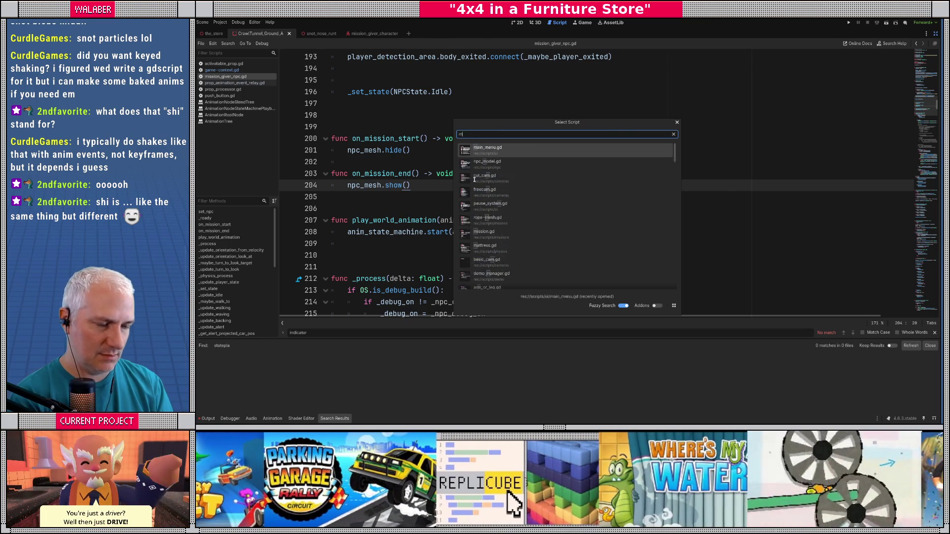
pyautogui.write('-ba')
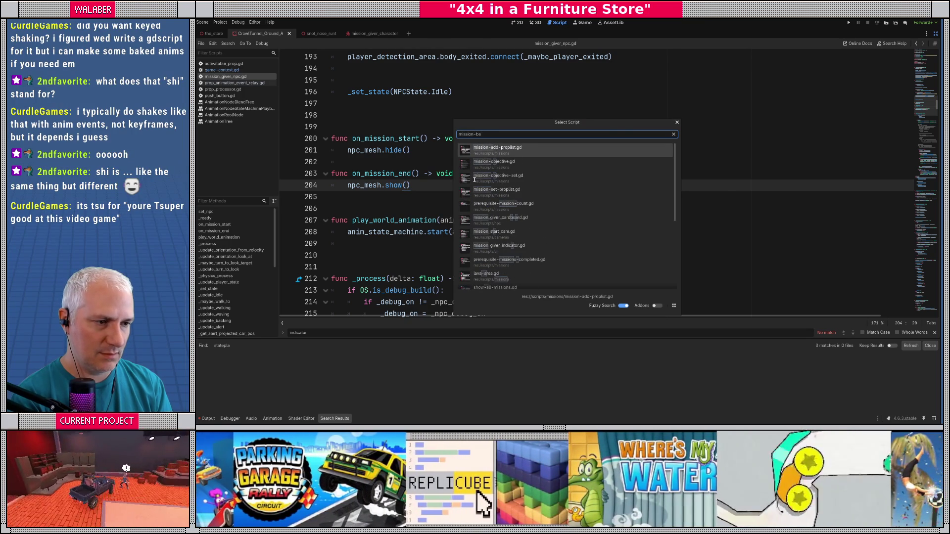
pyautogui.press('Home')
pyautogui.hotkey('ctrl', 'Delete')
pyautogui.press('Delete')
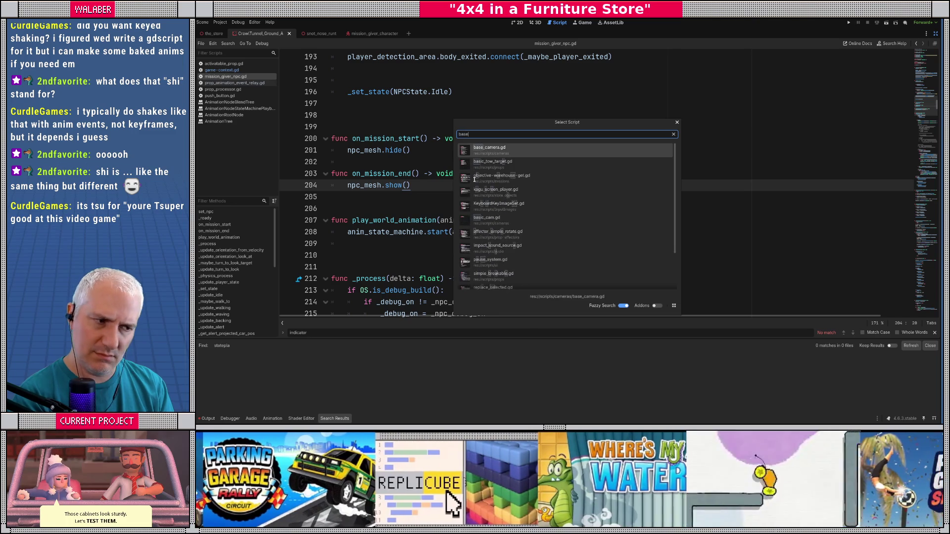
pyautogui.hotkey('ctrl', 'a')
pyautogui.write('mission')
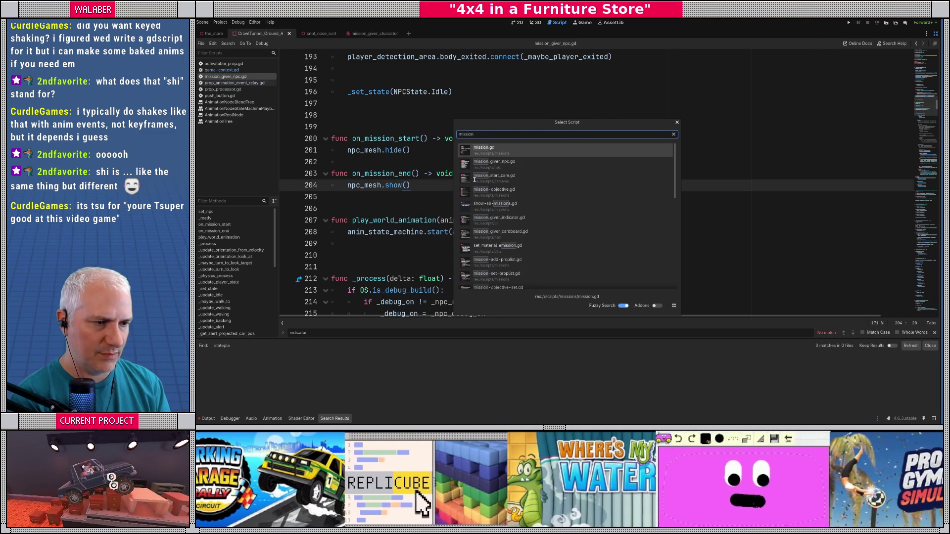
pyautogui.press('Return')
pyautogui.click(402, 151)
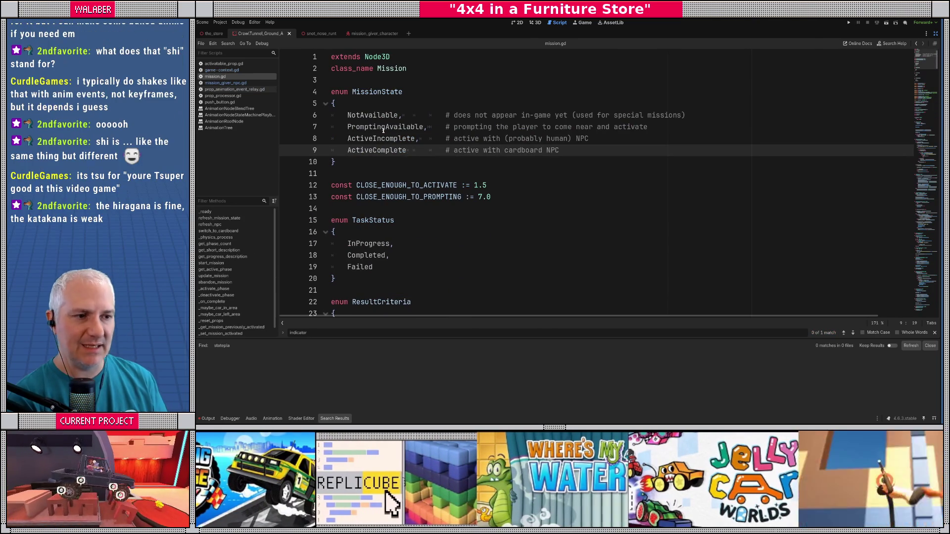
# - Step through the PromptingAvailable matches in mission.gd, stopping near line 185
pyautogui.doubleClick(382, 127)
pyautogui.hotkey('ctrl', 'f')
pyautogui.press('Return')
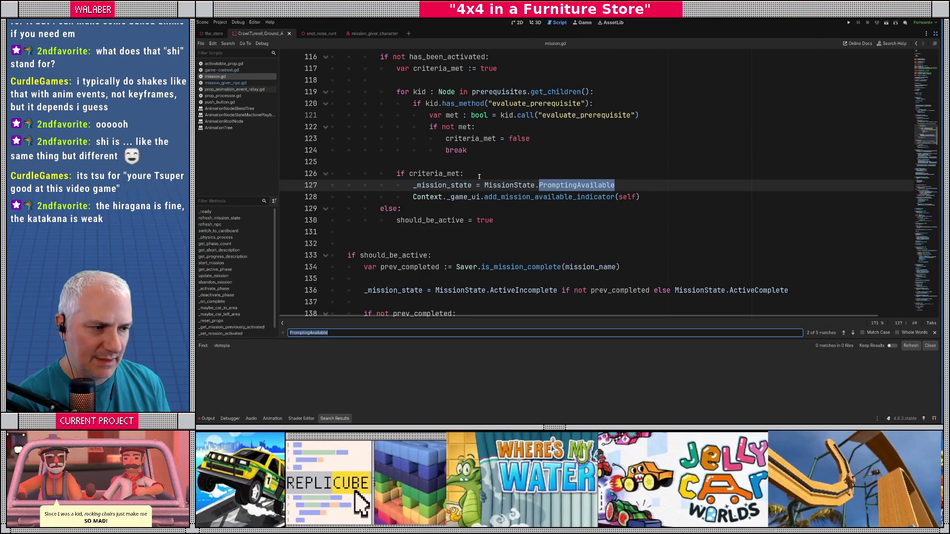
pyautogui.press('Return')
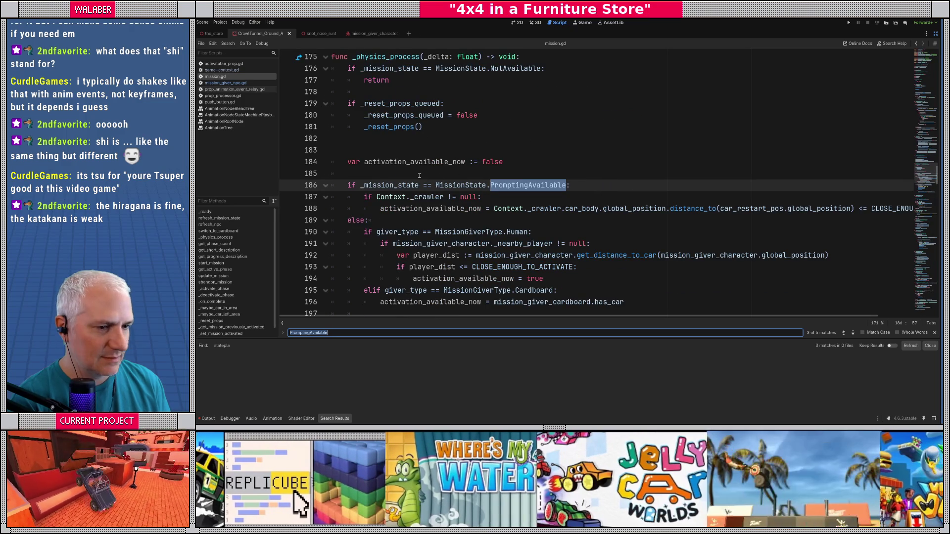
pyautogui.click(419, 176)
# - Review the activation block on lines 198–208, including _set_mission_activated and refresh_mission_state
pyautogui.scroll(-5, 429, 213)
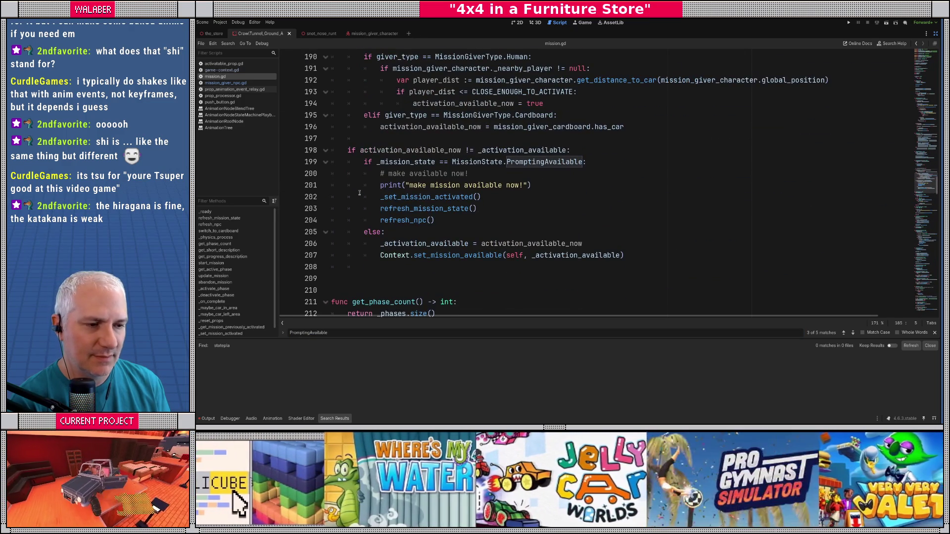
pyautogui.scroll(-1, 361, 190)
pyautogui.moveTo(349, 115); pyautogui.dragTo(565, 243)
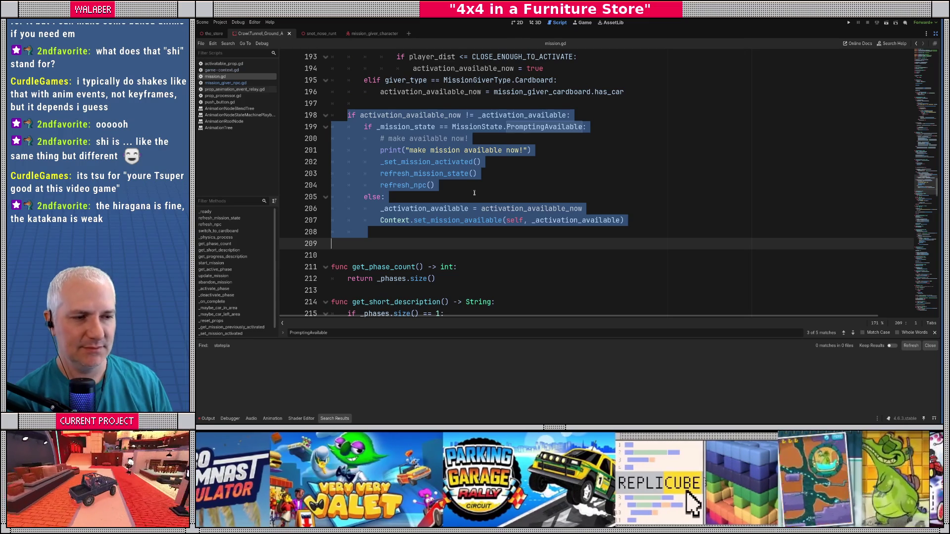
pyautogui.click(434, 164)
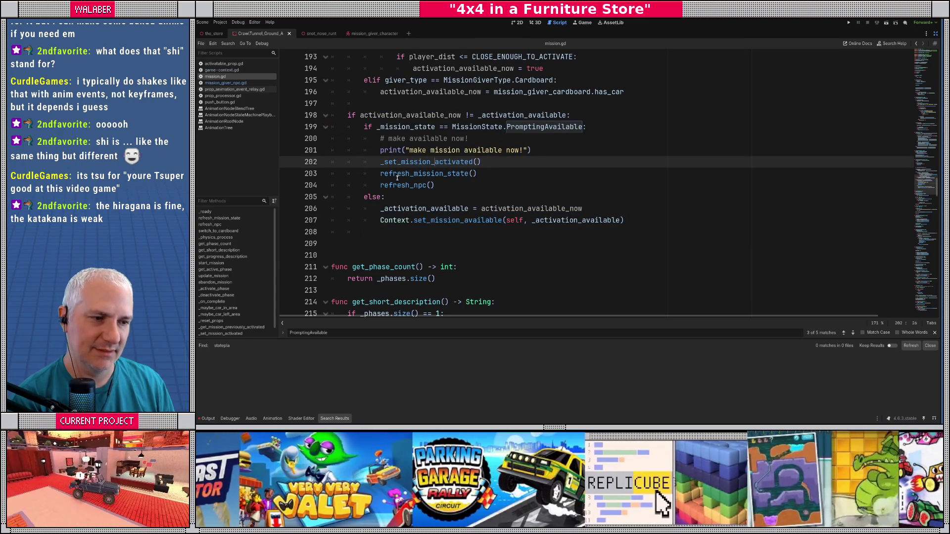
pyautogui.click(412, 174)
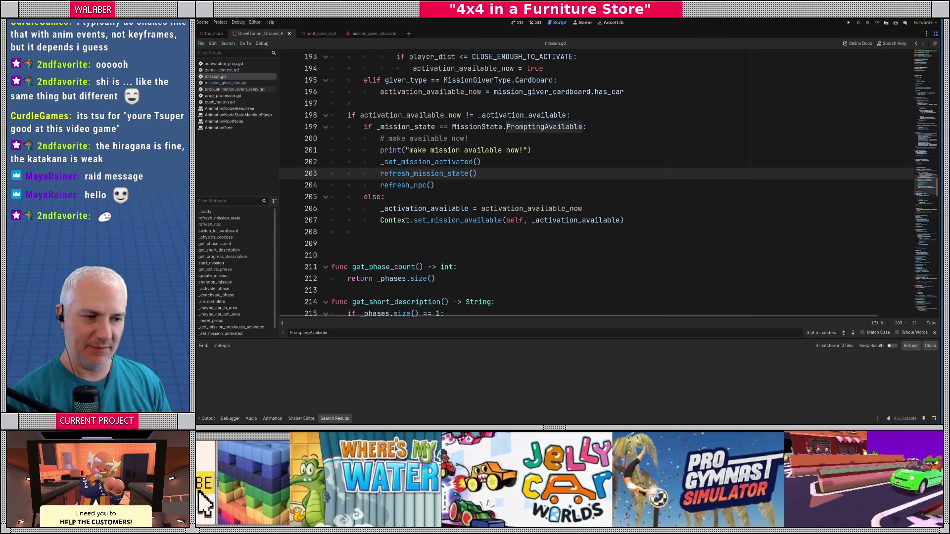
pyautogui.click(375, 102)
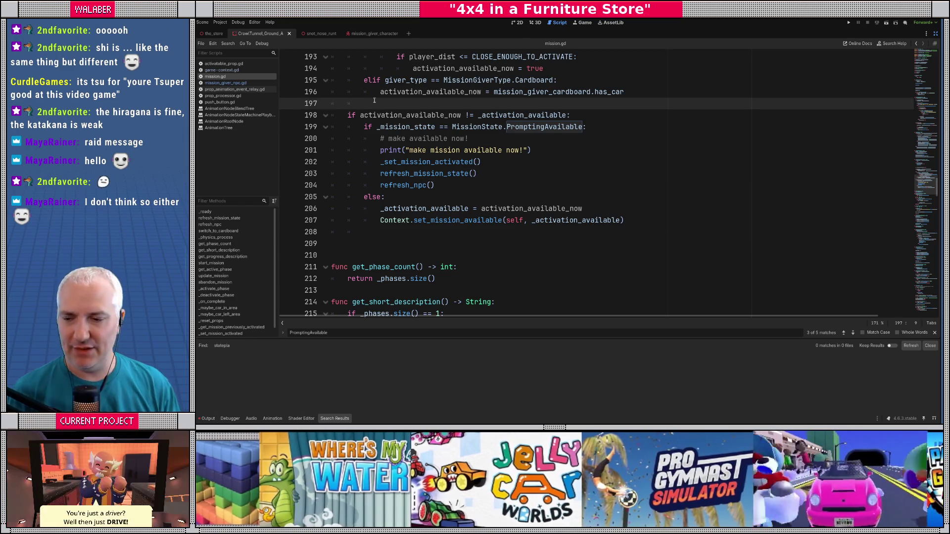
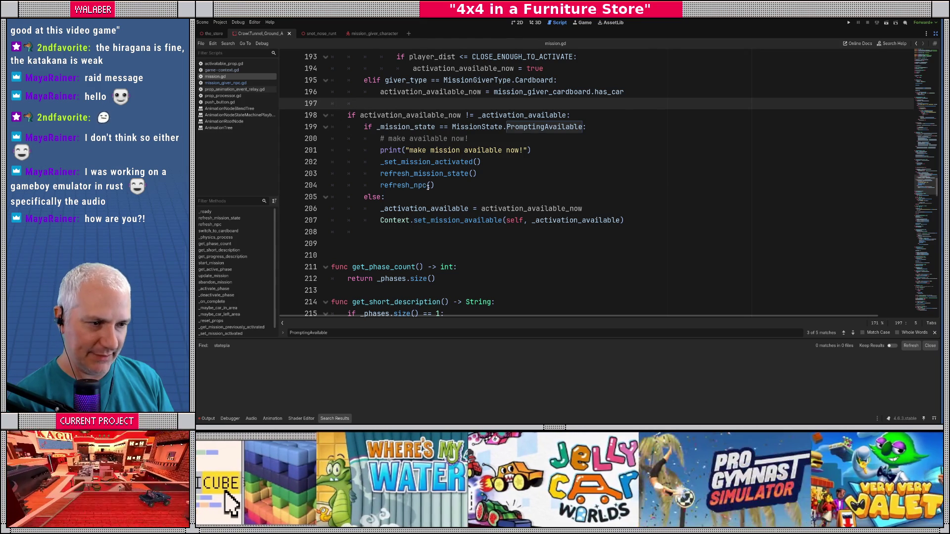
# - Trace the refresh_mission_state and add_mission_available_indicator definitions across mission.gd and game_ui.gd
pyautogui.click(434, 197)
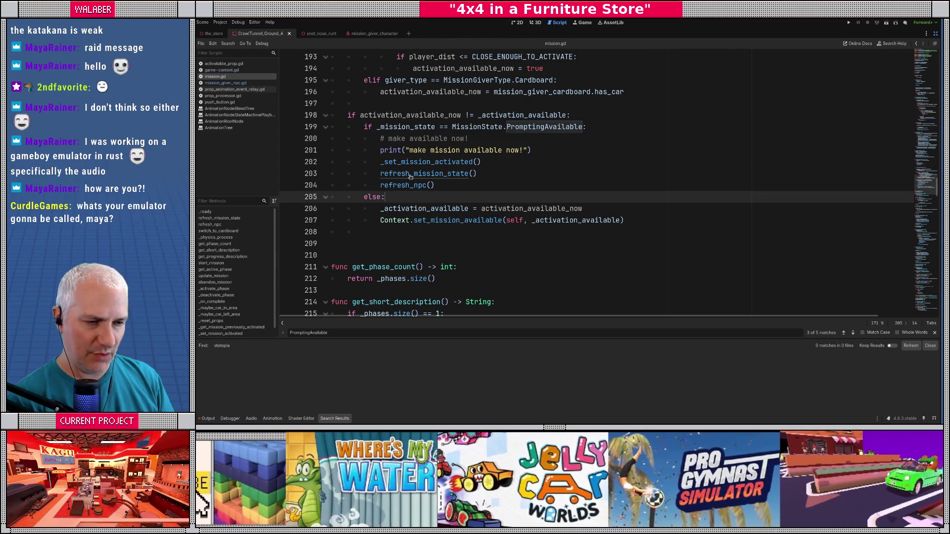
pyautogui.keyDown('ctrl'); pyautogui.click(415, 175); pyautogui.keyUp('ctrl')
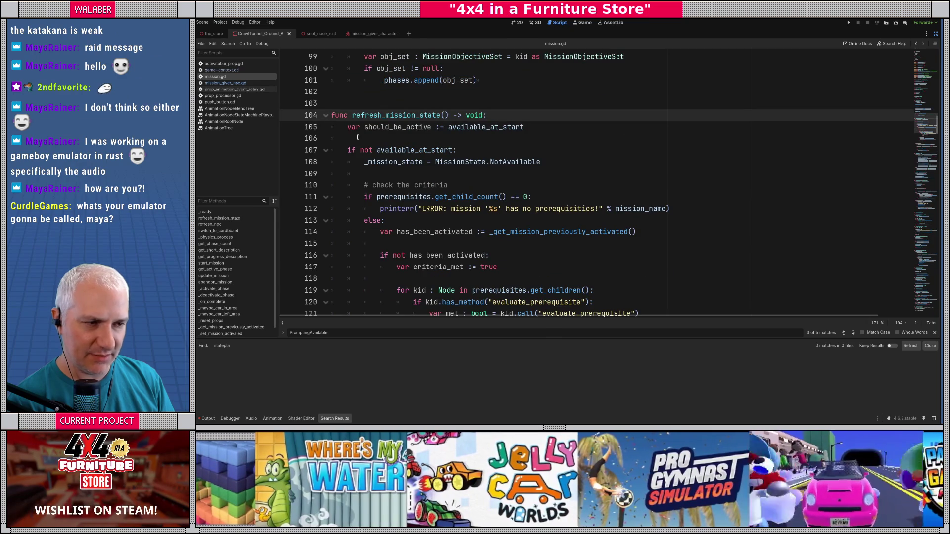
pyautogui.scroll(-6, 348, 139)
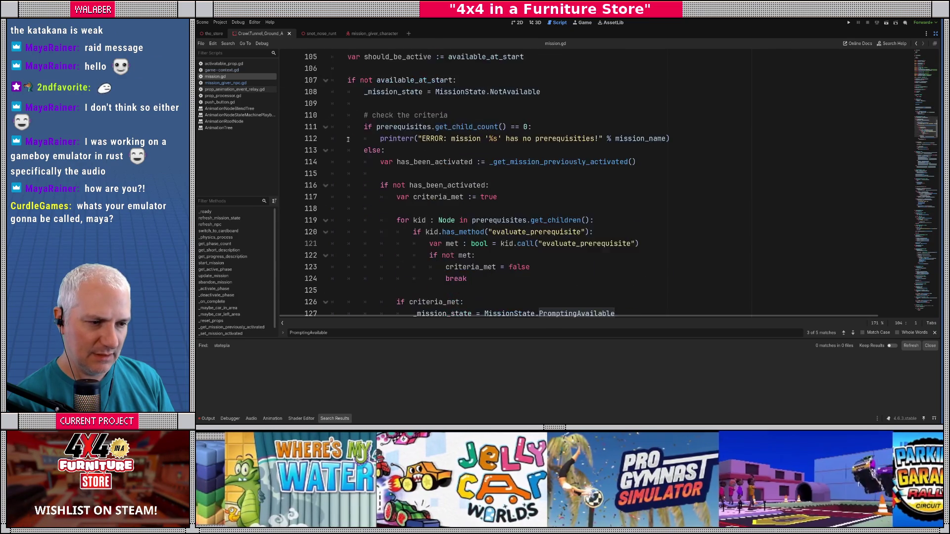
pyautogui.scroll(-4, 348, 139)
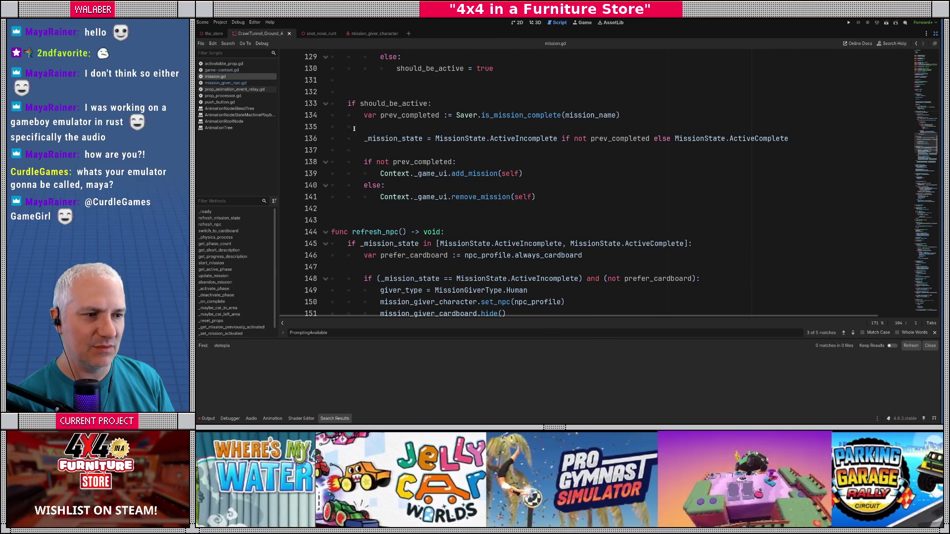
pyautogui.moveTo(365, 139); pyautogui.dragTo(481, 154)
pyautogui.moveTo(364, 162); pyautogui.dragTo(542, 200)
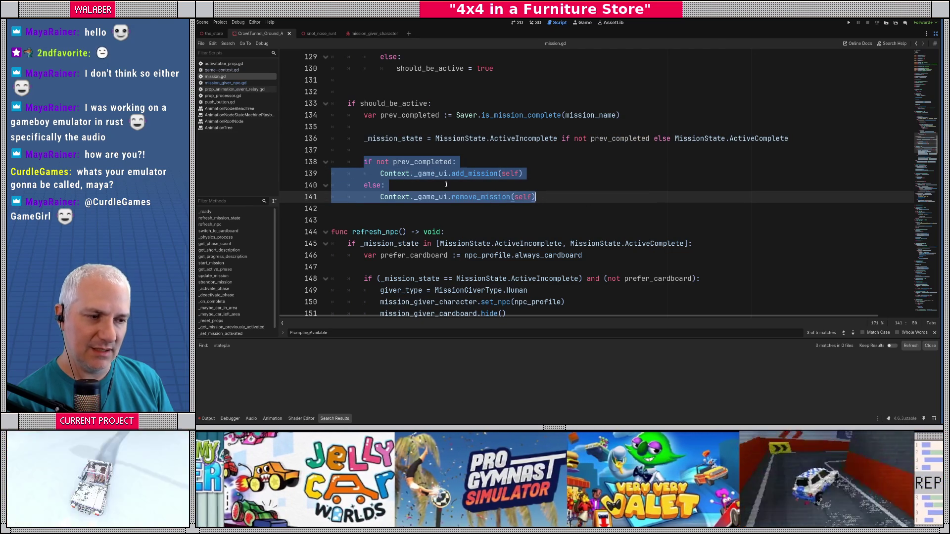
pyautogui.click(461, 148)
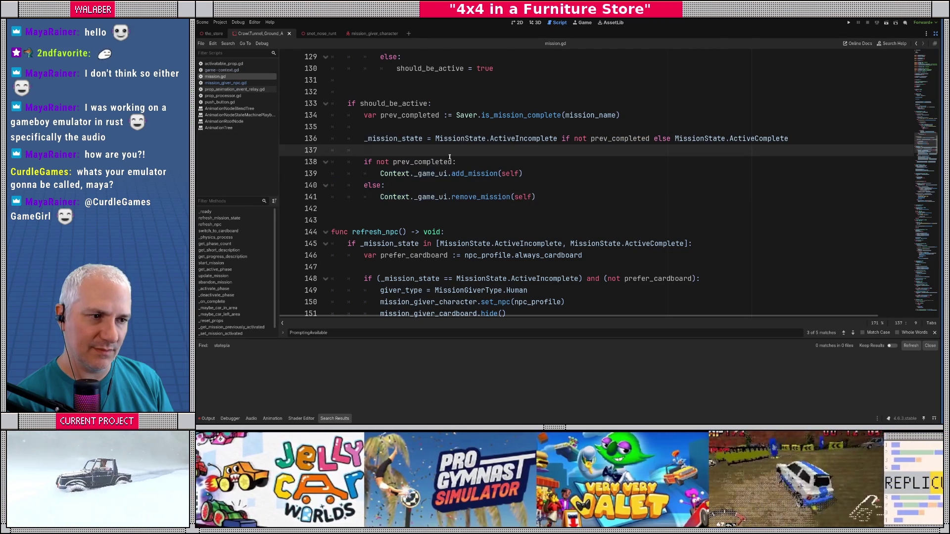
pyautogui.scroll(7, 455, 153)
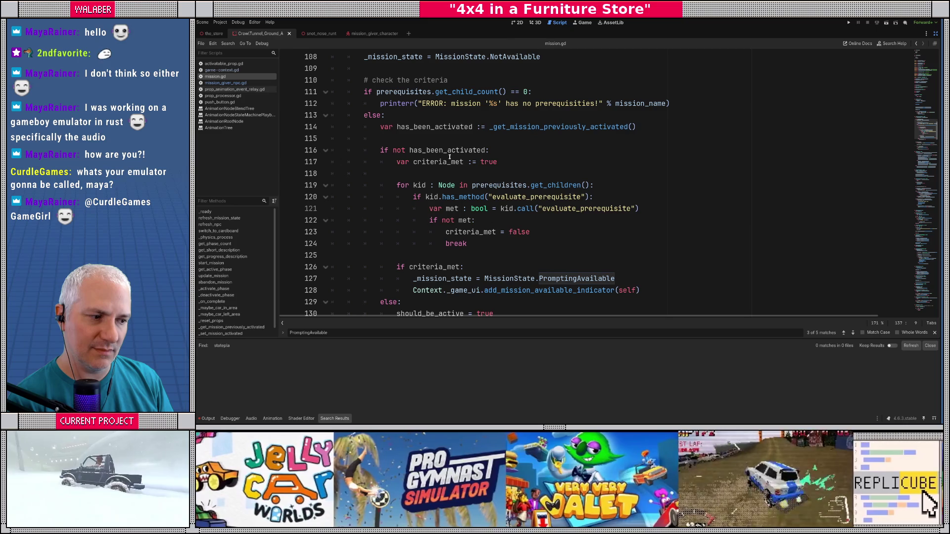
pyautogui.scroll(-4, 449, 157)
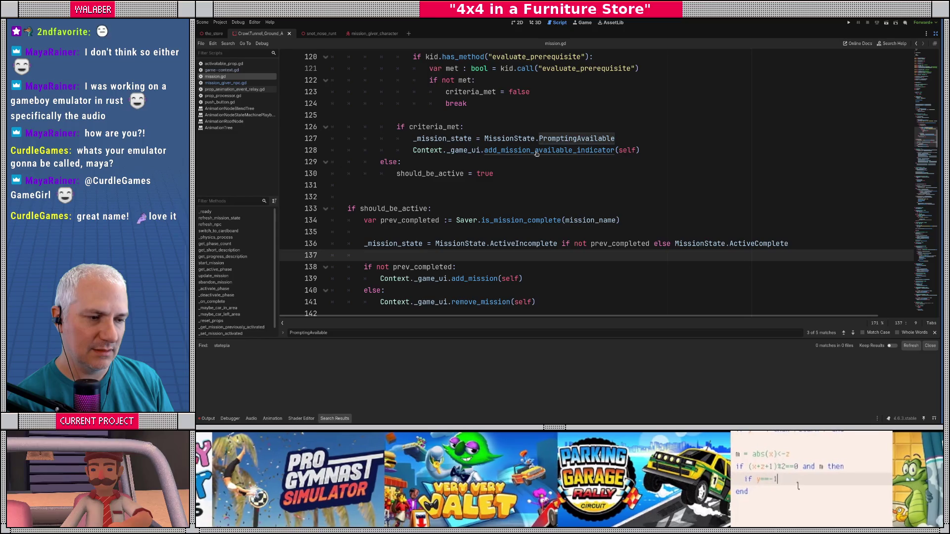
pyautogui.keyDown('ctrl'); pyautogui.click(499, 150); pyautogui.keyUp('ctrl')
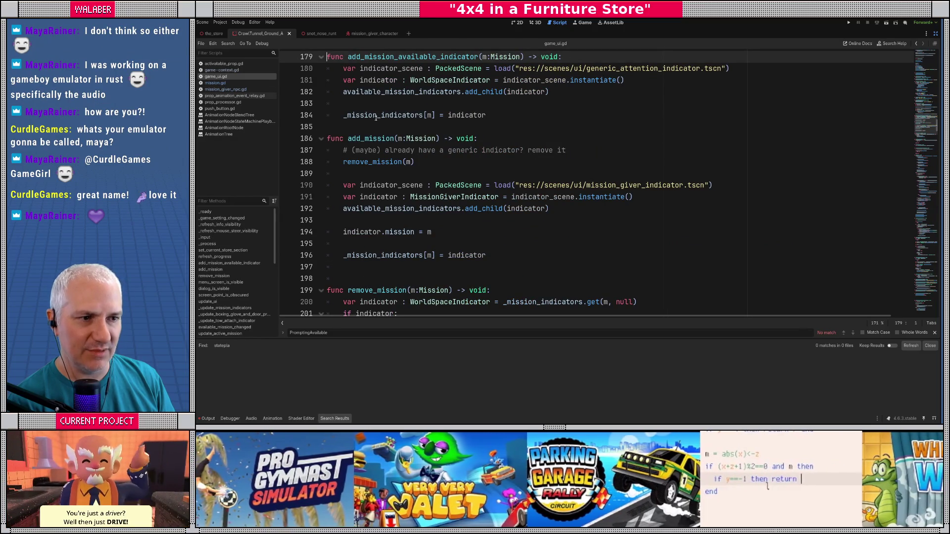
# - Return to the refresh_npc() call on line 204 and add a blank line after it
pyautogui.scroll(1, 428, 94)
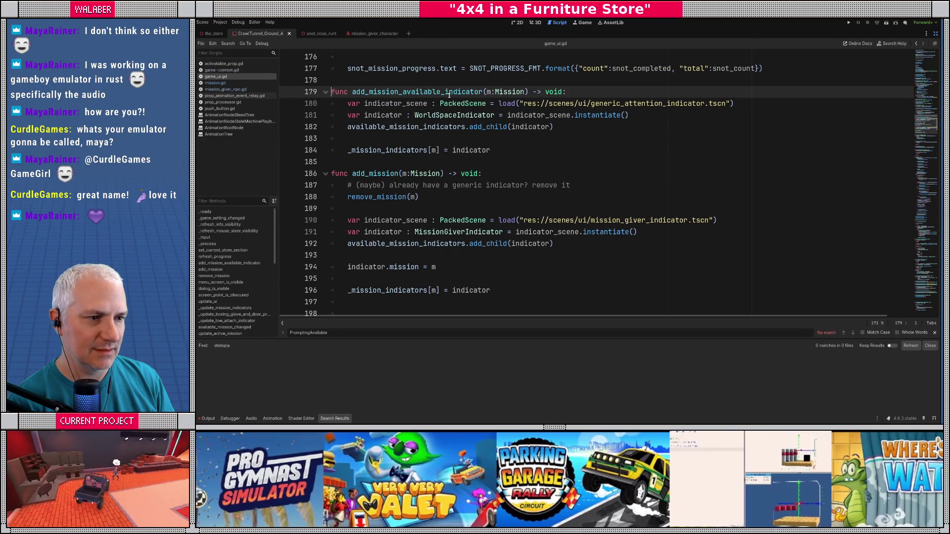
pyautogui.hotkey('ctrl', 'Home')
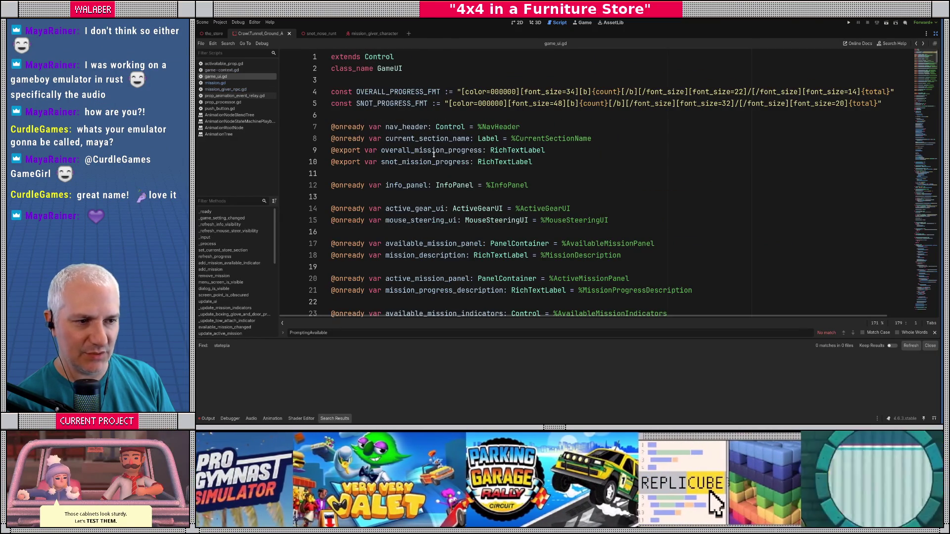
pyautogui.hotkey('alt', 'Left')
pyautogui.scroll(-1, 421, 164)
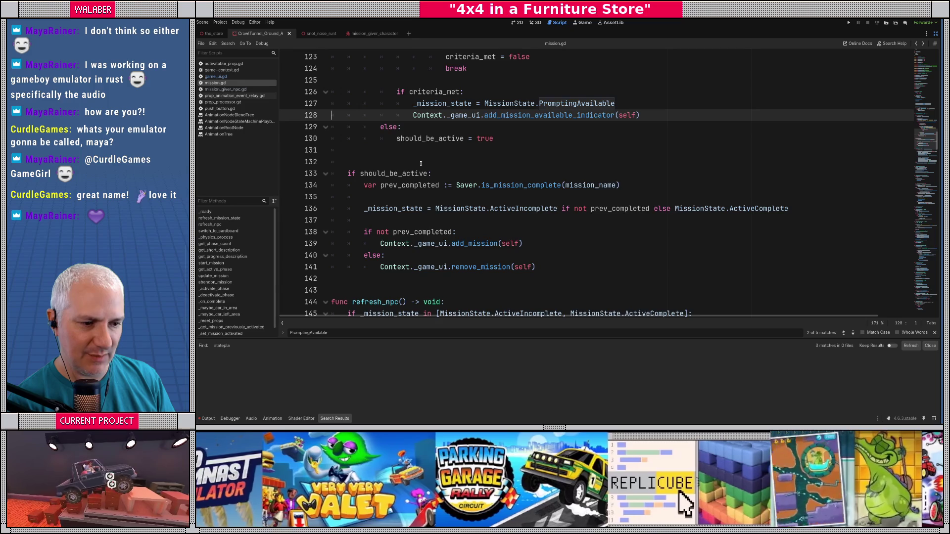
pyautogui.hotkey('alt', 'Left')
pyautogui.scroll(-4, 402, 169)
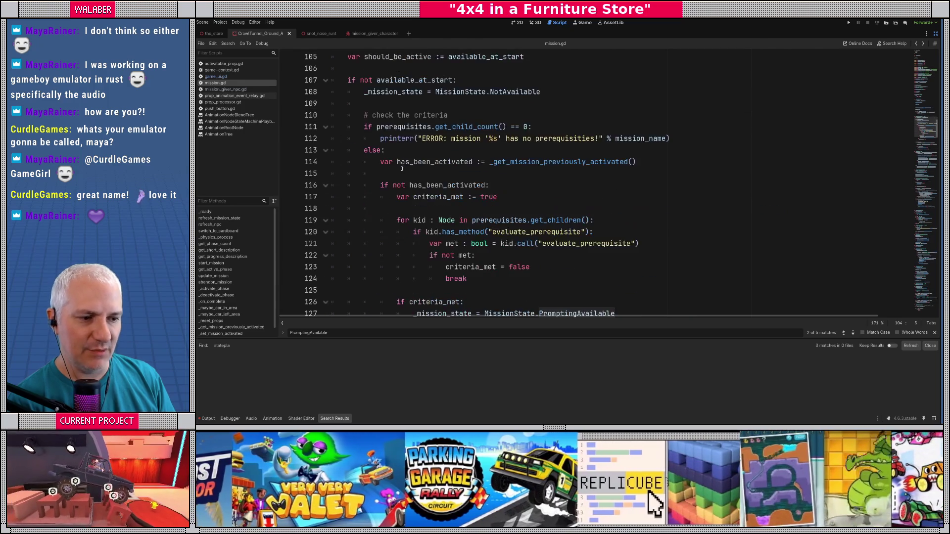
pyautogui.hotkey('alt', 'Left')
pyautogui.hotkey('alt', 'Left')
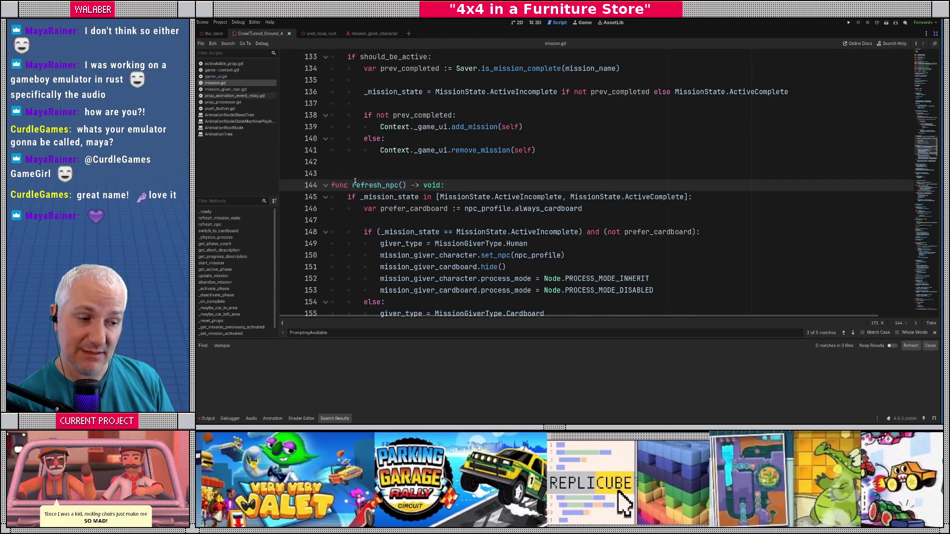
pyautogui.scroll(-2, 344, 188)
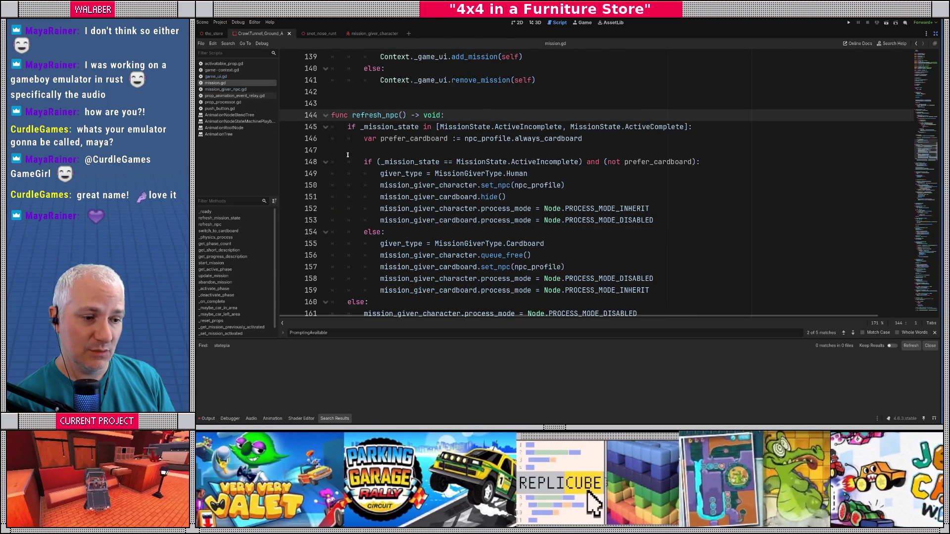
pyautogui.hotkey('alt', 'Left')
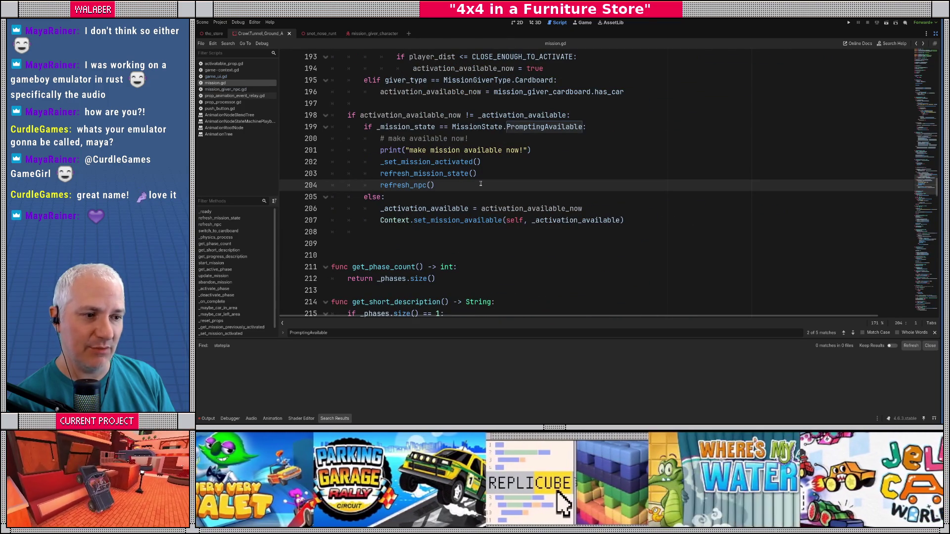
pyautogui.press('Return')
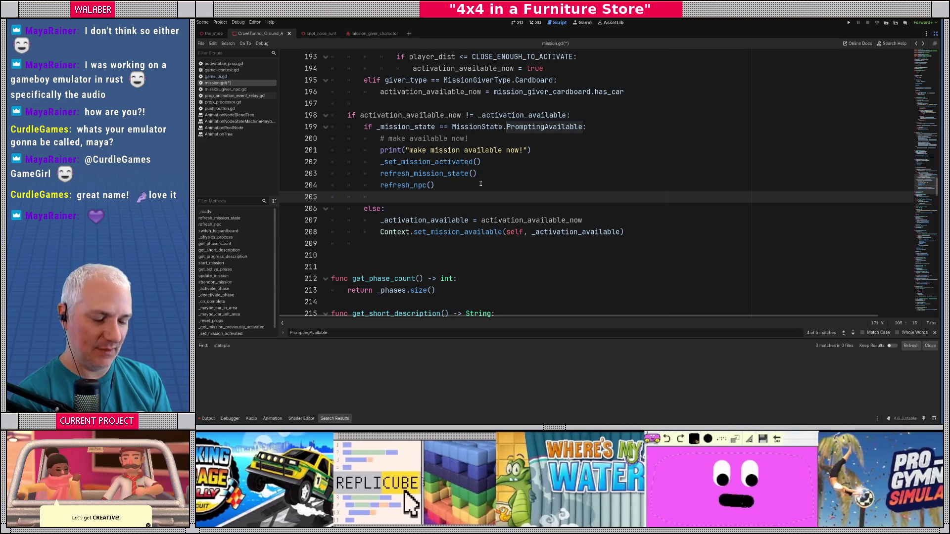
# - Write the comment '# play the reveal animation!' below refresh_npc() and start a fresh line
pyautogui.write('# play the reveal ')
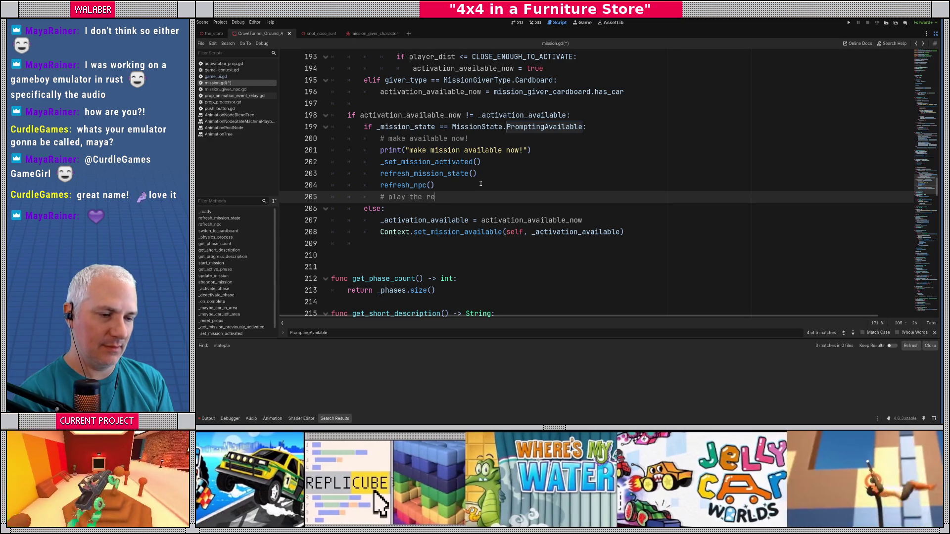
pyautogui.write('animation!')
pyautogui.press('Return')
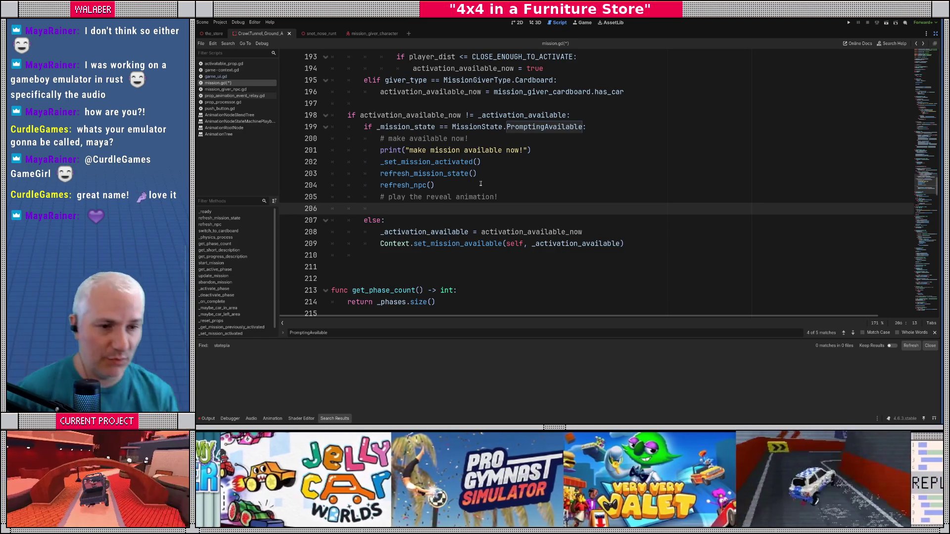
pyautogui.click(925, 55)
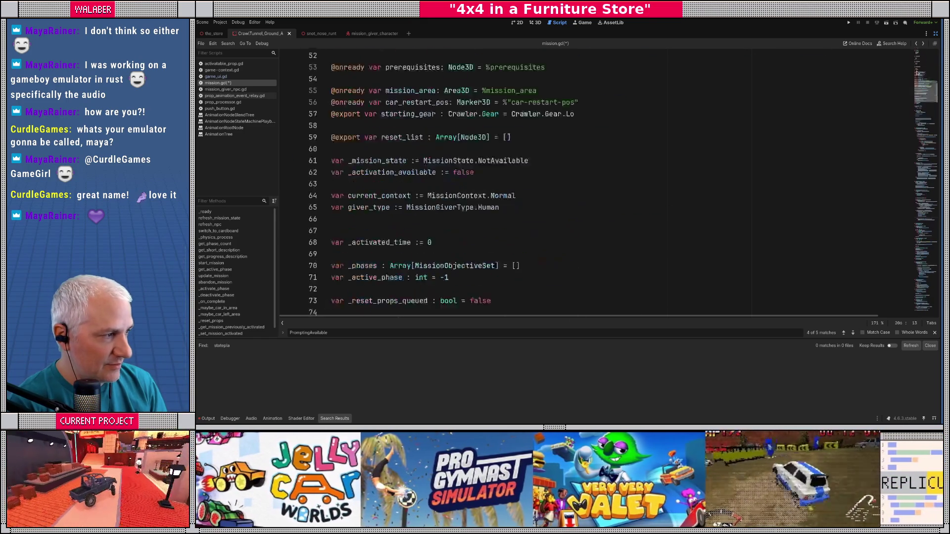
pyautogui.scroll(-10, 418, 164)
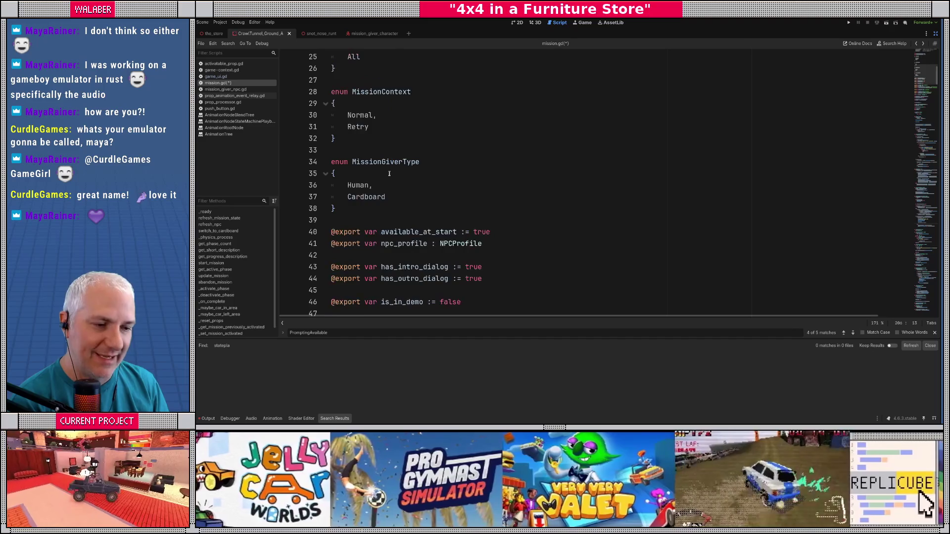
pyautogui.scroll(-4, 382, 201)
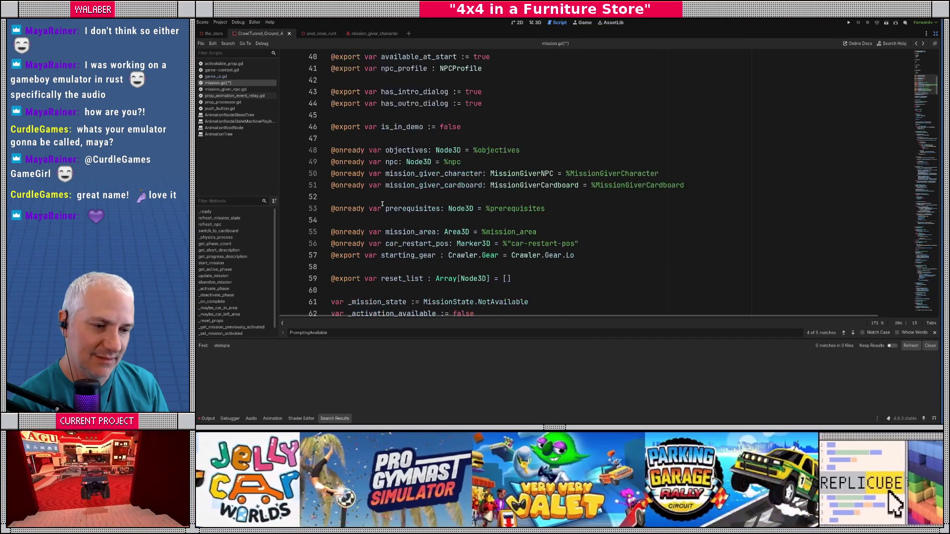
pyautogui.click(529, 211)
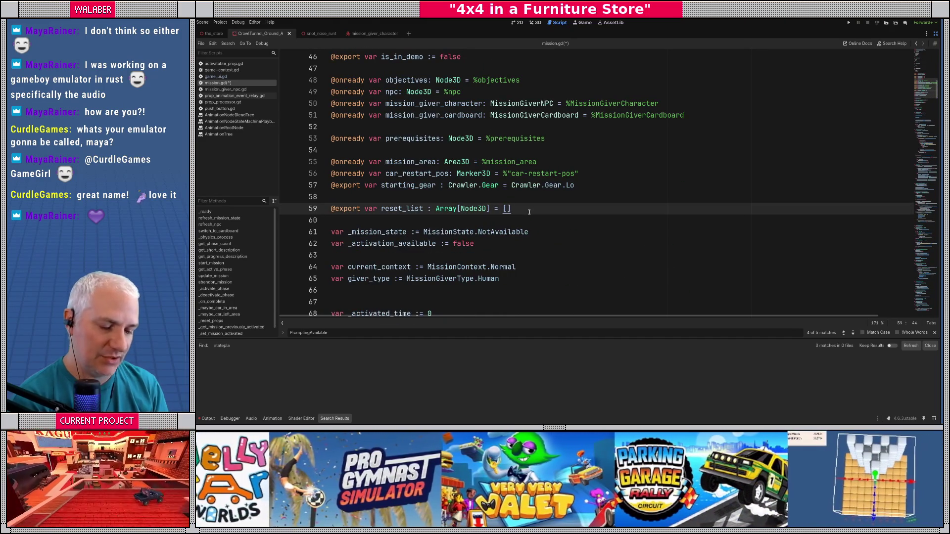
pyautogui.press('Return')
pyautogui.press('Return')
pyautogui.write('@export var ')
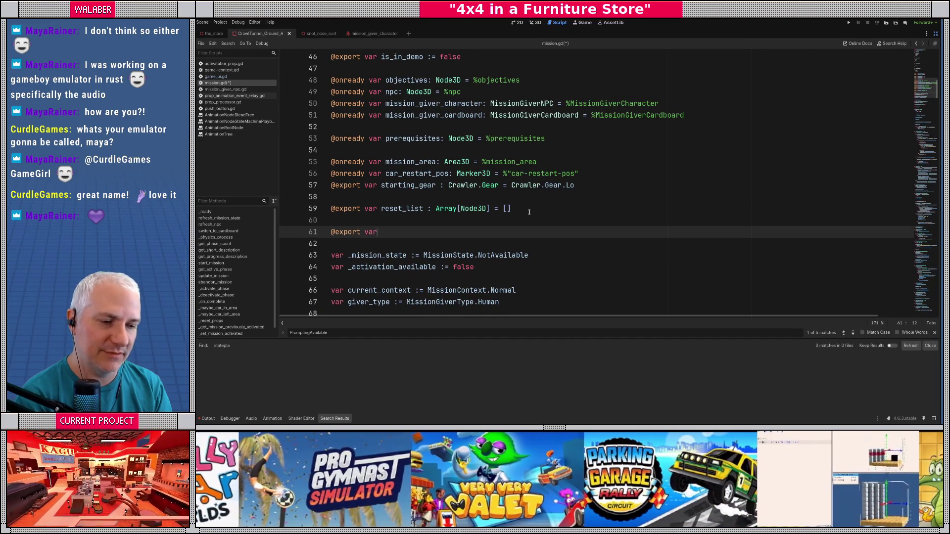
pyautogui.write('event_target')
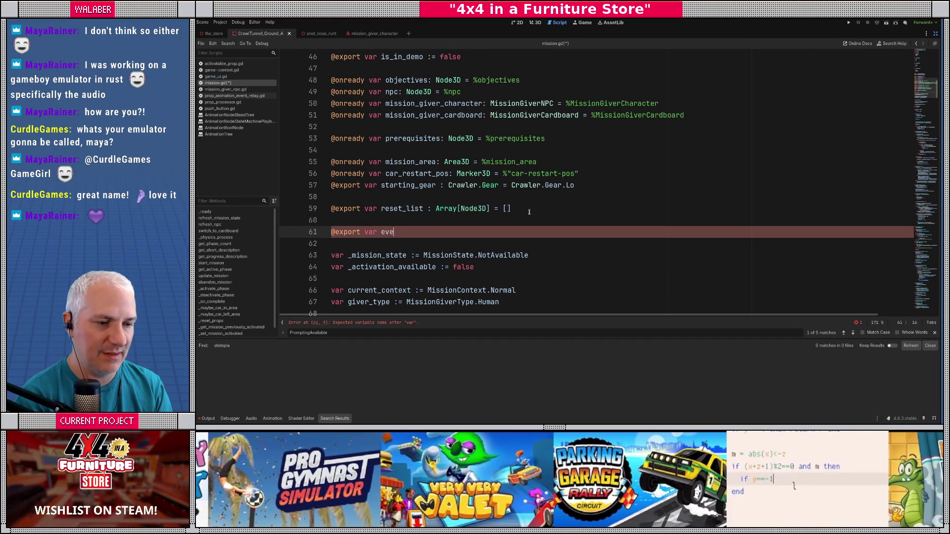
pyautogui.write('_props : ')
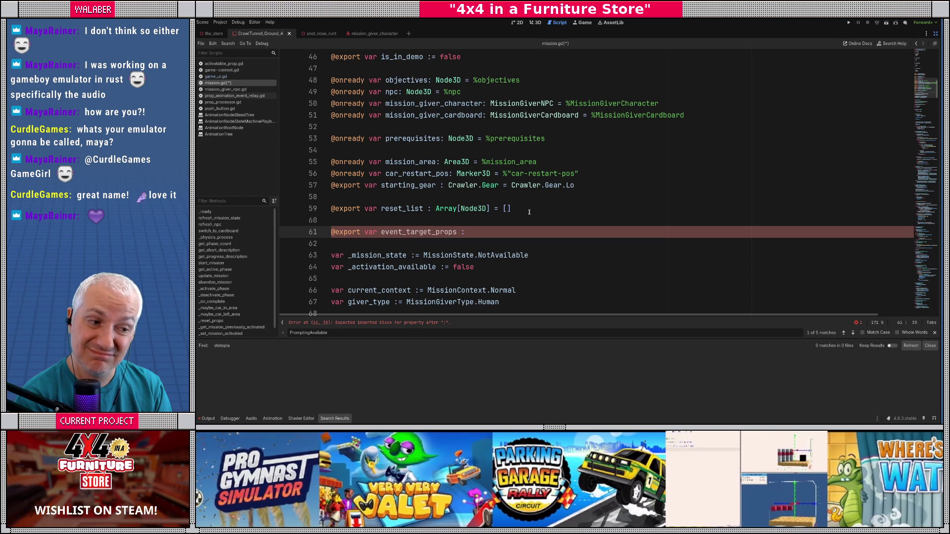
pyautogui.write('Array[Prop]')
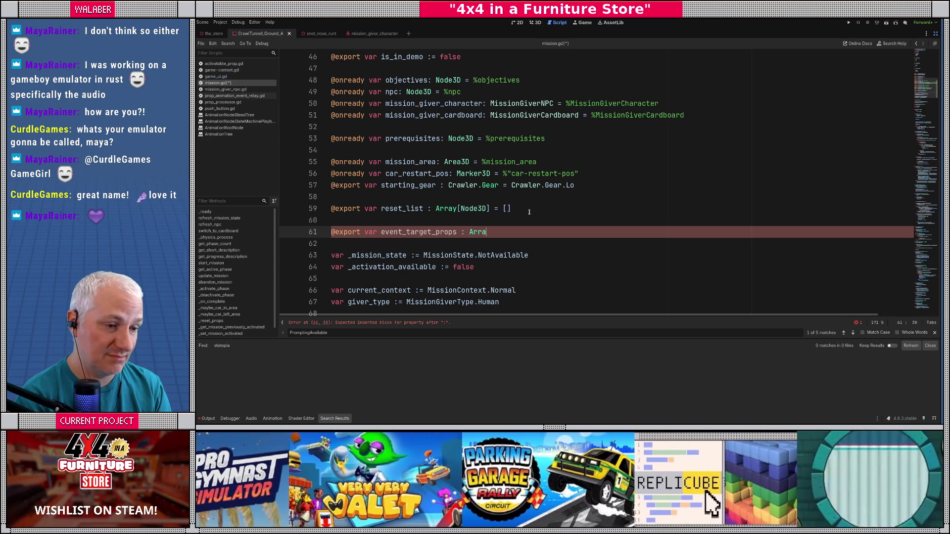
pyautogui.write(' = []')
pyautogui.doubleClick(403, 233)
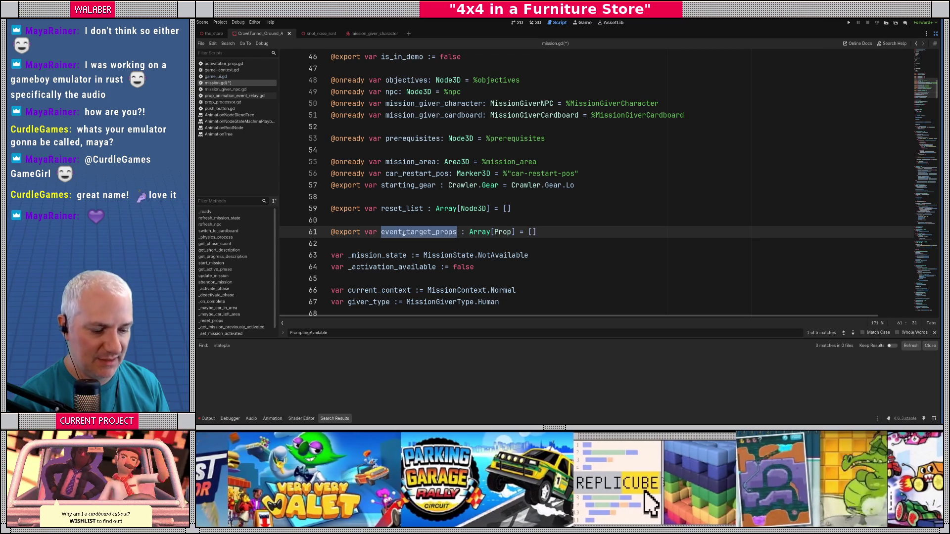
# - Search for refresh_n and open a new line below the reveal-animation comment
pyautogui.hotkey('ctrl', 'f')
pyautogui.write('refresh_n')
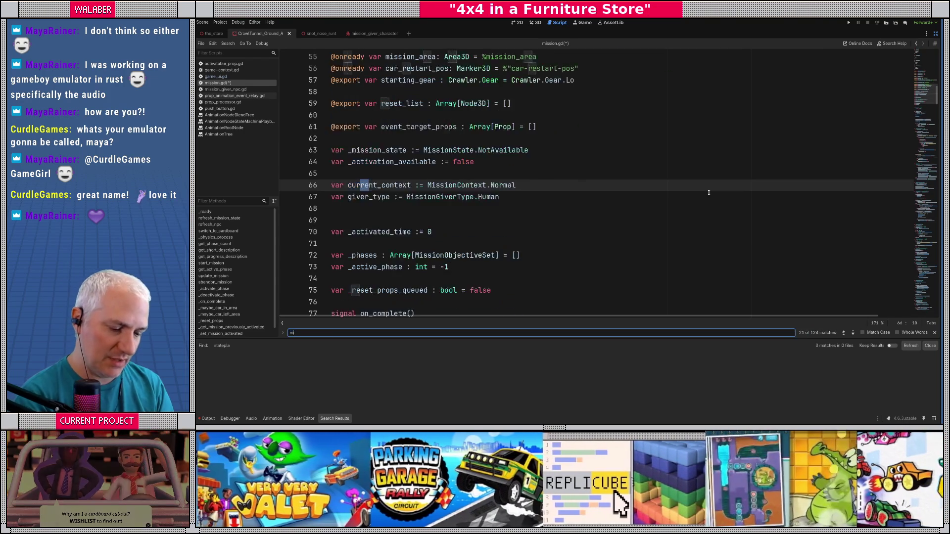
pyautogui.press('Return')
pyautogui.press('Return')
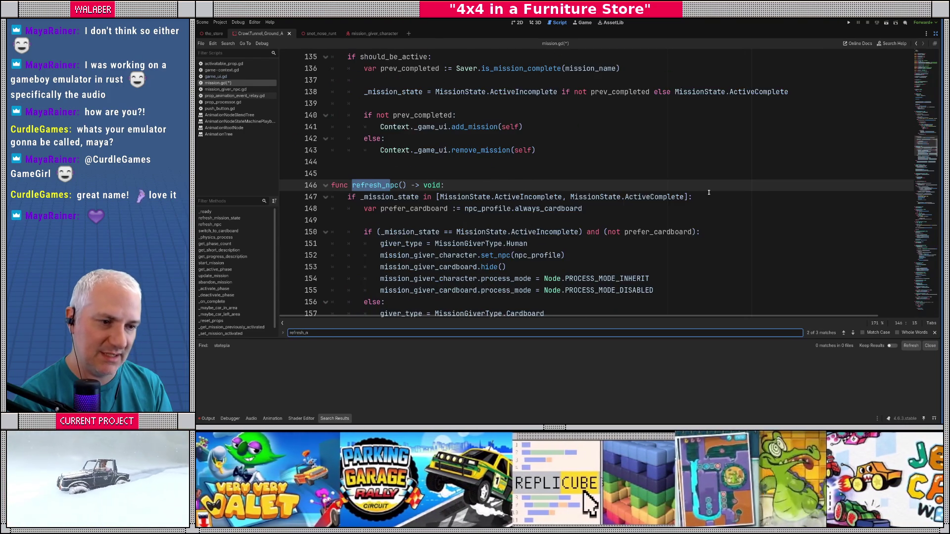
pyautogui.press('Escape')
pyautogui.click(708, 192)
pyautogui.press('Return')
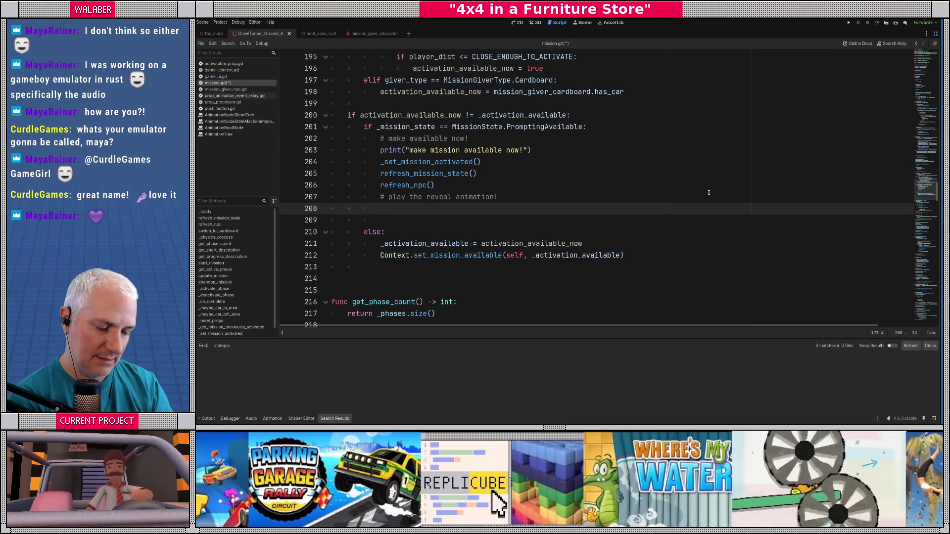
# - Start a mission_giver_character.play_world_animation() call on the new line using autocomplete
pyautogui.write('active_n')
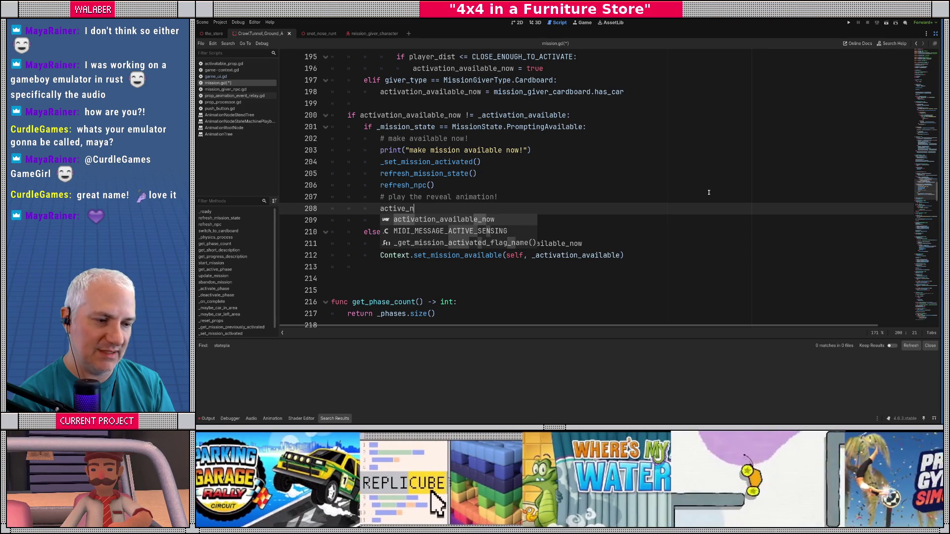
pyautogui.press('BackSpace')
pyautogui.press('BackSpace')
pyautogui.press('BackSpace')
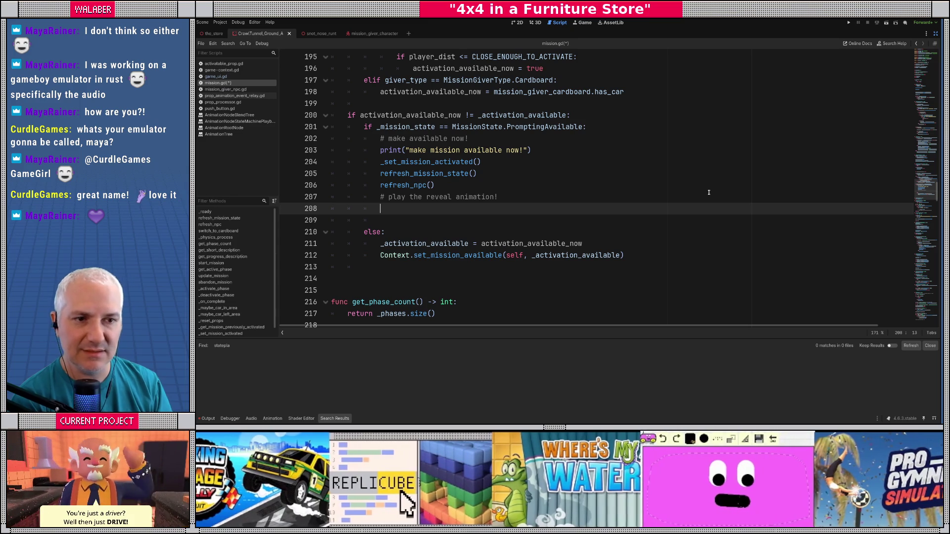
pyautogui.moveTo(920, 198); pyautogui.dragTo(921, 55)
pyautogui.scroll(-8, 441, 180)
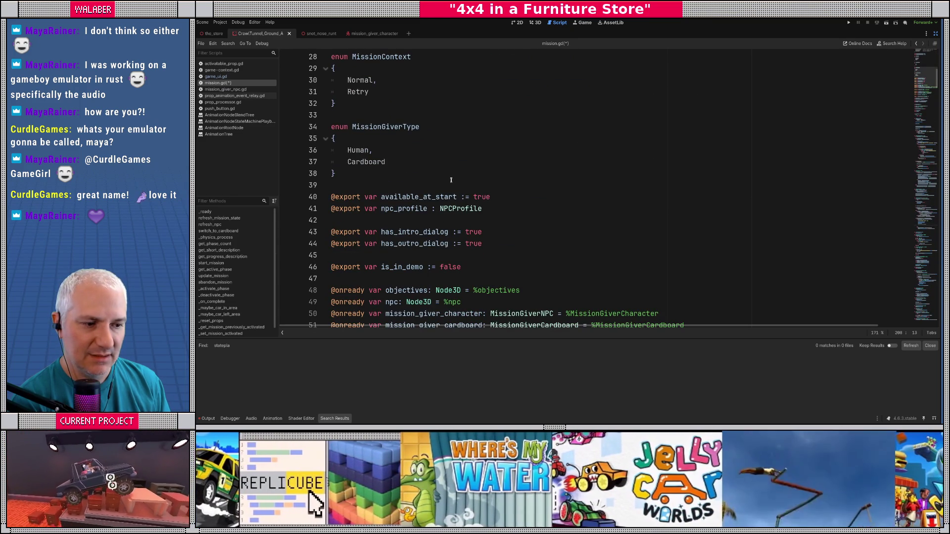
pyautogui.scroll(-3, 451, 180)
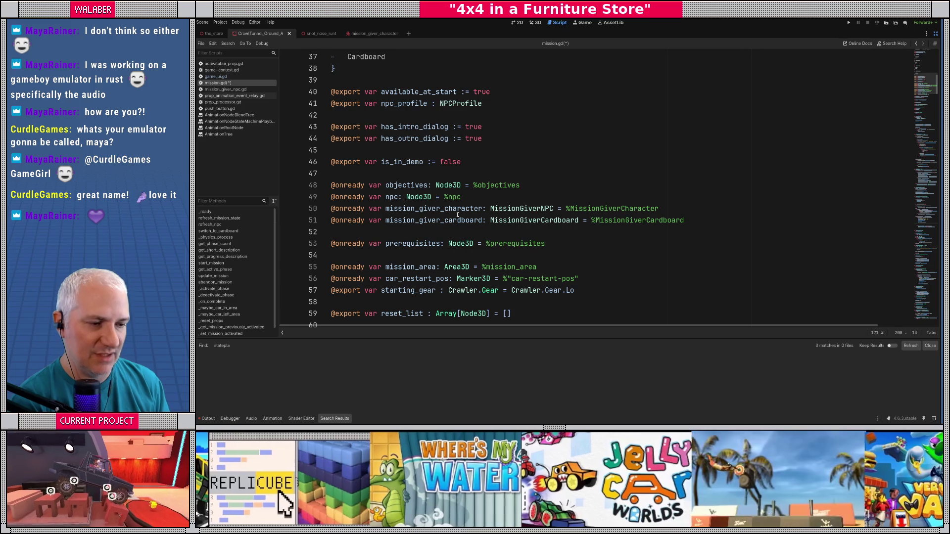
pyautogui.write('mission_giv')
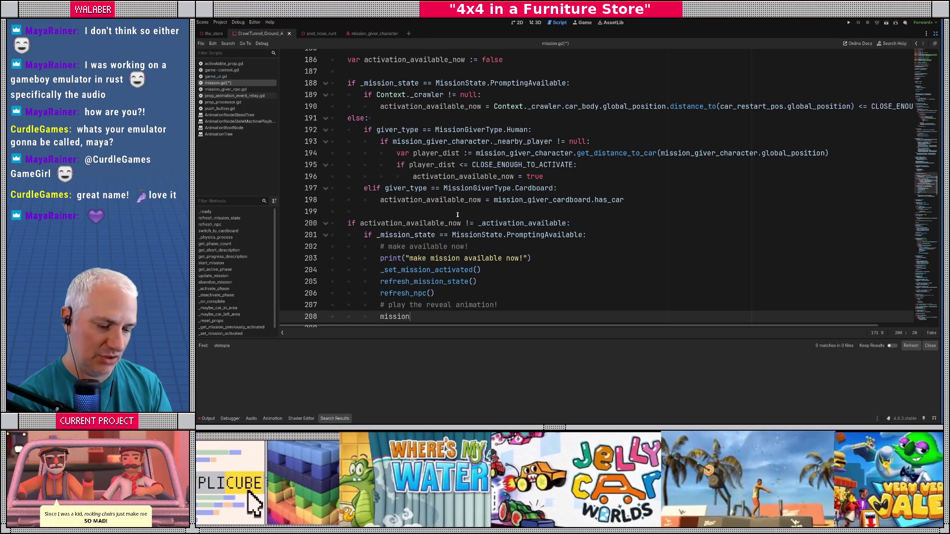
pyautogui.write('er_ch')
pyautogui.press('Return')
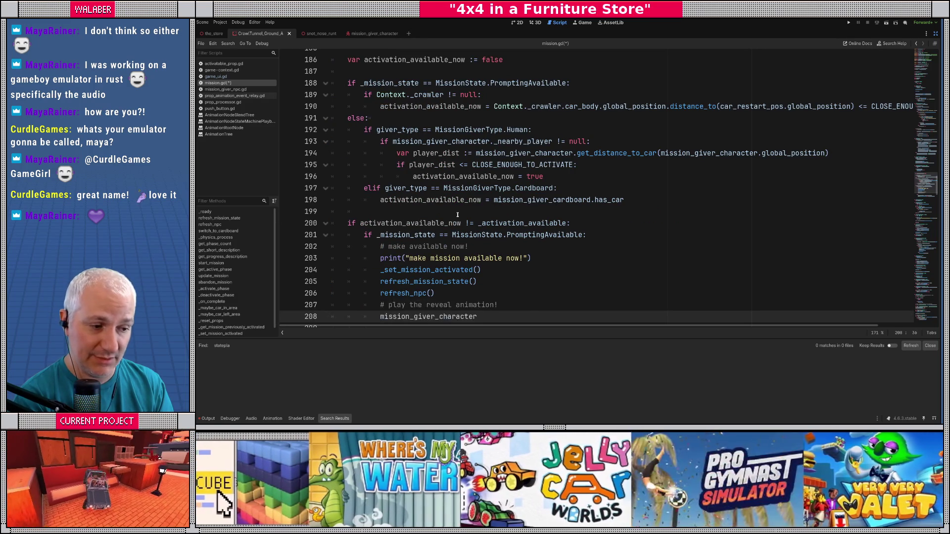
pyautogui.write('.even')
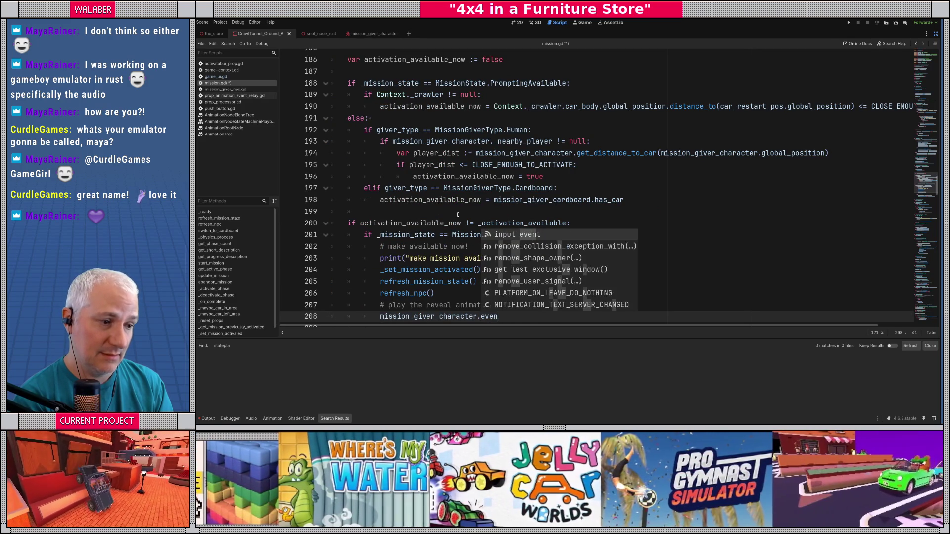
pyautogui.press('BackSpace')
pyautogui.press('BackSpace')
pyautogui.press('BackSpace')
pyautogui.write('worl')
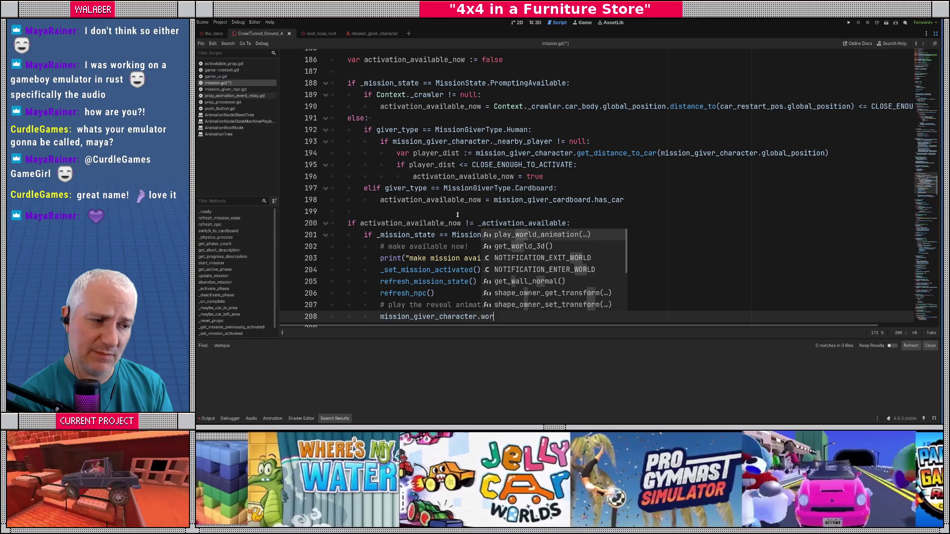
pyautogui.press('Return')
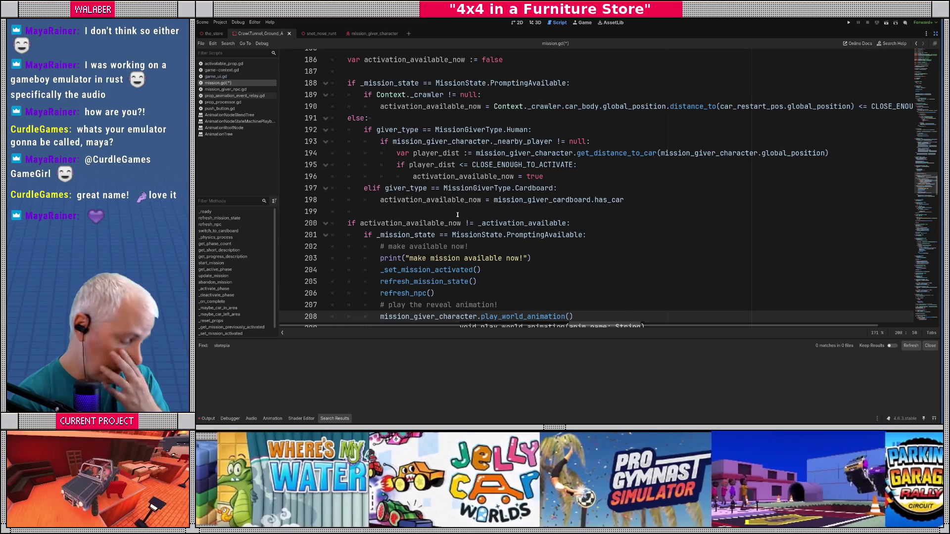
pyautogui.write('"')
# - Pass NPC_ACTIVATED_ANIM to the call and begin a 'for p : Prop in event_target_props' loop
pyautogui.scroll(-2, 519, 213)
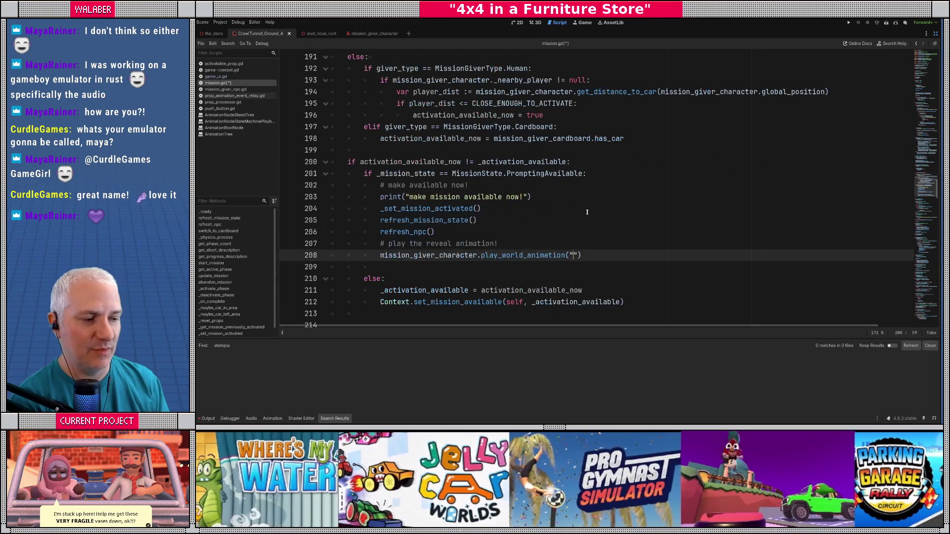
pyautogui.press('Right')
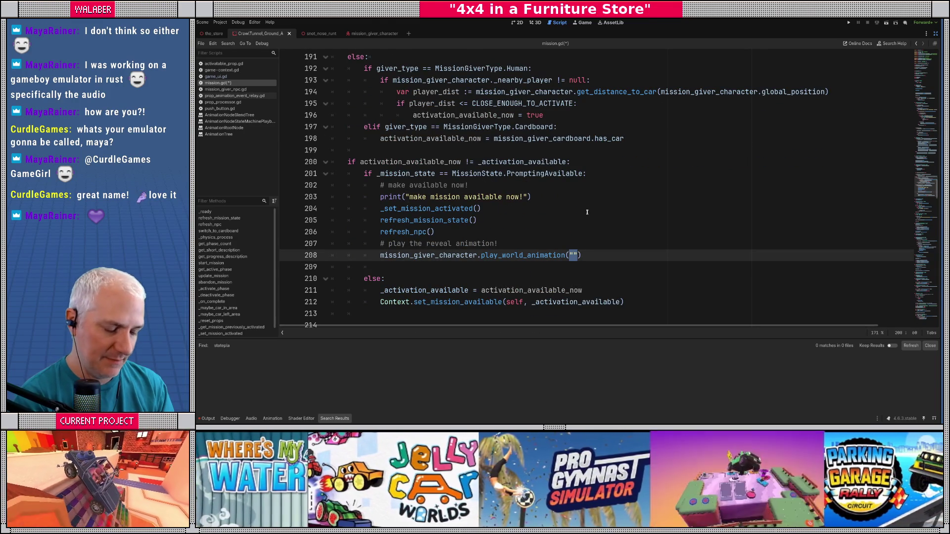
pyautogui.press('BackSpace')
pyautogui.press('BackSpace')
pyautogui.write('NPC')
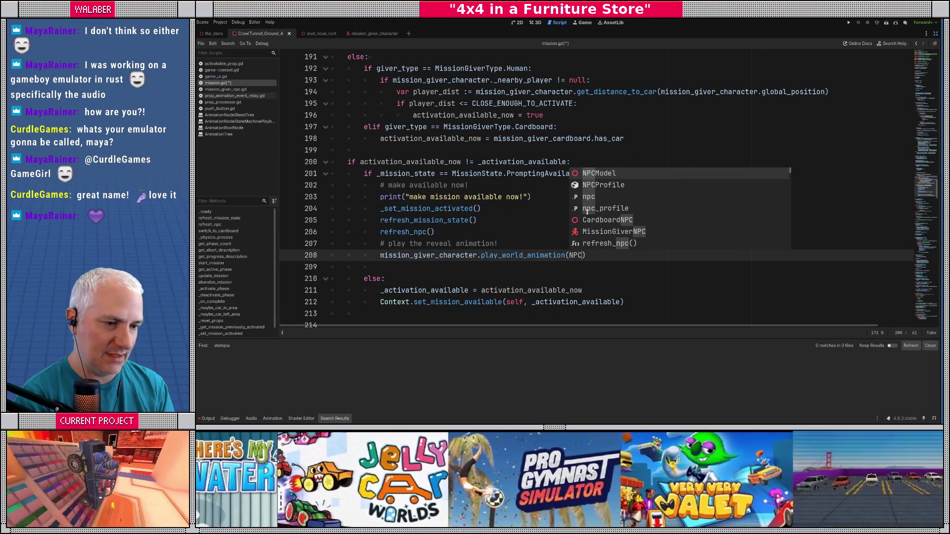
pyautogui.write('_')
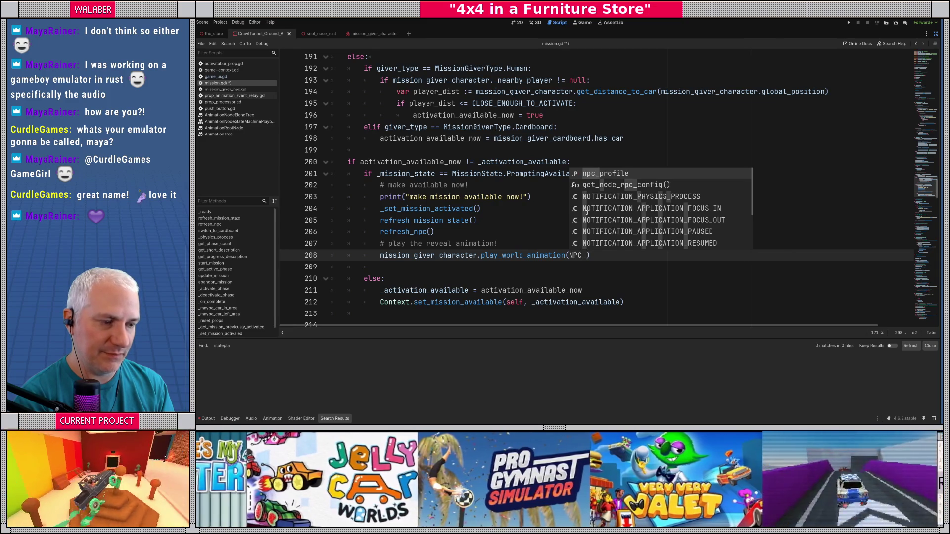
pyautogui.write('ACTIVATED')
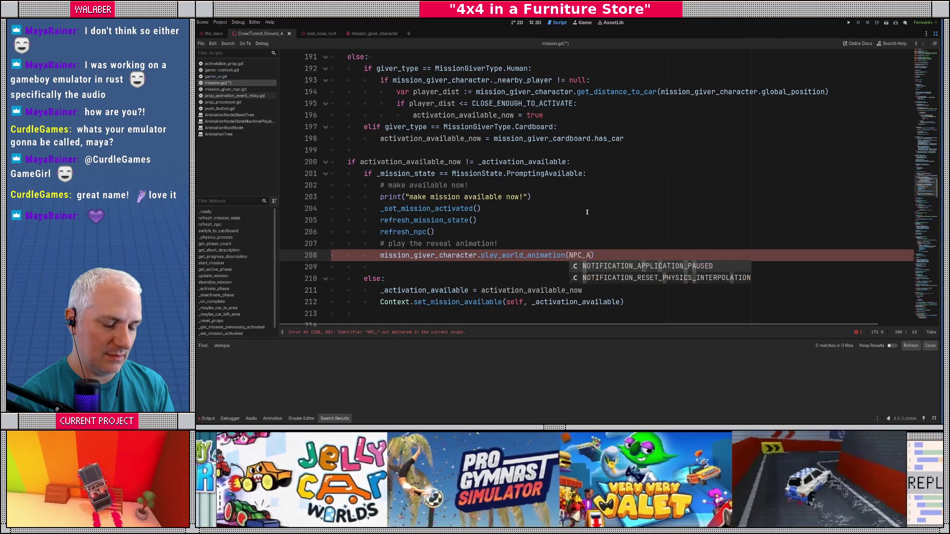
pyautogui.write('_ANIM')
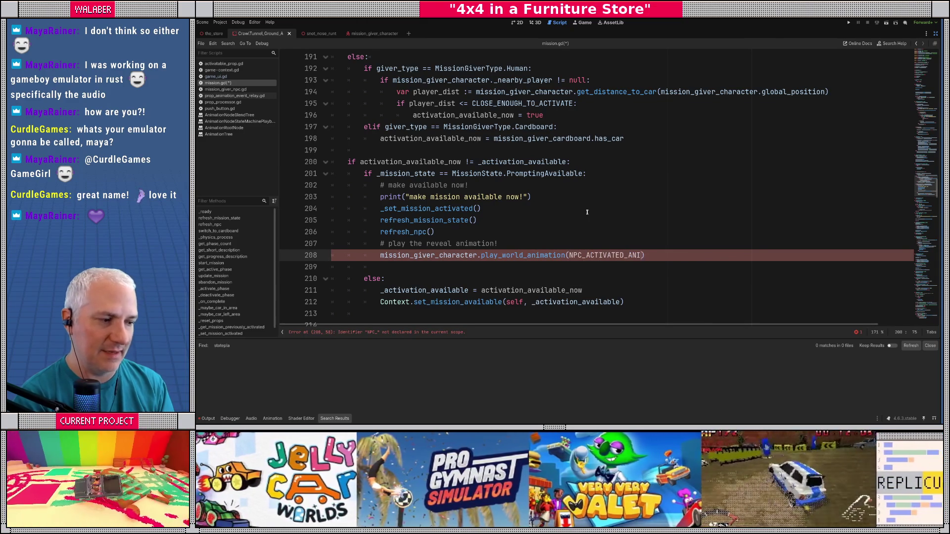
pyautogui.press('Return')
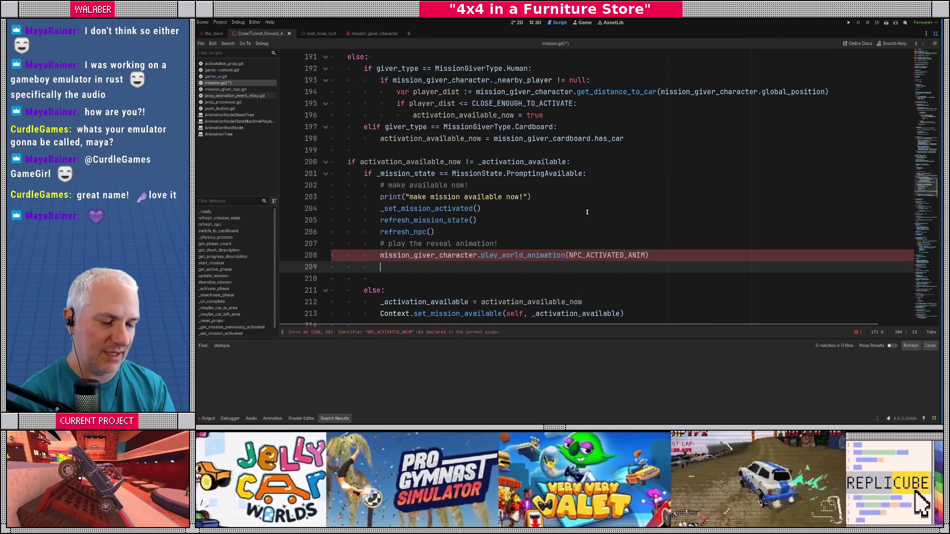
pyautogui.write('for p : Prop in target')
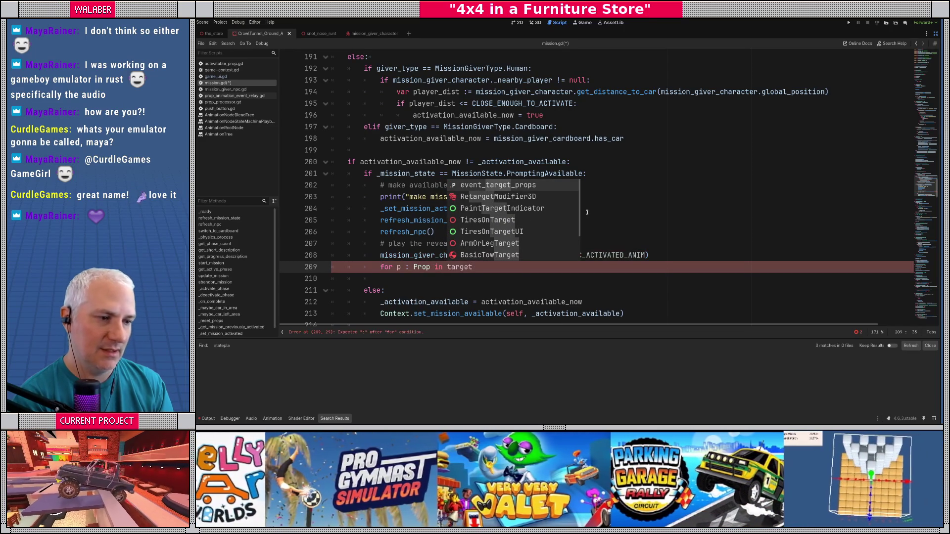
pyautogui.press('Return')
# - Begin the loop body with 'p.' and copy handle_prop_event from prop_animation_event_relay.gd
pyautogui.write(':')
pyautogui.press('Return')
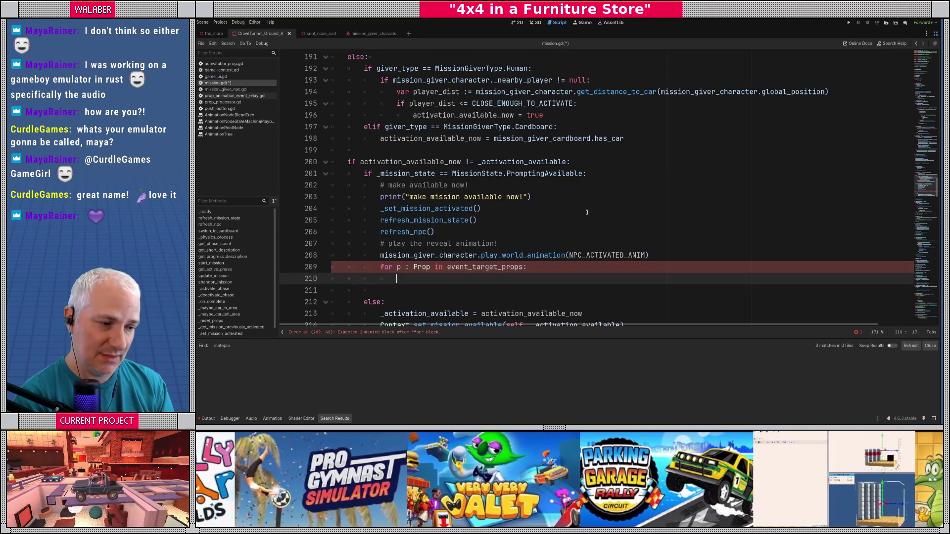
pyautogui.write('p')
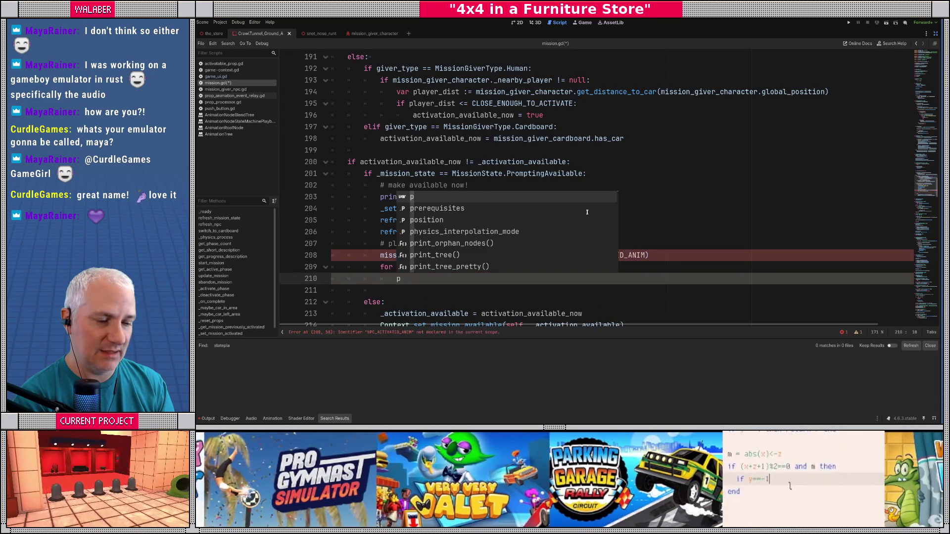
pyautogui.write('.')
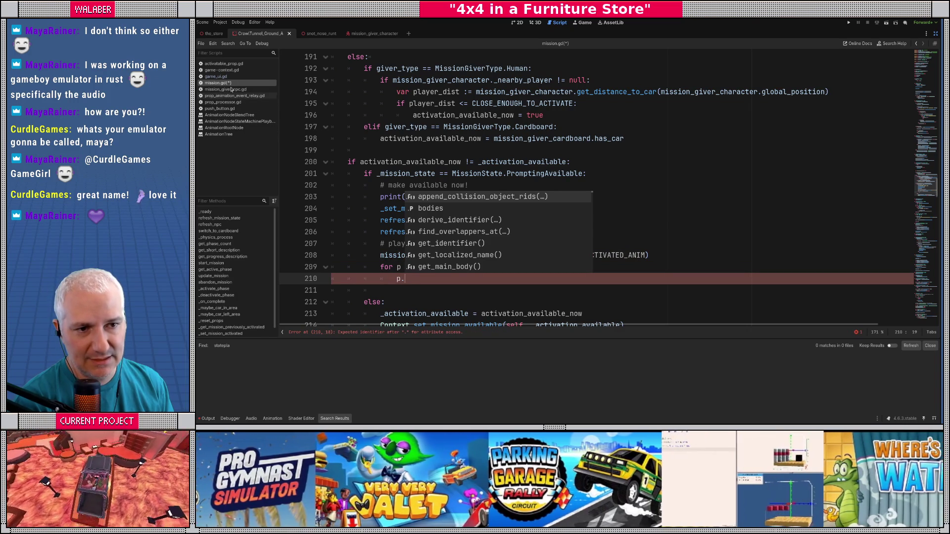
pyautogui.click(233, 97)
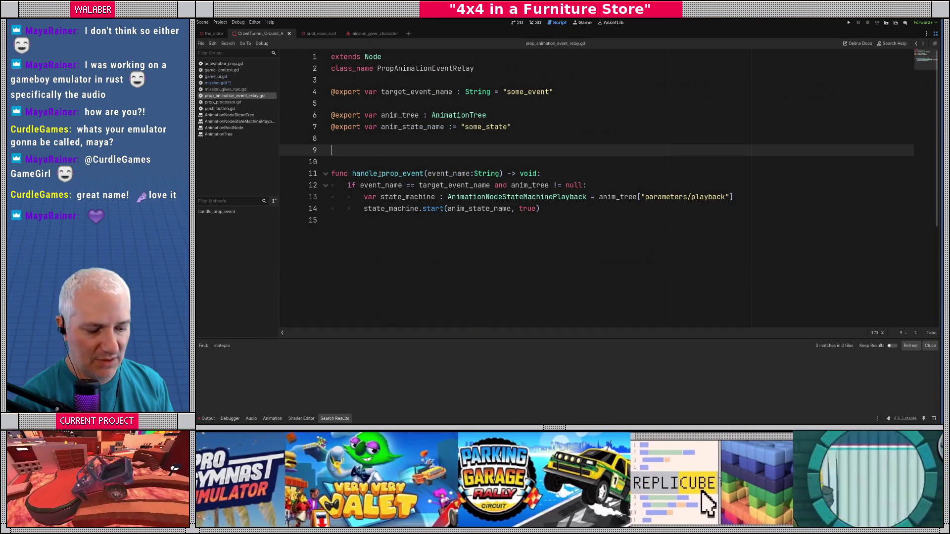
pyautogui.doubleClick(389, 174)
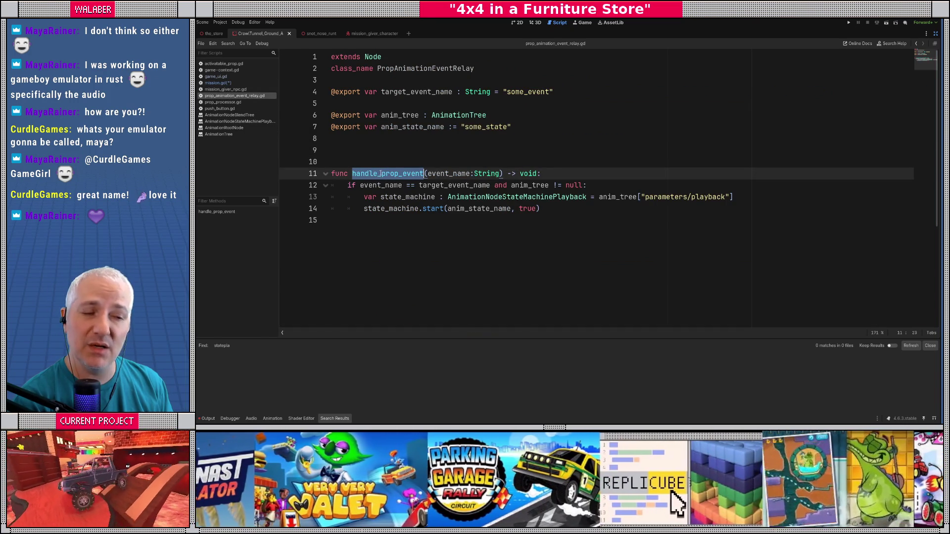
pyautogui.hotkey('alt', 'Left')
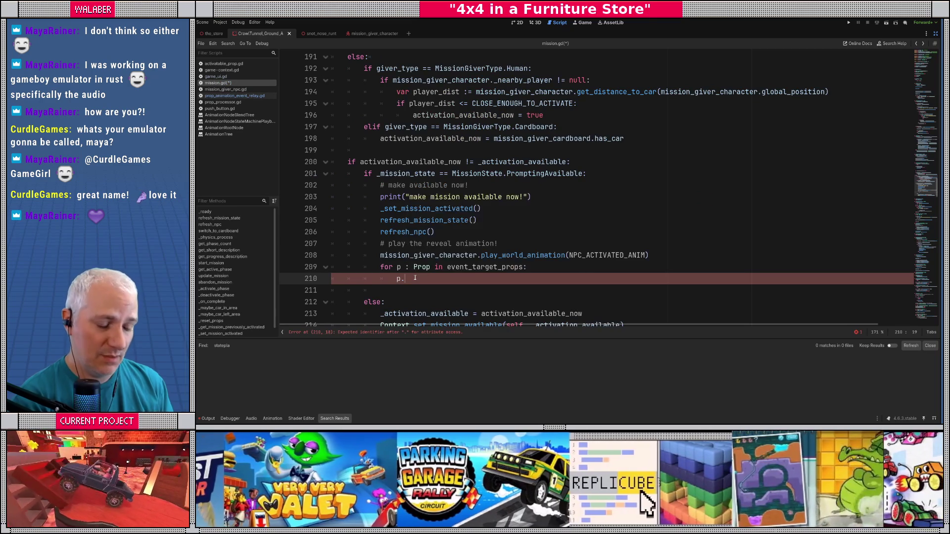
# - Complete the body as p.propagate_call("handle_prop_event", [PROP_ACTIVATED_ANIM])
pyautogui.write('pro')
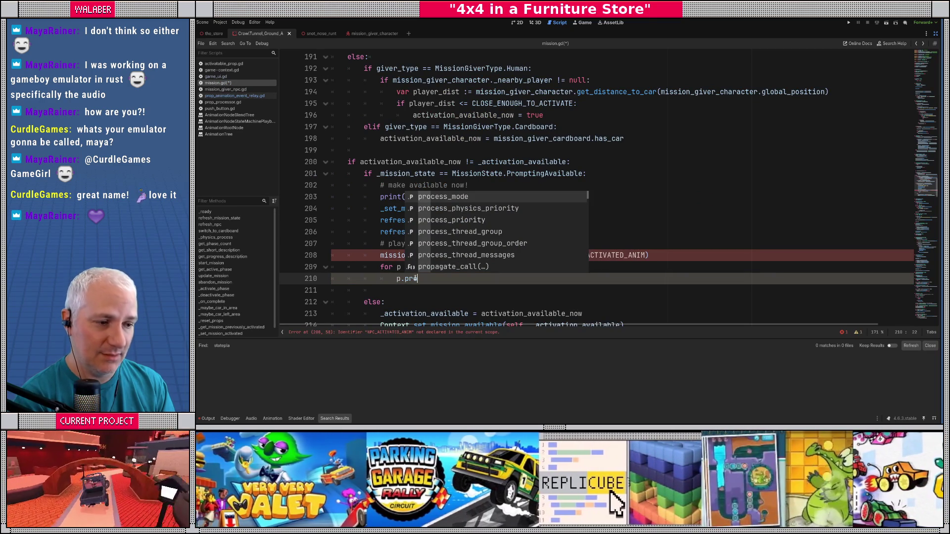
pyautogui.press('Down')
pyautogui.press('Down')
pyautogui.press('Down')
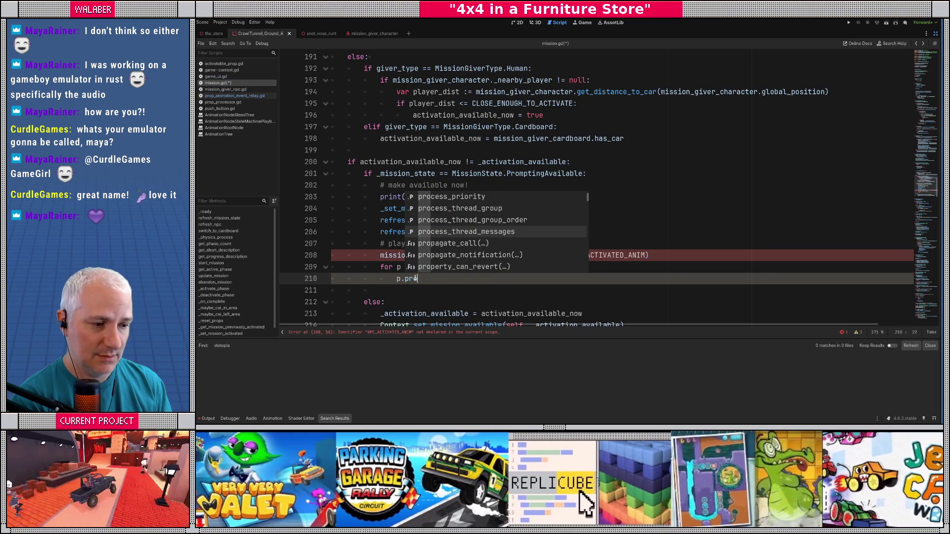
pyautogui.press('Return')
pyautogui.write('"handle_prop_event"')
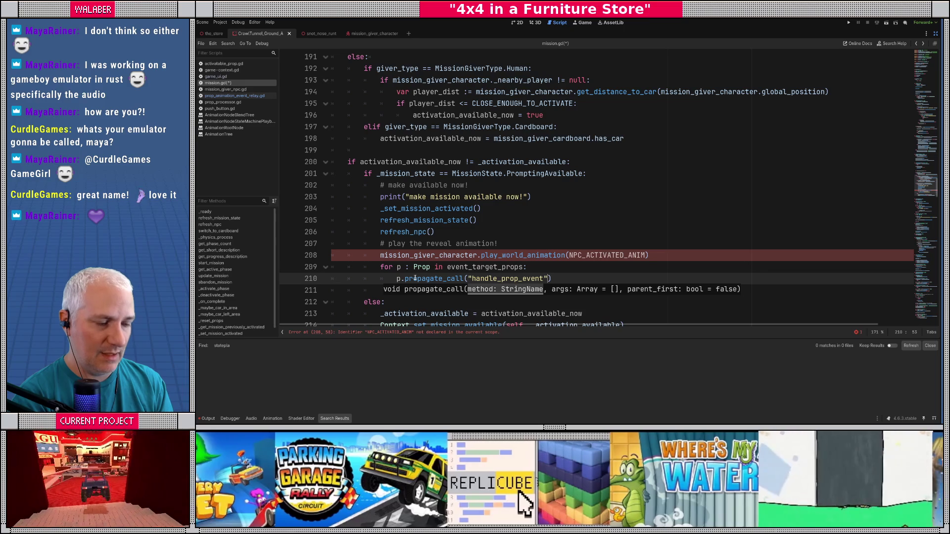
pyautogui.write(', [')
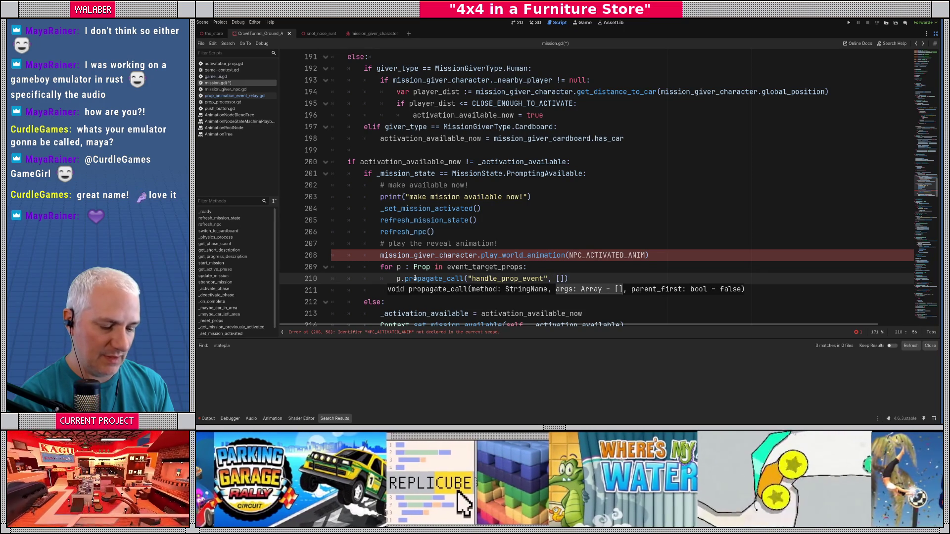
pyautogui.write('NPC_')
pyautogui.press('BackSpace')
pyautogui.press('BackSpace')
pyautogui.press('BackSpace')
pyautogui.write('PROP_ACTIVATED_ANIM')
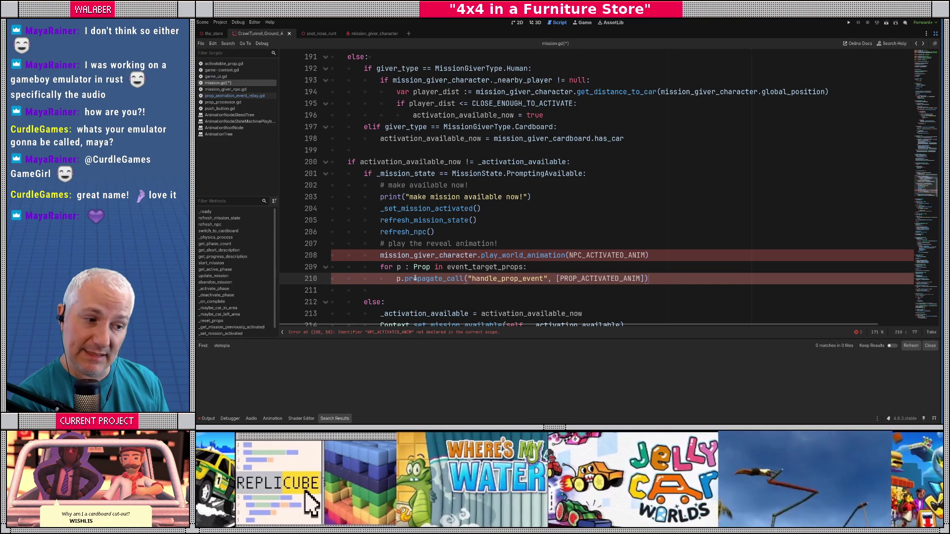
pyautogui.scroll(-2, 465, 261)
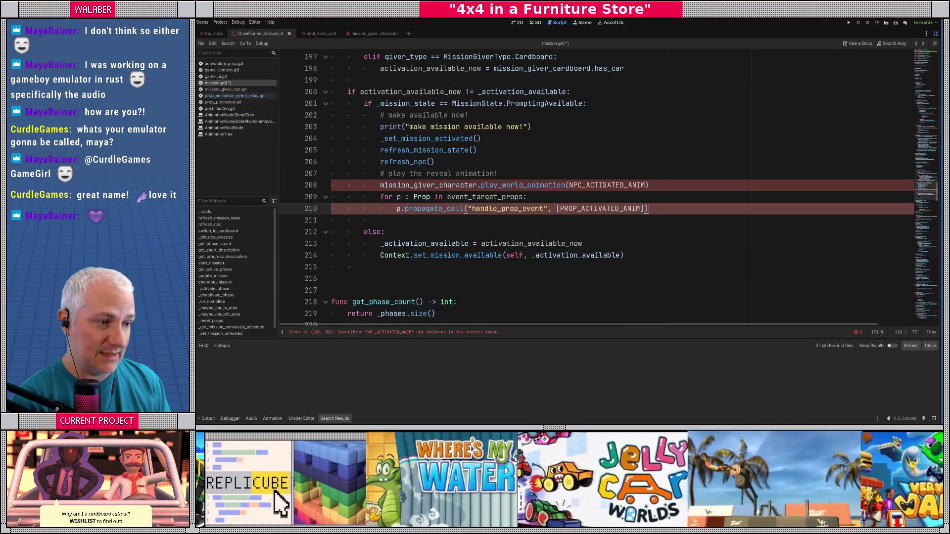
# - Declare const NPC_ACTIVATED_ANIM := "" on a new line 4 of mission.gd
pyautogui.doubleClick(604, 185)
pyautogui.hotkey('ctrl', 'c')
pyautogui.moveTo(925, 185); pyautogui.dragTo(925, 52)
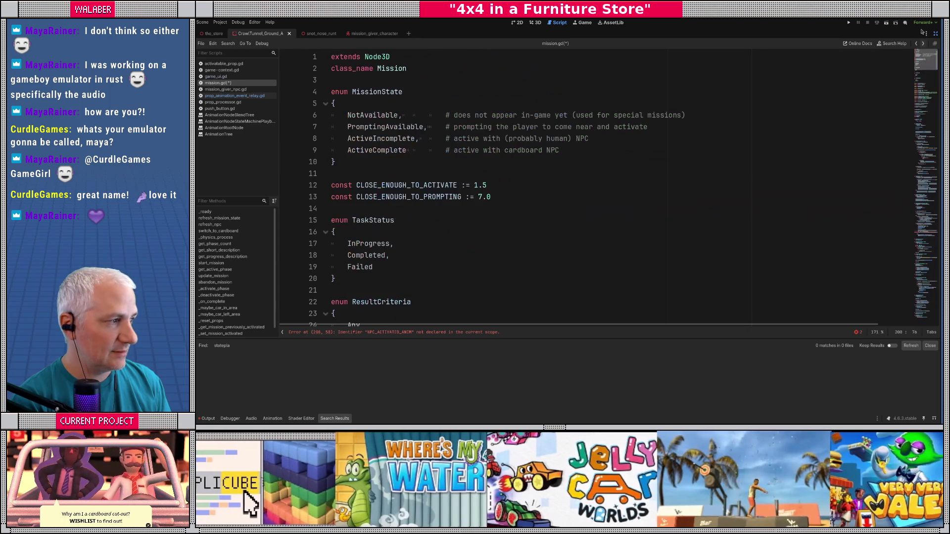
pyautogui.click(373, 81)
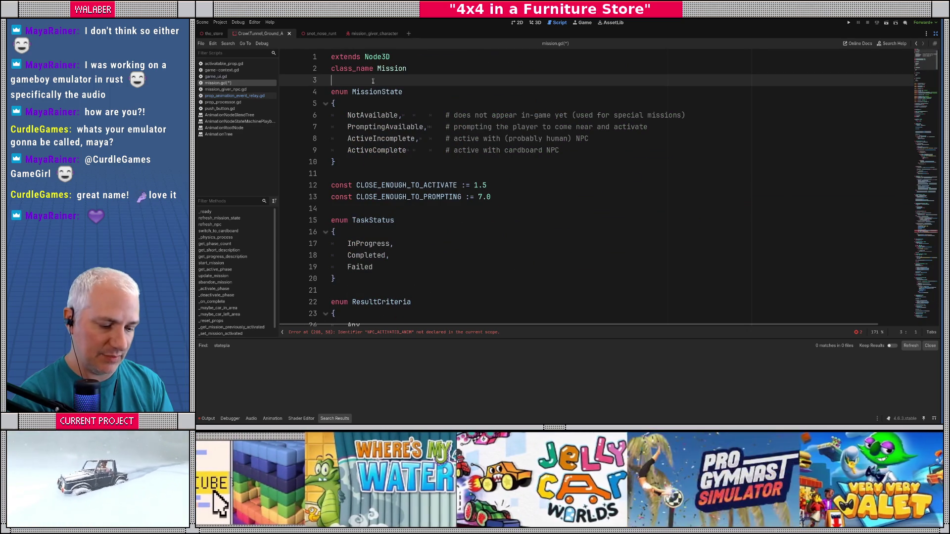
pyautogui.press('Return')
pyautogui.write('const')
pyautogui.hotkey('ctrl', 'v')
pyautogui.write(':= "')
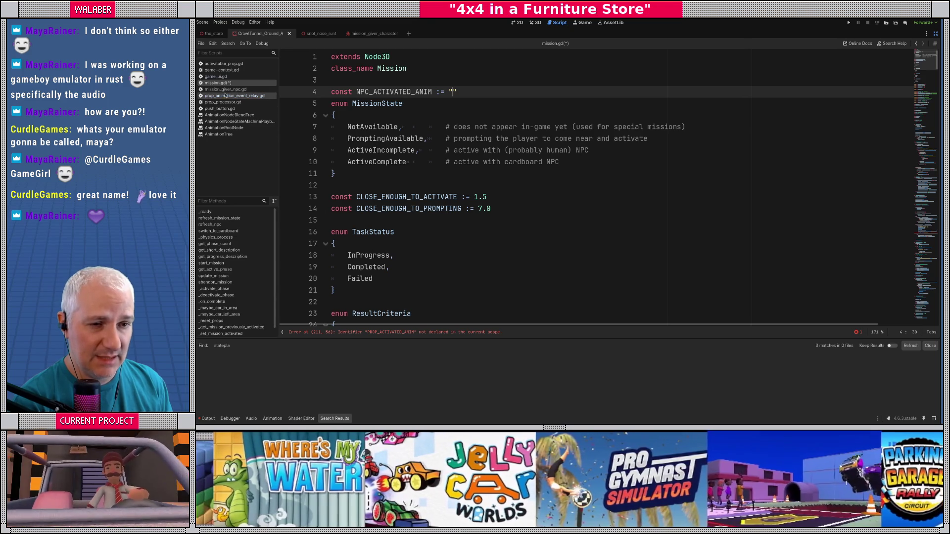
pyautogui.click(935, 34)
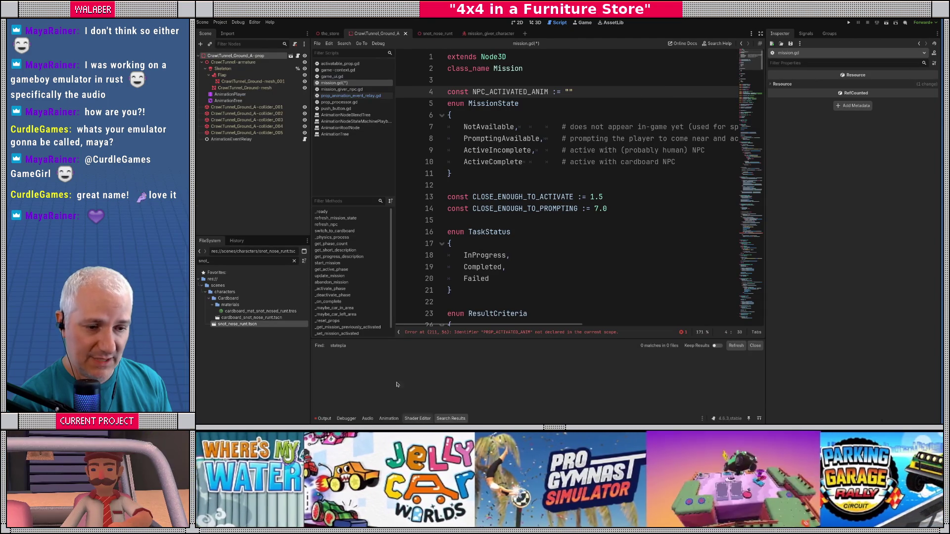
# - Copy the CrawlTunnelGroundA state name from the mission giver's AnimationTree, then open mission_giver_npc.gd
pyautogui.click(482, 33)
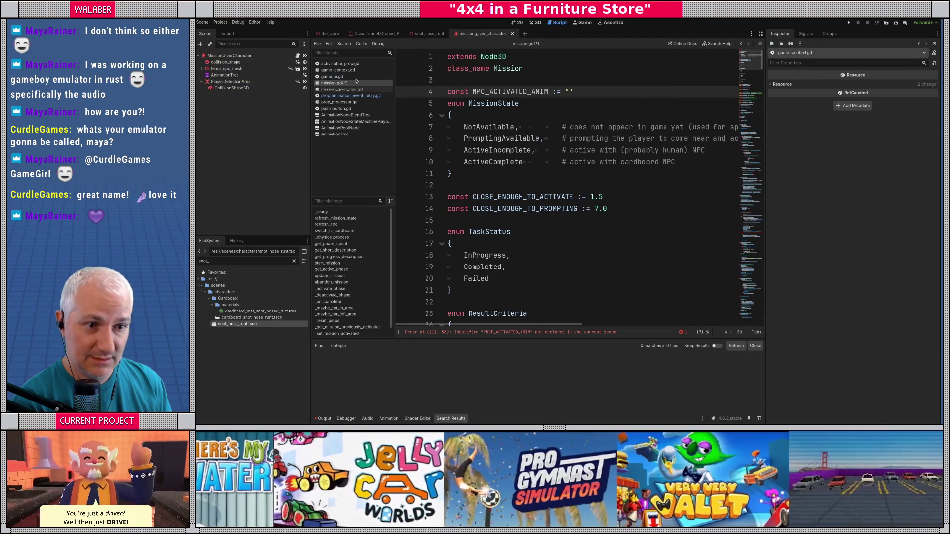
pyautogui.click(225, 75)
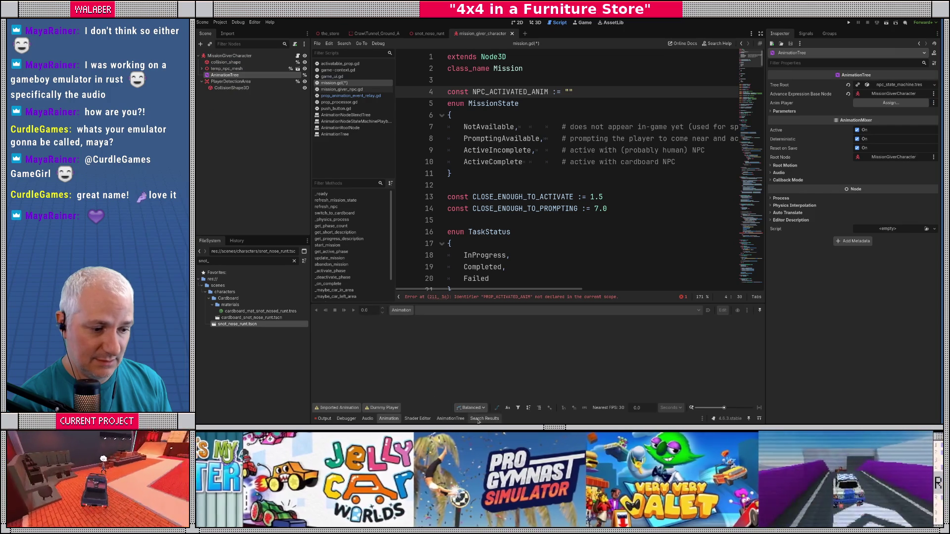
pyautogui.click(450, 418)
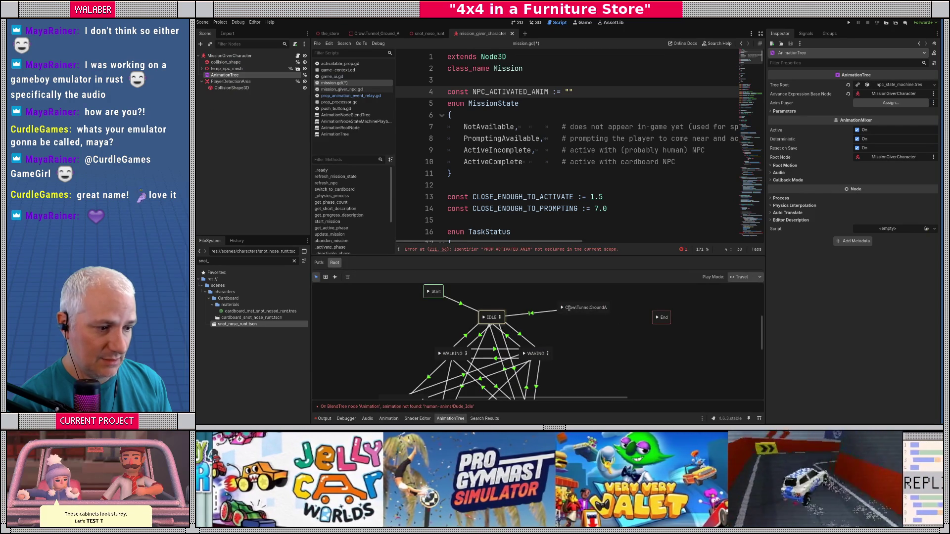
pyautogui.doubleClick(569, 308)
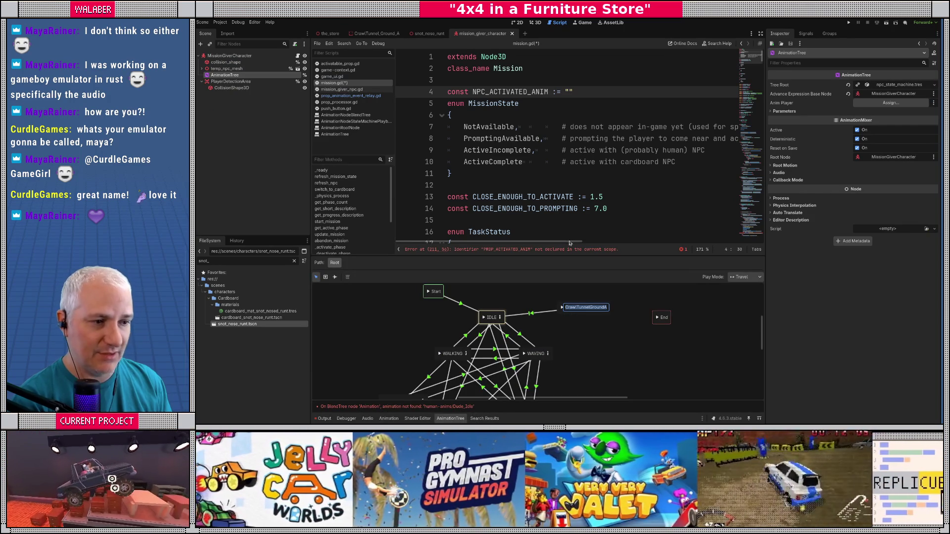
pyautogui.doubleClick(583, 308)
pyautogui.hotkey('ctrl', 'c')
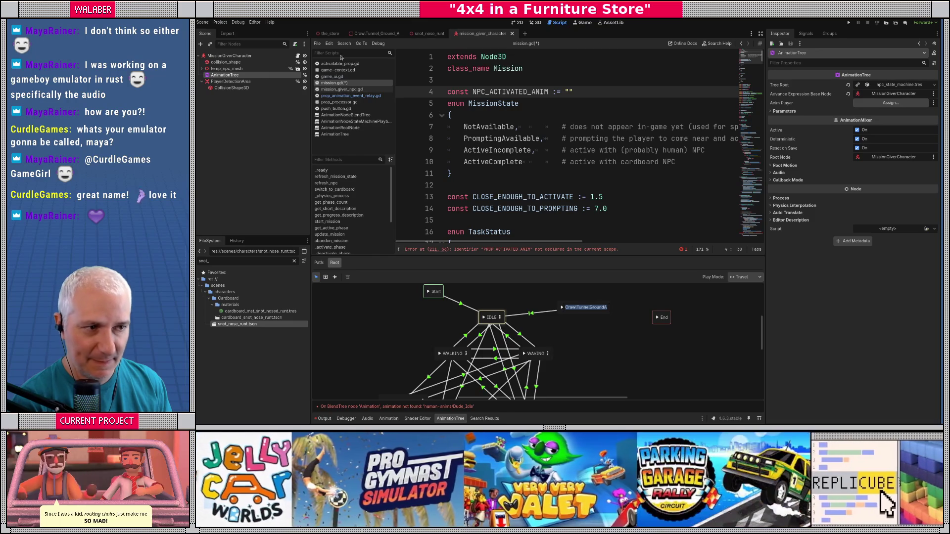
pyautogui.click(374, 36)
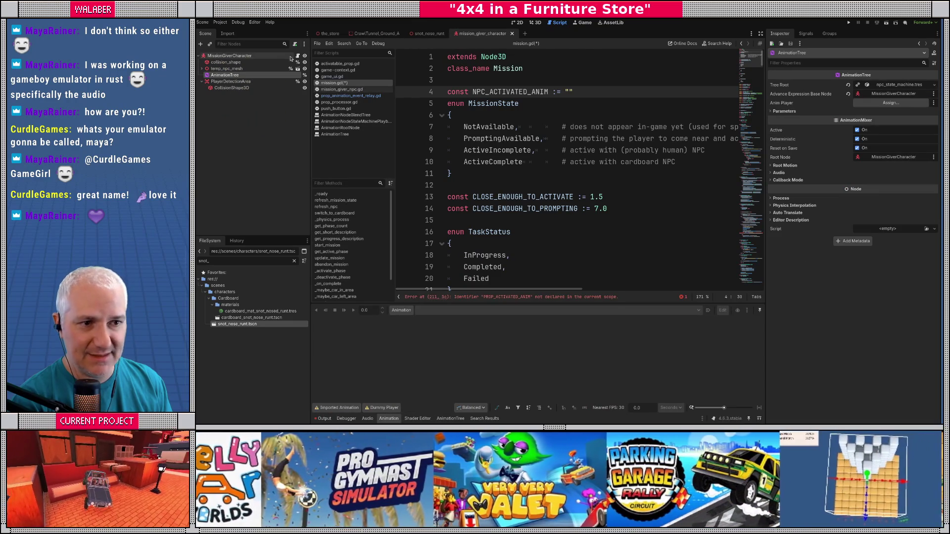
pyautogui.click(298, 55)
pyautogui.scroll(20, 420, 122)
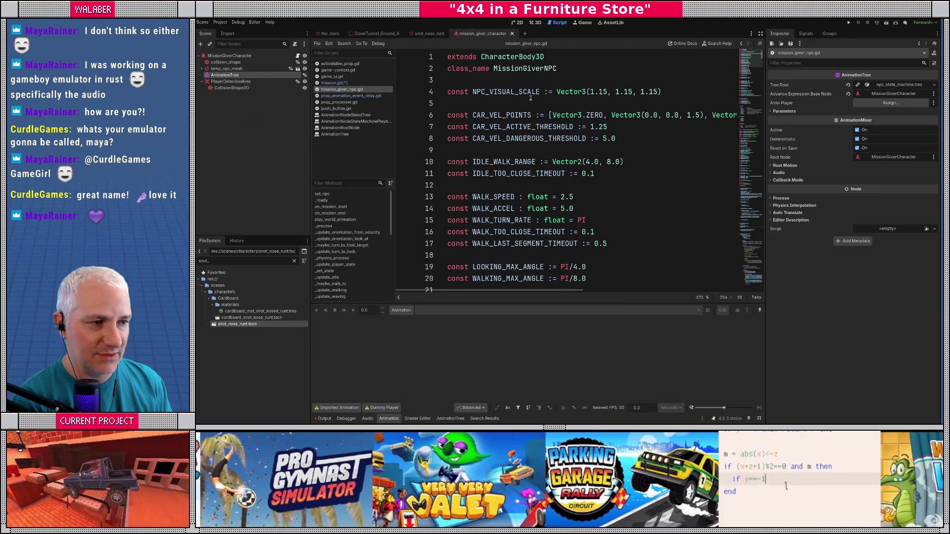
# - Set NPC_ACTIVATED_ANIM to "CrawlTunnelGroundA", add const WORLD_ACTIVATED_EVENT := "spawn_kid", and save
pyautogui.click(334, 83)
pyautogui.hotkey('ctrl', 'v')
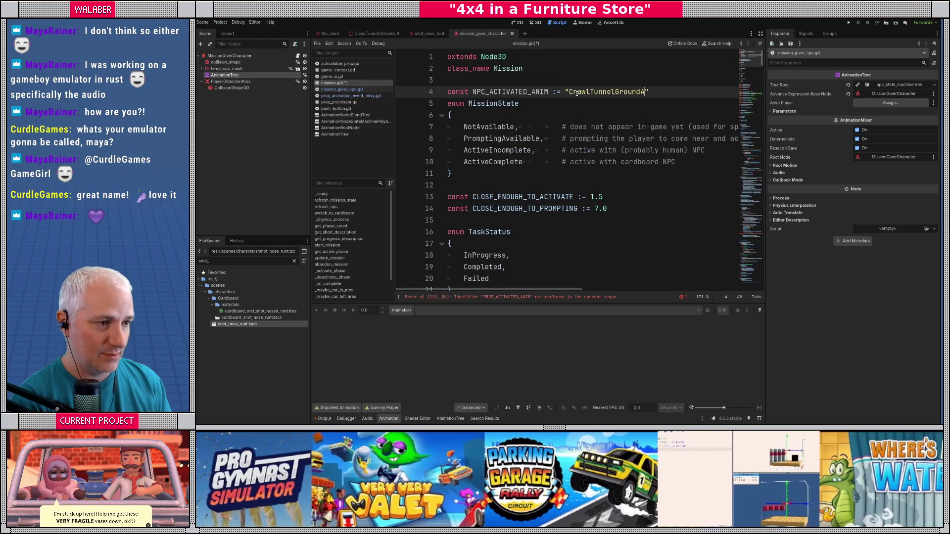
pyautogui.press('Return')
pyautogui.write('const ')
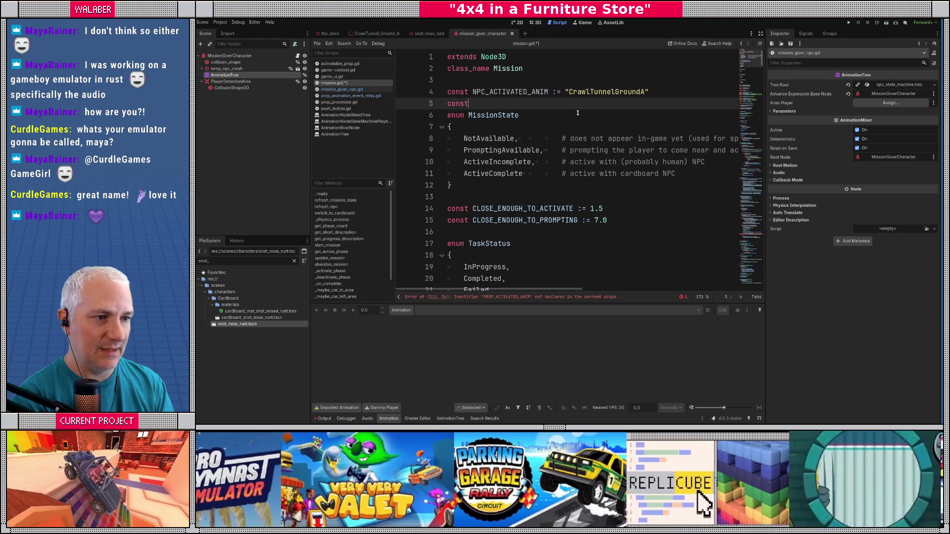
pyautogui.write('WORLD_A')
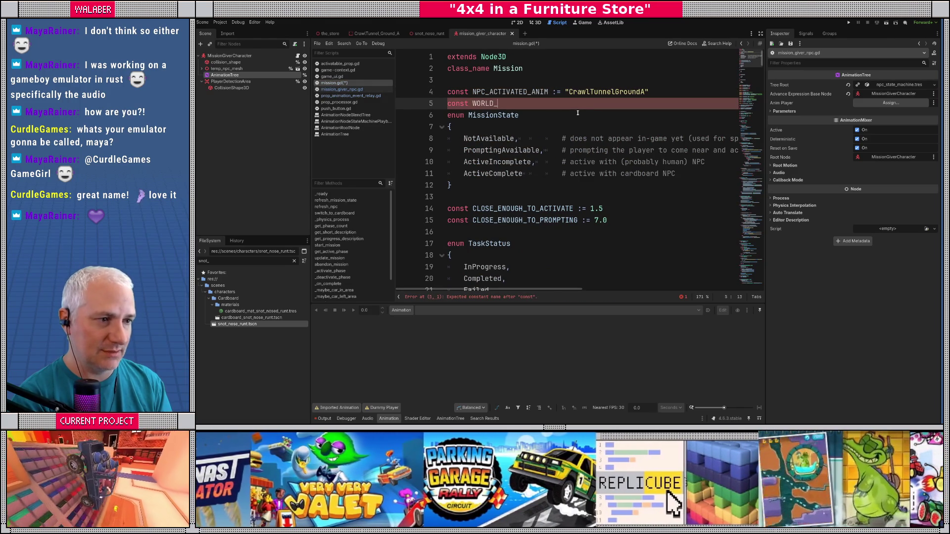
pyautogui.write('CTIVATED_ANI')
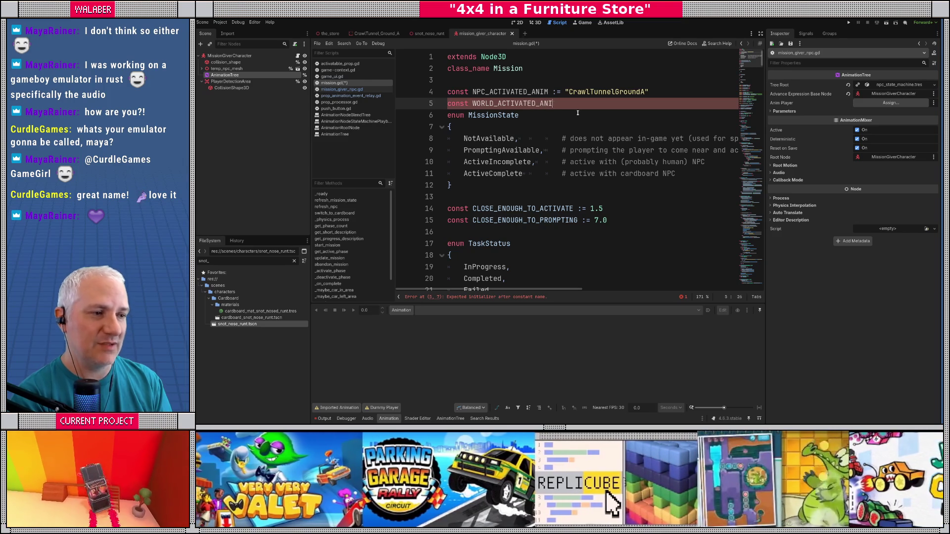
pyautogui.write('EVENT :')
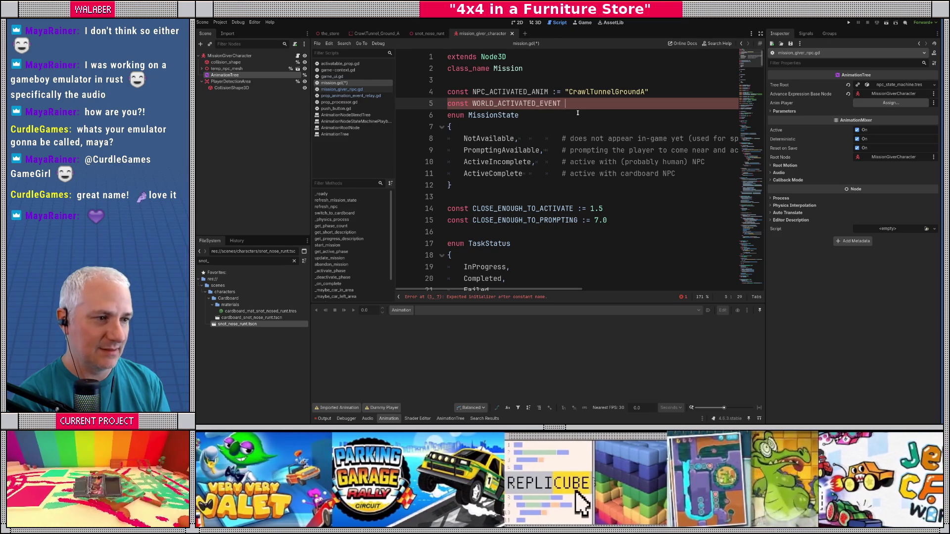
pyautogui.write('= "spaw')
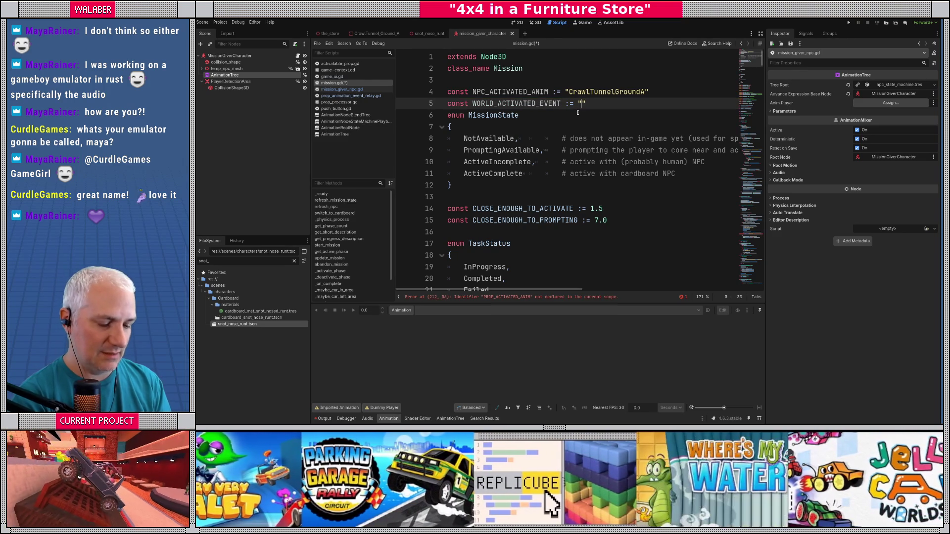
pyautogui.write('n_kid')
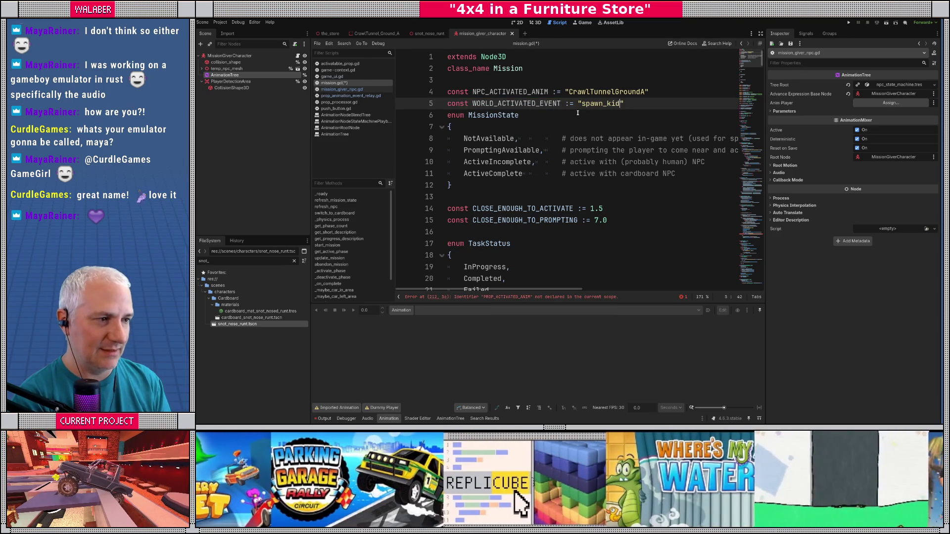
pyautogui.press('Return')
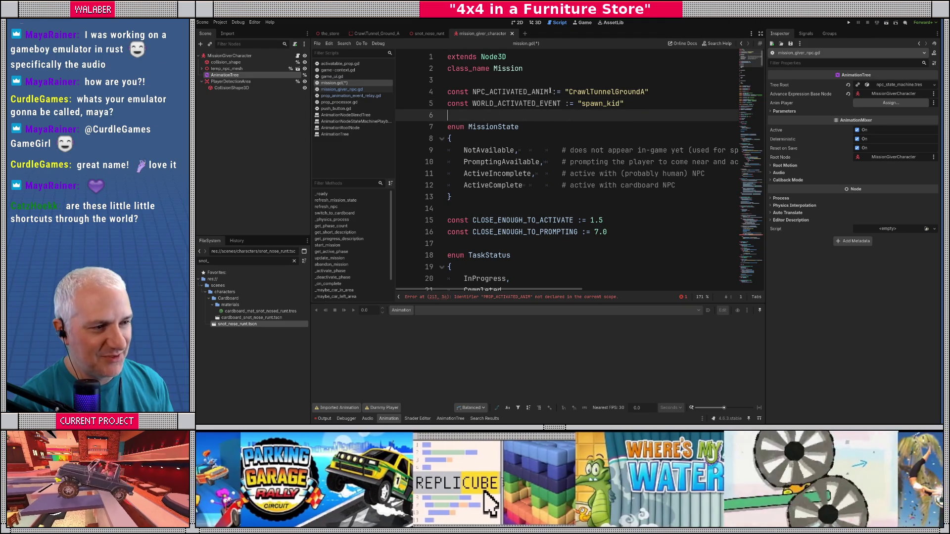
pyautogui.moveTo(551, 81); pyautogui.dragTo(601, 129)
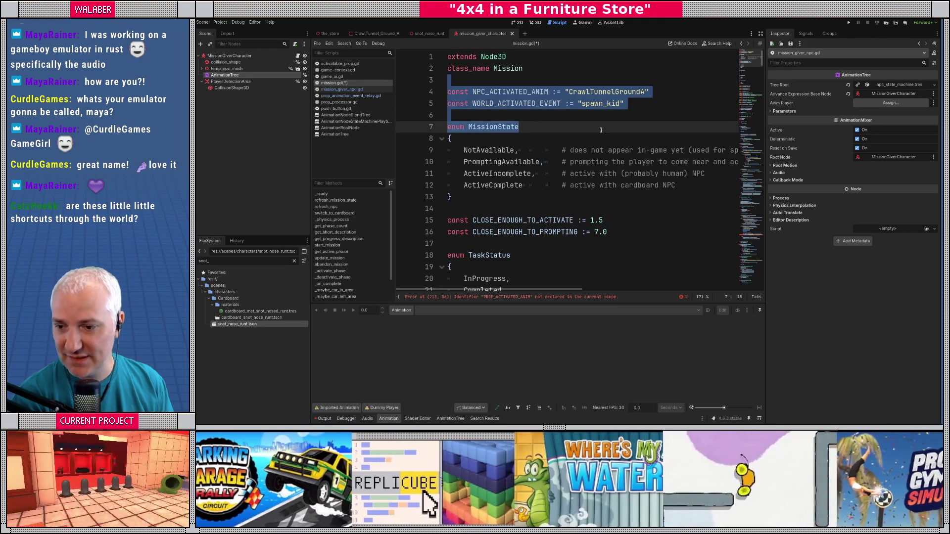
pyautogui.click(509, 116)
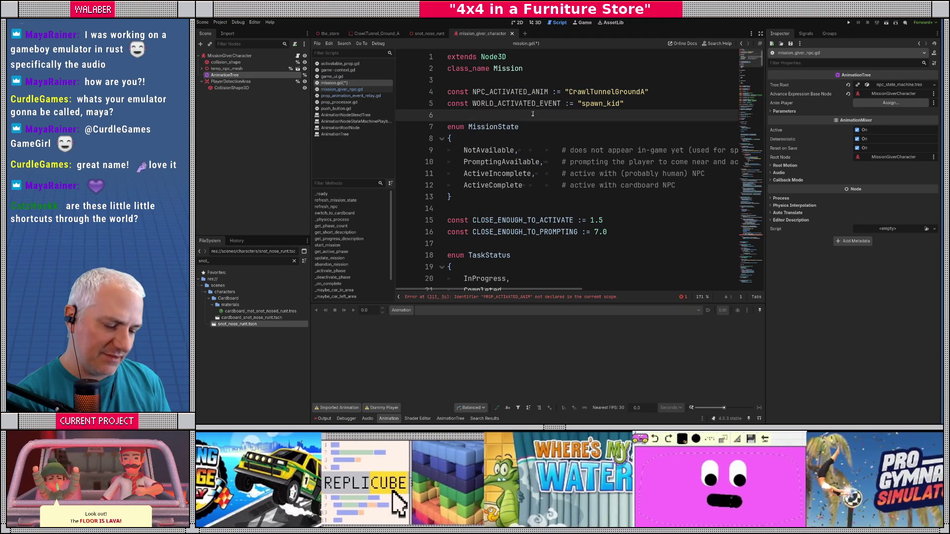
pyautogui.hotkey('ctrl', 's')
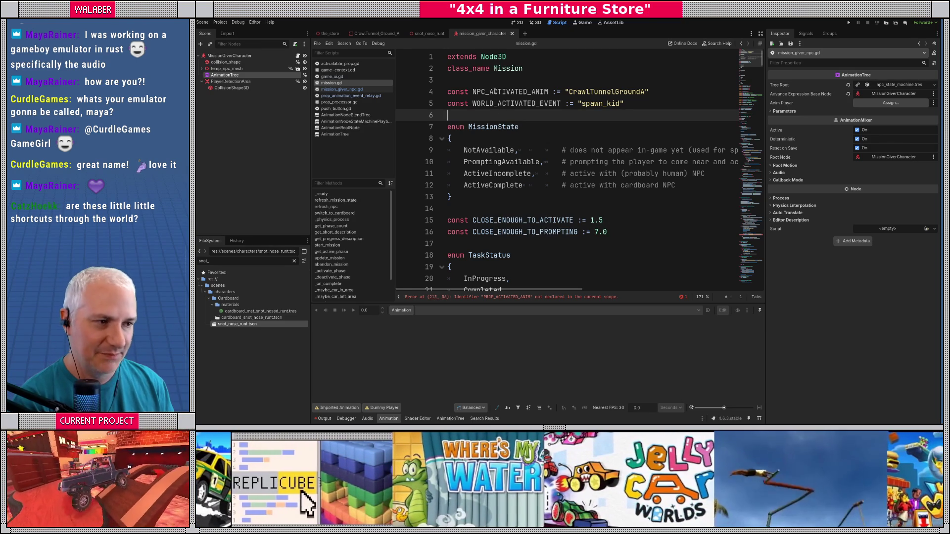
# - Replace PROP_ACTIVATED_ANIM on line 213 with WORLD_ACTIVATED_EVENT and save mission.gd
pyautogui.click(490, 80)
pyautogui.doubleClick(534, 104)
pyautogui.hotkey('ctrl', 'c')
pyautogui.moveTo(744, 67)
pyautogui.mouseDown()
pyautogui.moveTo(745, 158)
pyautogui.moveTo(698, 171)
pyautogui.mouseUp()
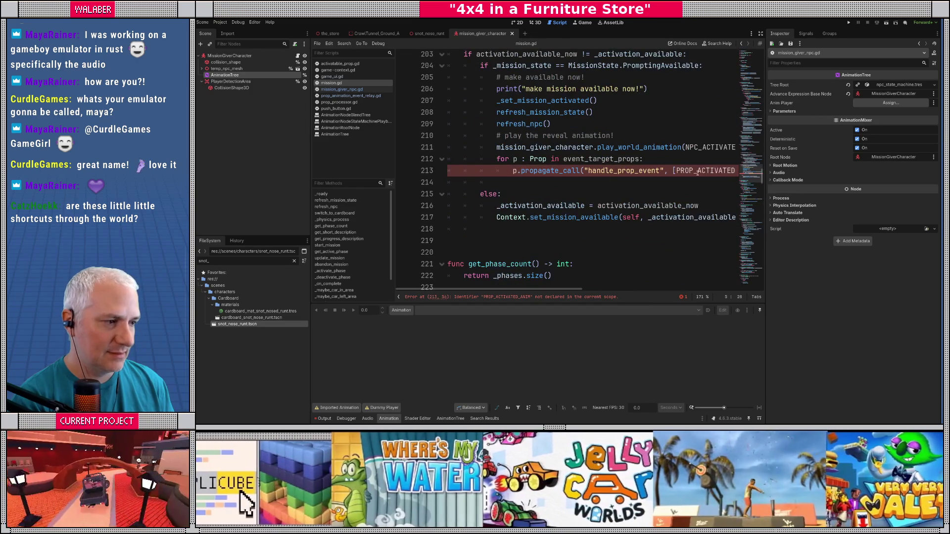
pyautogui.doubleClick(697, 172)
pyautogui.hotkey('ctrl', 'v')
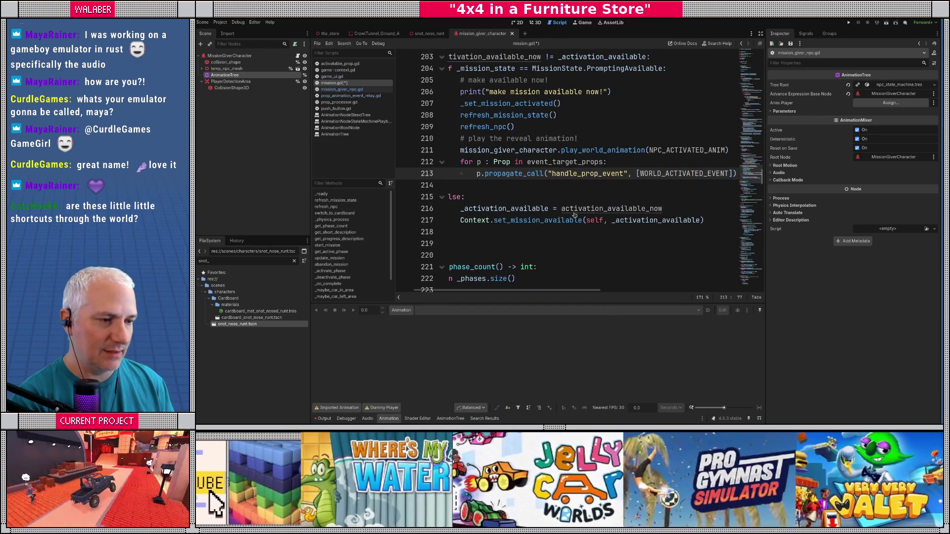
pyautogui.hotkey('ctrl', 's')
# - Insert a blank line between refresh_npc() and the reveal animation code
pyautogui.hscroll(-3, 506, 185)
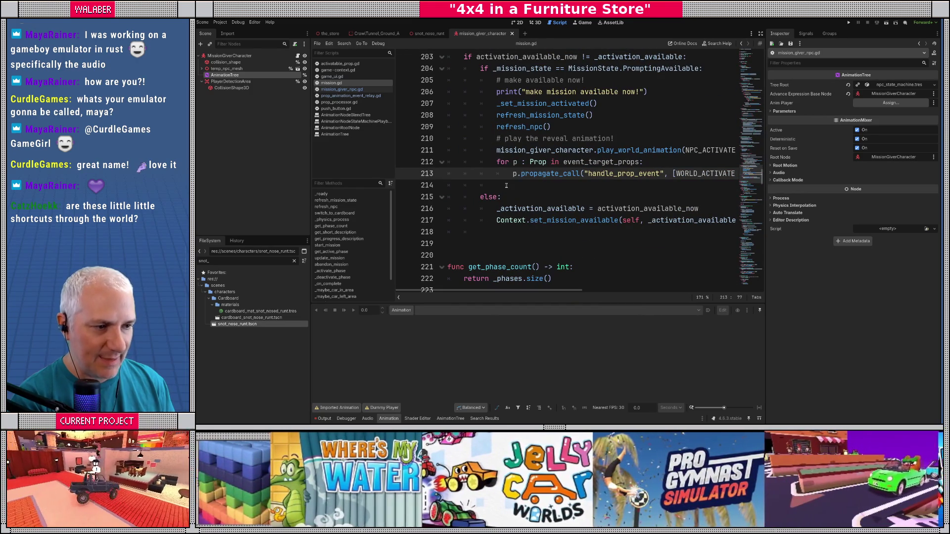
pyautogui.click(506, 185)
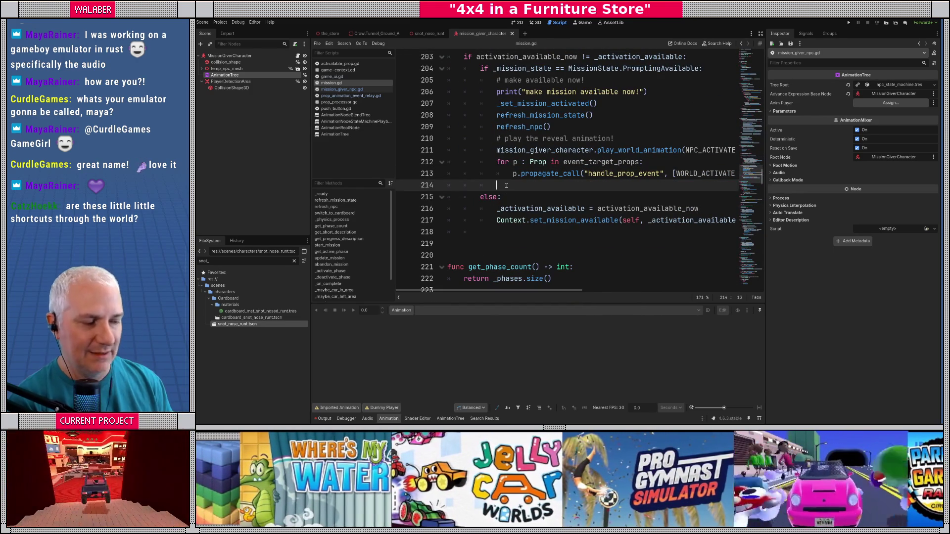
pyautogui.click(550, 127)
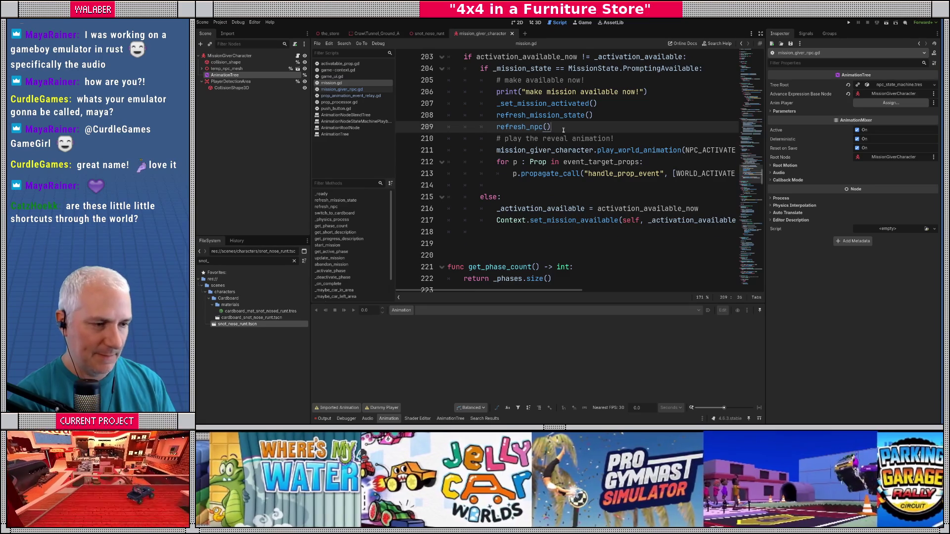
pyautogui.press('Return')
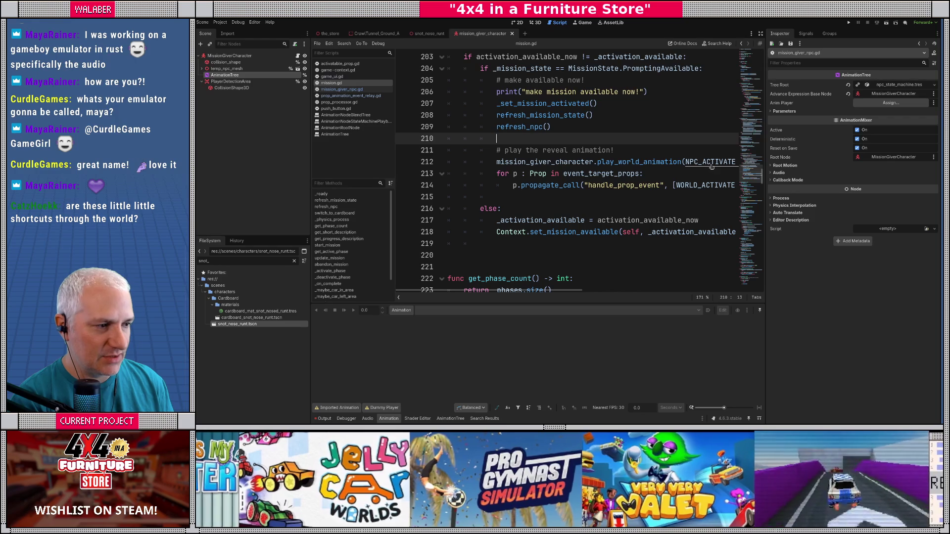
# - Review the play_world_animation and spawn_kid definitions, then select CrawlTunnel_Ground_A's AnimationEventRelay node
pyautogui.keyDown('ctrl'); pyautogui.click(710, 167); pyautogui.keyUp('ctrl')
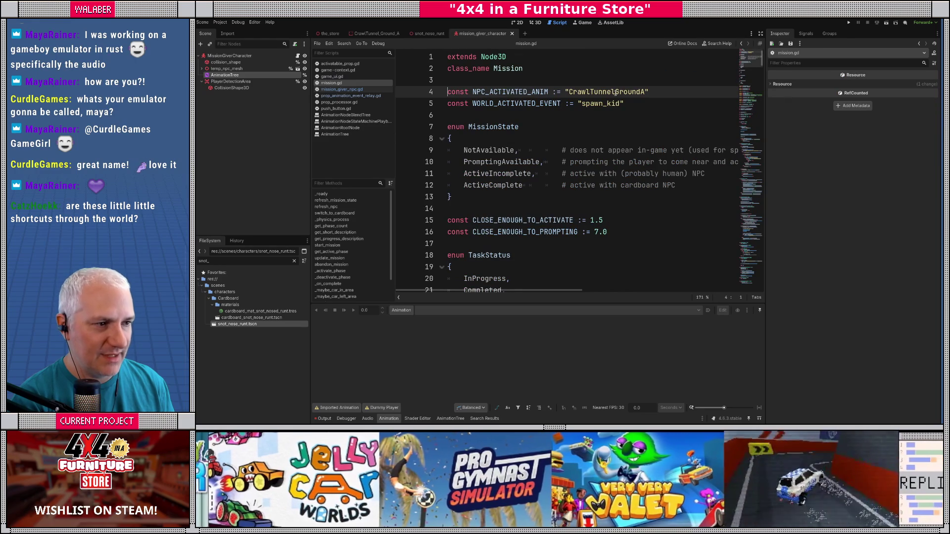
pyautogui.scroll(-15, 505, 174)
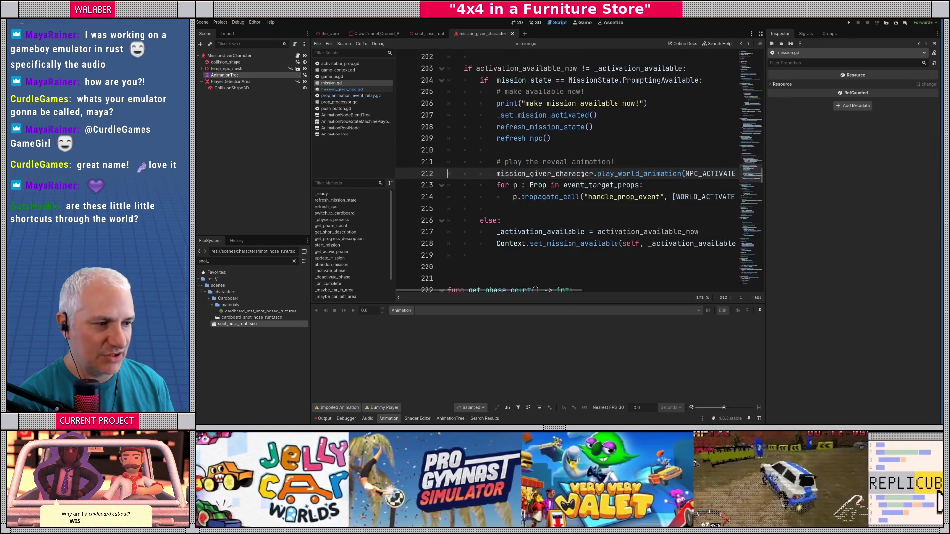
pyautogui.keyDown('ctrl'); pyautogui.click(518, 177); pyautogui.keyUp('ctrl')
pyautogui.moveTo(525, 185); pyautogui.dragTo(637, 185)
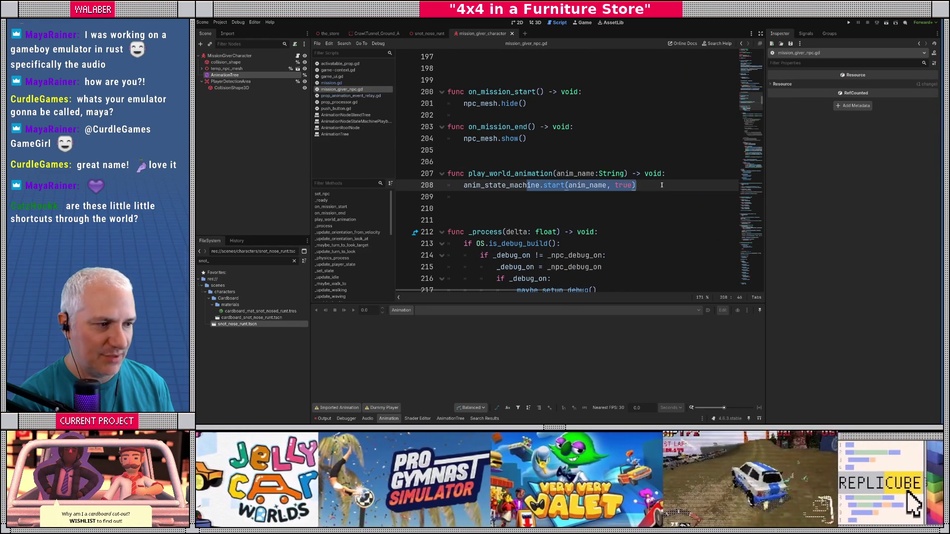
pyautogui.hotkey('alt', 'Left')
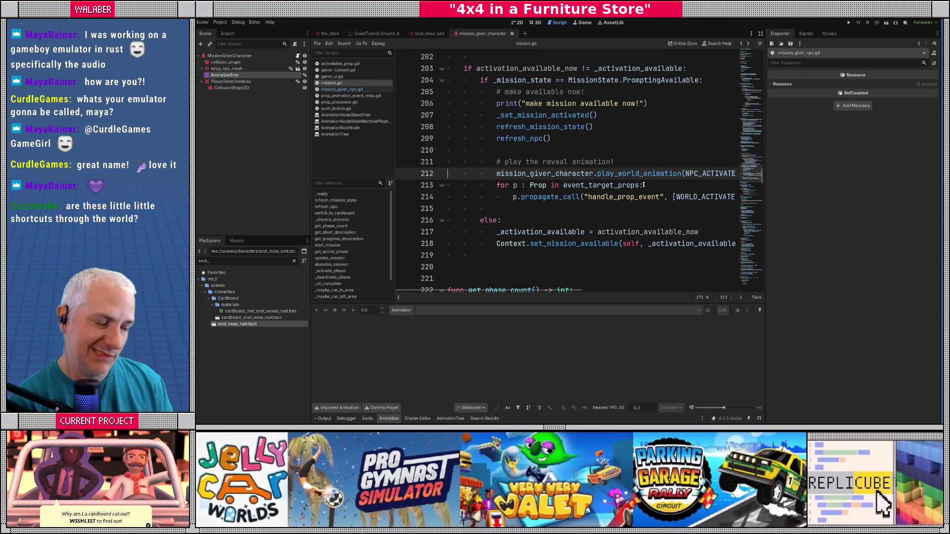
pyautogui.keyDown('ctrl'); pyautogui.click(703, 197); pyautogui.keyUp('ctrl')
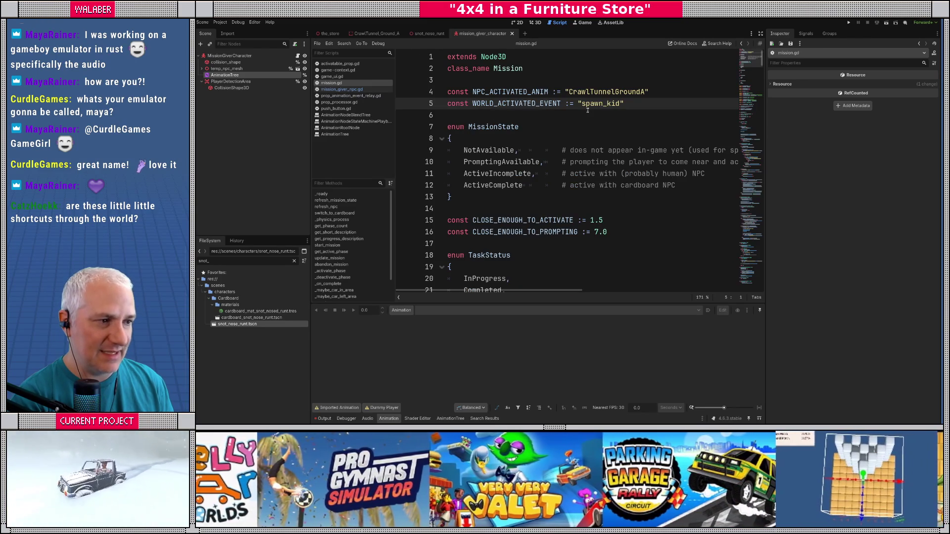
pyautogui.doubleClick(594, 104)
pyautogui.click(469, 138)
pyautogui.click(375, 34)
pyautogui.click(232, 140)
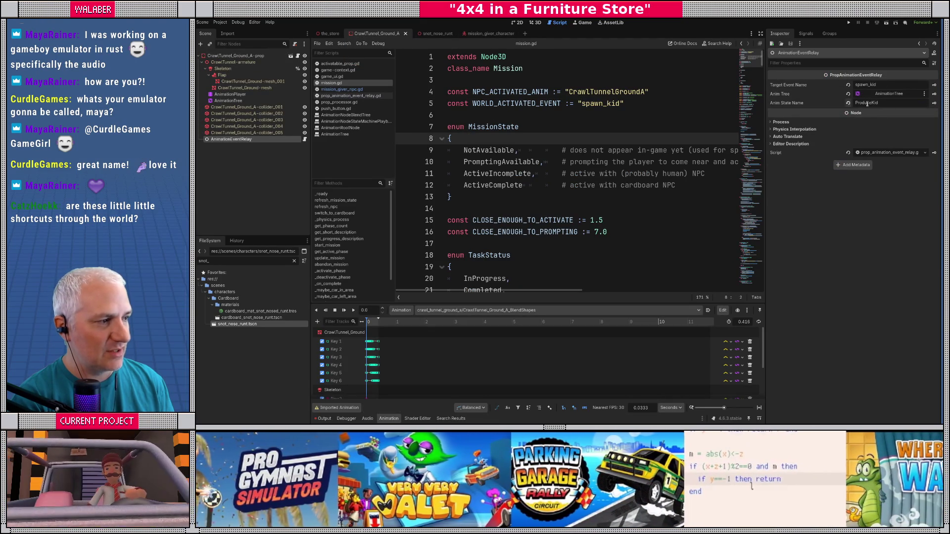
# - Show the_store in 3D, fly to the crawl tunnel, and select MissionGiverCardboard
pyautogui.click(520, 123)
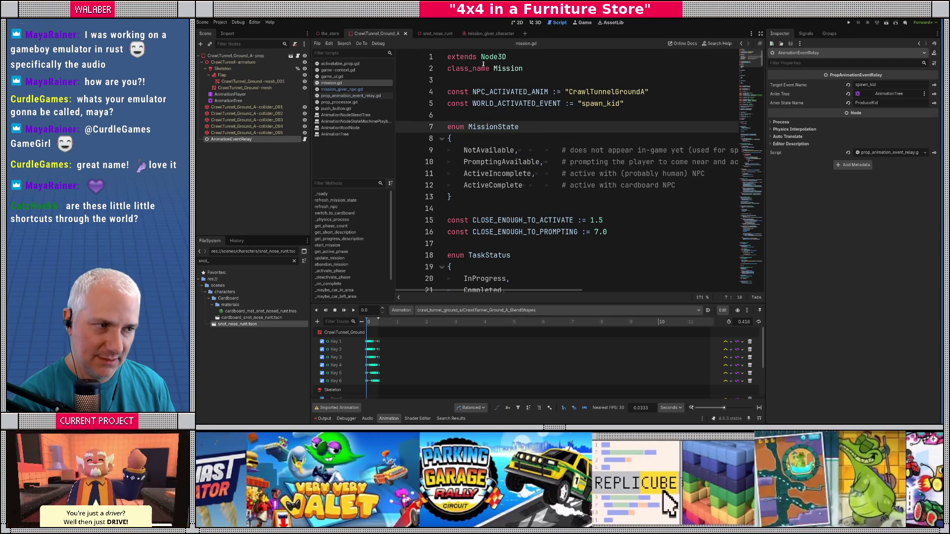
pyautogui.click(537, 23)
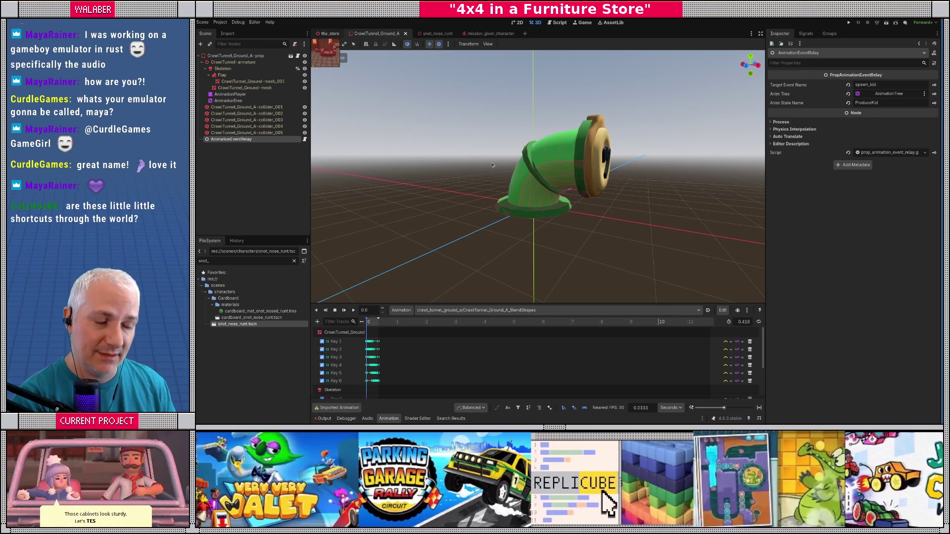
pyautogui.hotkey('ctrl', 'shift', 'Tab')
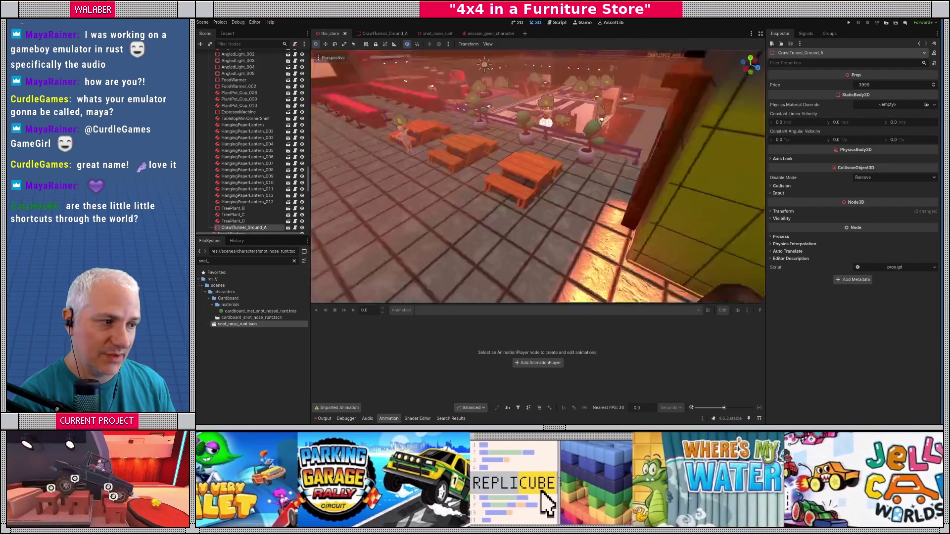
pyautogui.scroll(2, 538, 177)
pyautogui.press('w')
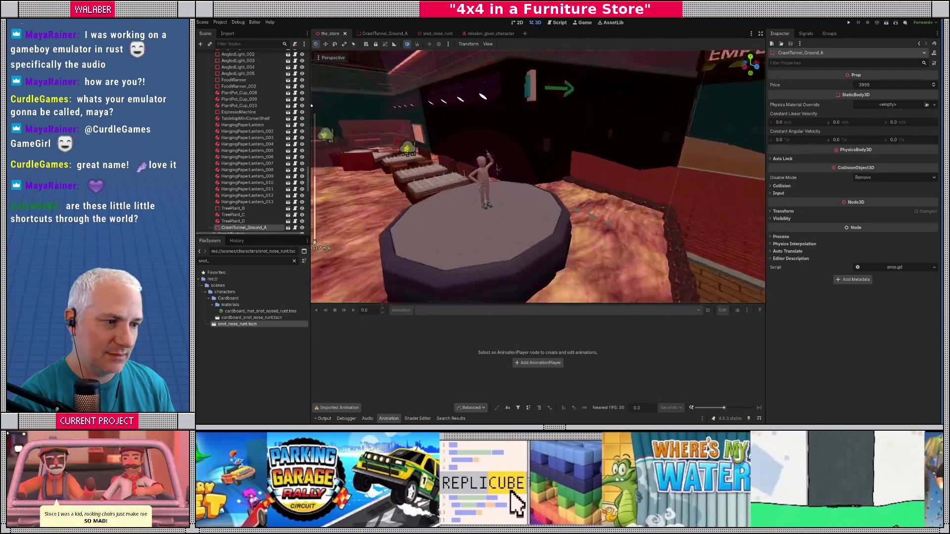
pyautogui.press('a')
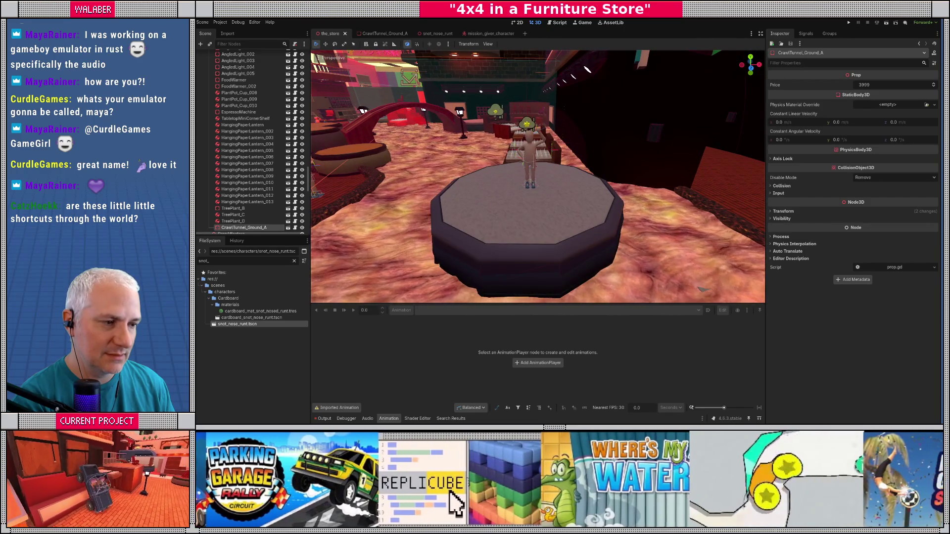
pyautogui.press('f')
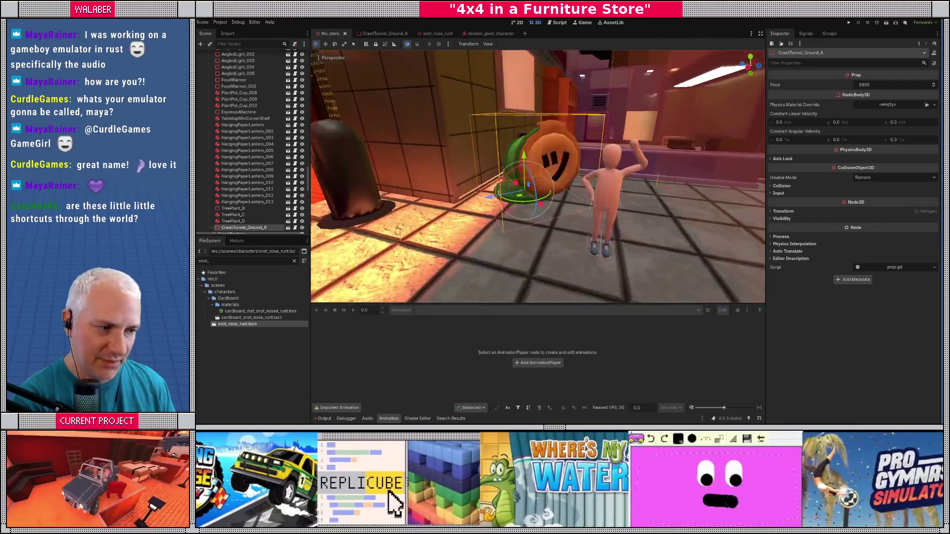
pyautogui.scroll(10, 308, 168)
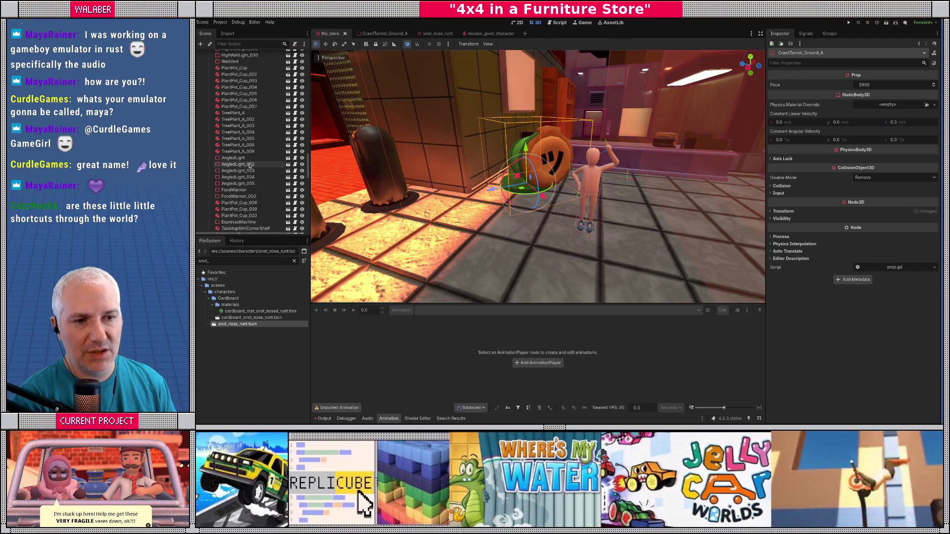
pyautogui.click(586, 218)
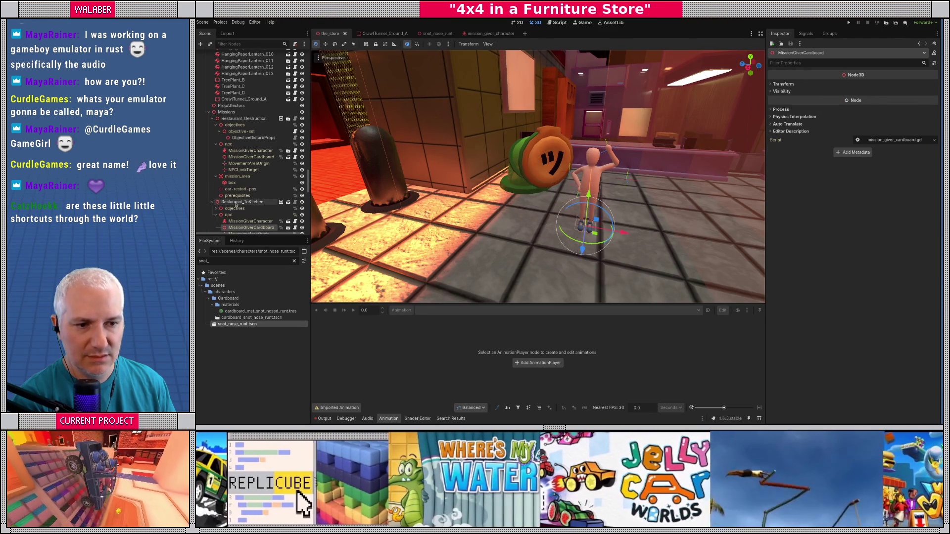
# - Inspect Restaurant_ToKitchen's PrerequisiteMissionsCompleted node, which requires Bedding_FloorIsLava
pyautogui.click(235, 202)
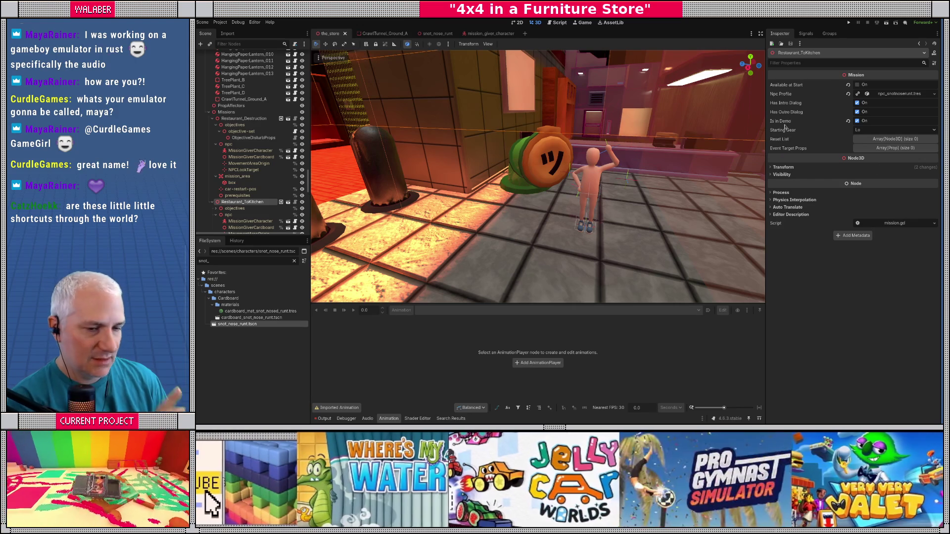
pyautogui.click(215, 215)
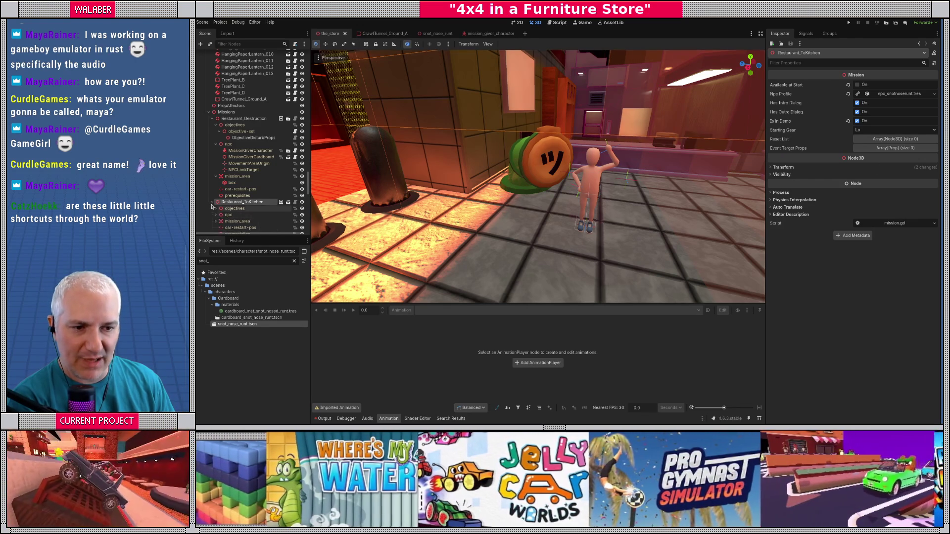
pyautogui.scroll(-3, 216, 202)
pyautogui.click(238, 175)
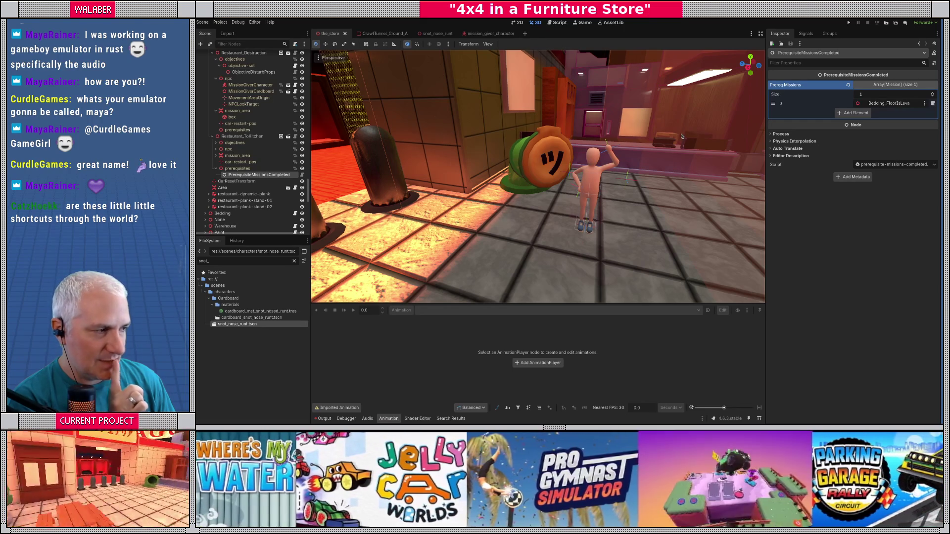
pyautogui.rightClick(235, 169)
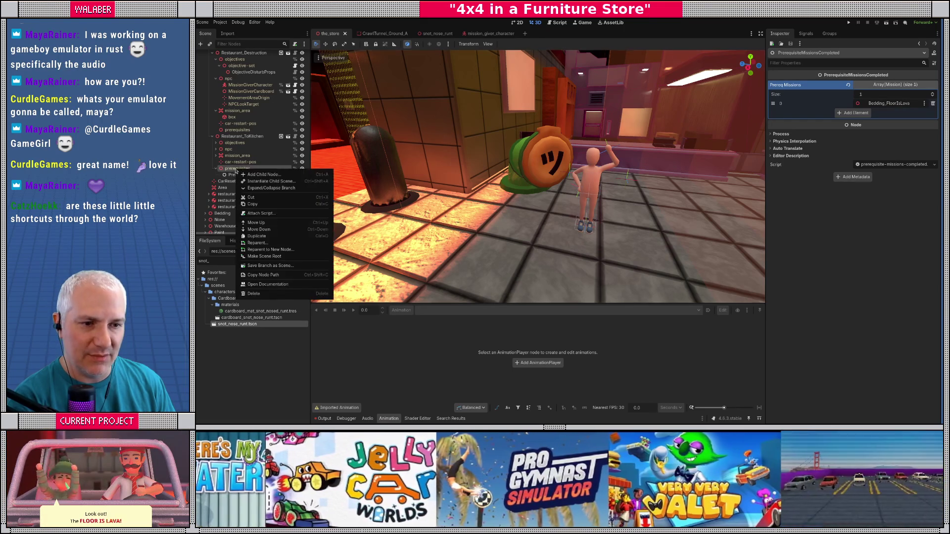
# - Add a PrerequisiteMissionsCompleted child by mistake, then delete the extra PrerequisiteMissionsCompleted2
pyautogui.click(263, 179)
pyautogui.write('mission')
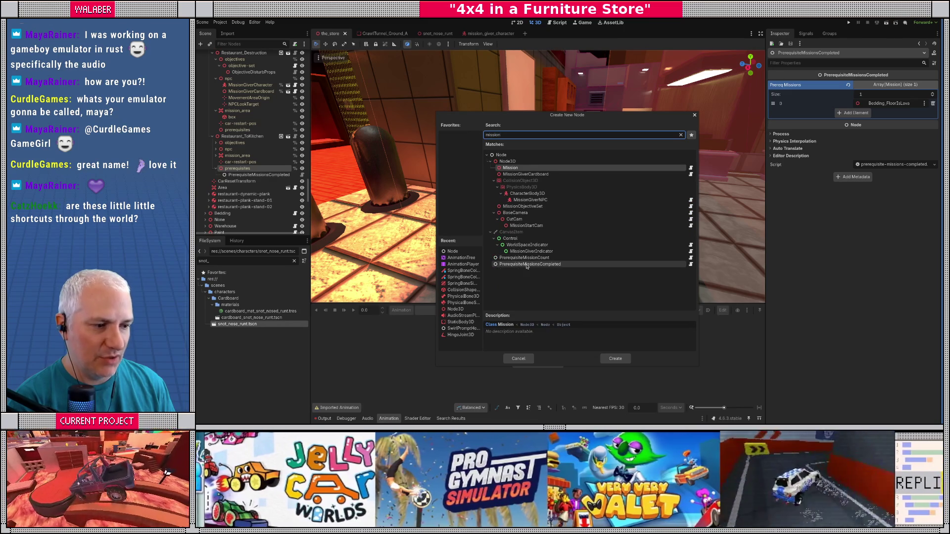
pyautogui.doubleClick(528, 265)
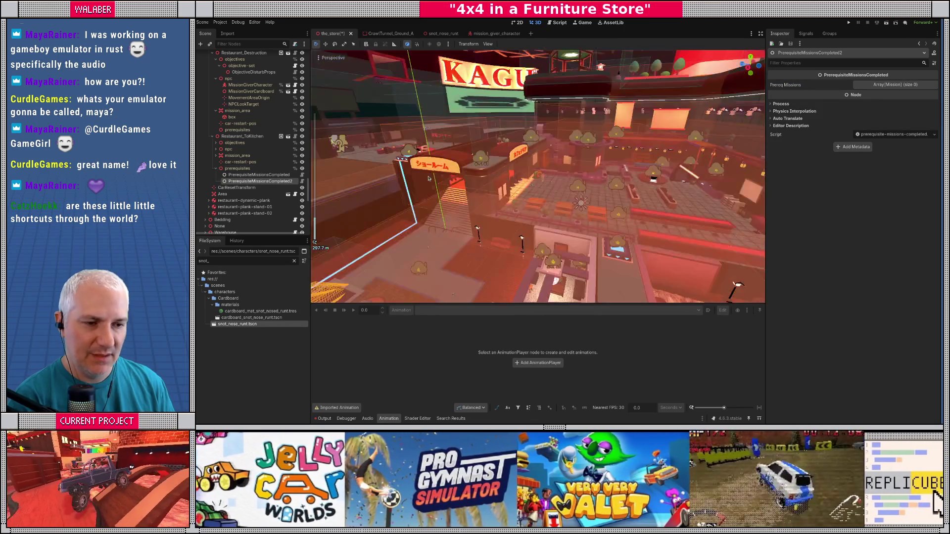
pyautogui.click(271, 176)
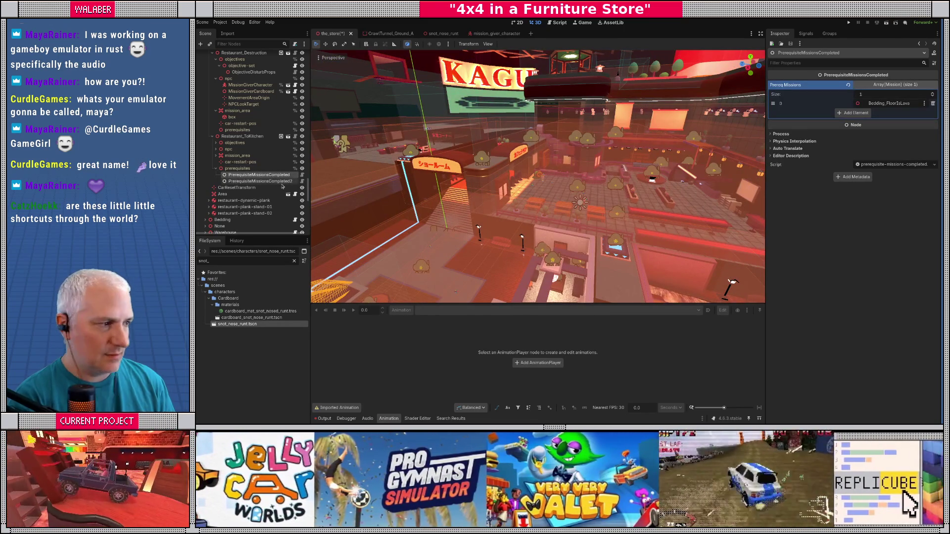
pyautogui.click(267, 181)
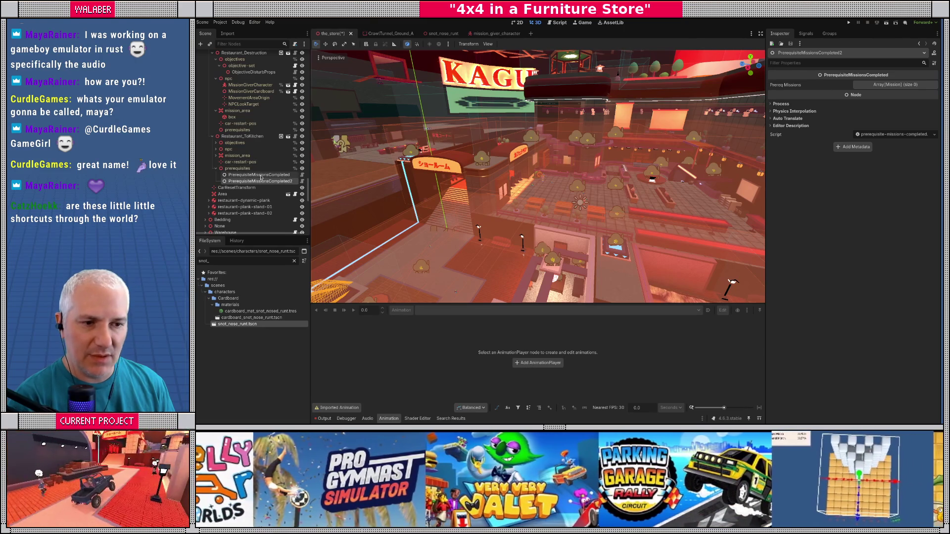
pyautogui.press('Delete')
pyautogui.press('Return')
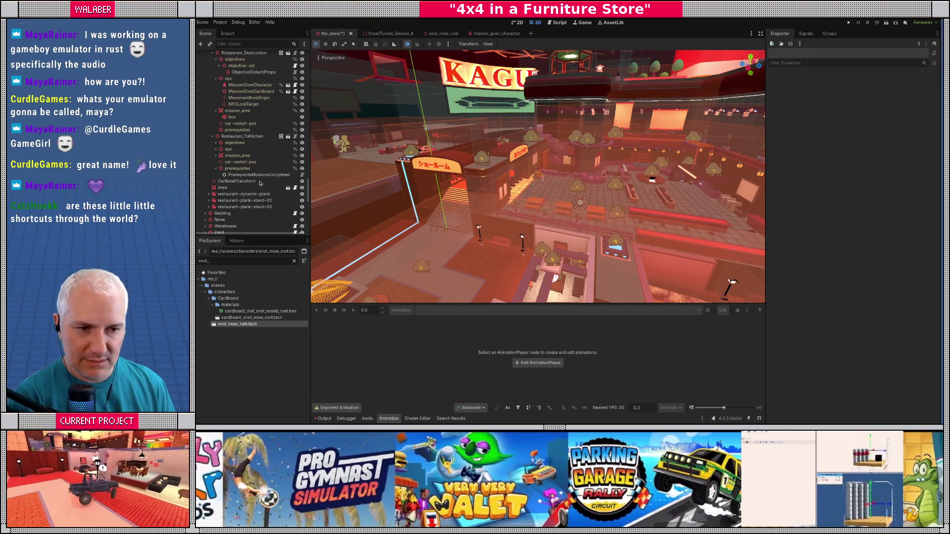
# - Create a PrerequisiteMissionCount child under prerequisites and compare it with PrerequisiteMissionsCompleted
pyautogui.rightClick(257, 175)
pyautogui.click(257, 175)
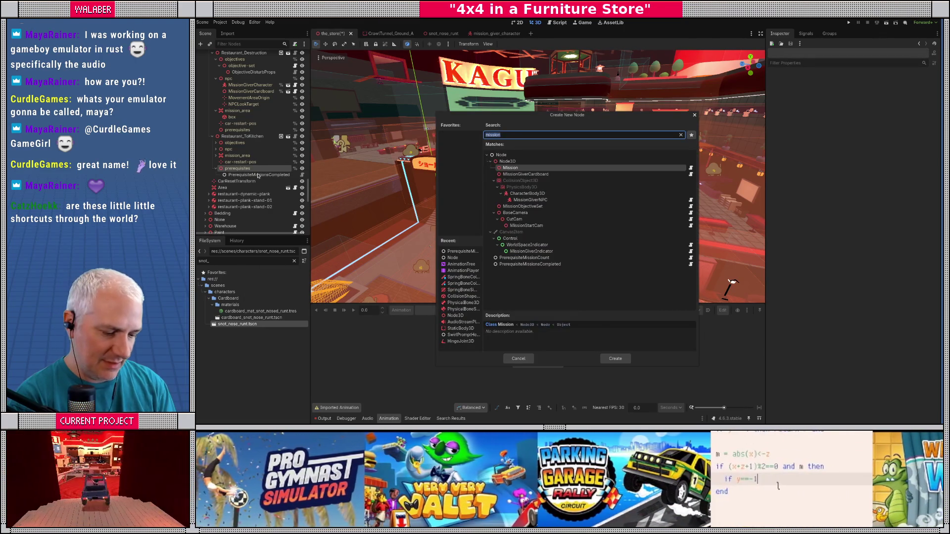
pyautogui.write('prepre')
pyautogui.press('BackSpace')
pyautogui.press('BackSpace')
pyautogui.press('BackSpace')
pyautogui.write('re')
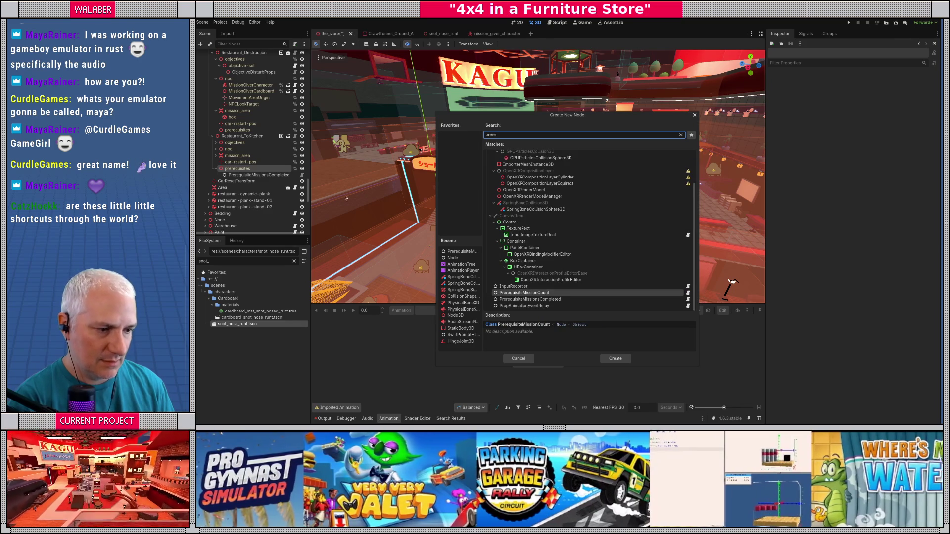
pyautogui.press('Return')
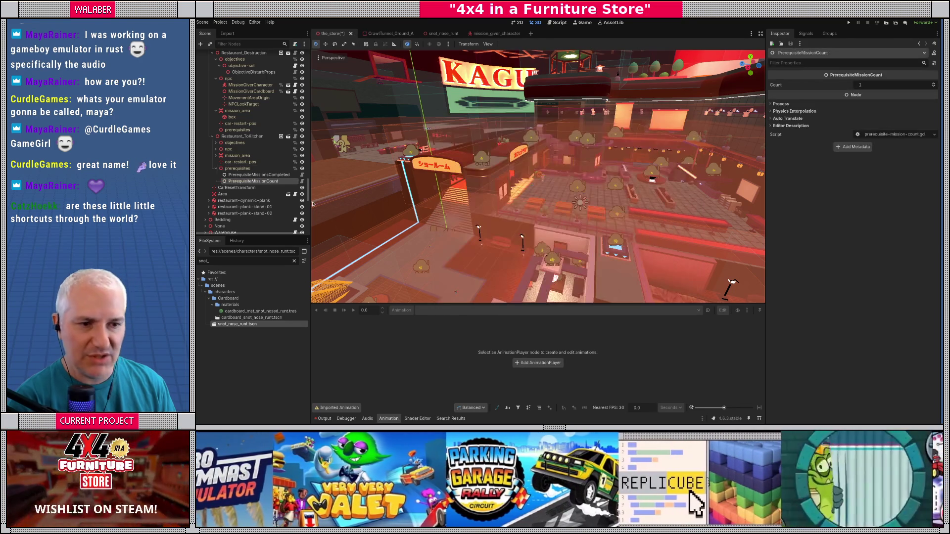
pyautogui.click(257, 175)
# - Raise PrerequisiteMissionCount's Count to 4 while surveying the store floor and lounge
pyautogui.moveTo(522, 155); pyautogui.dragTo(454, 156)
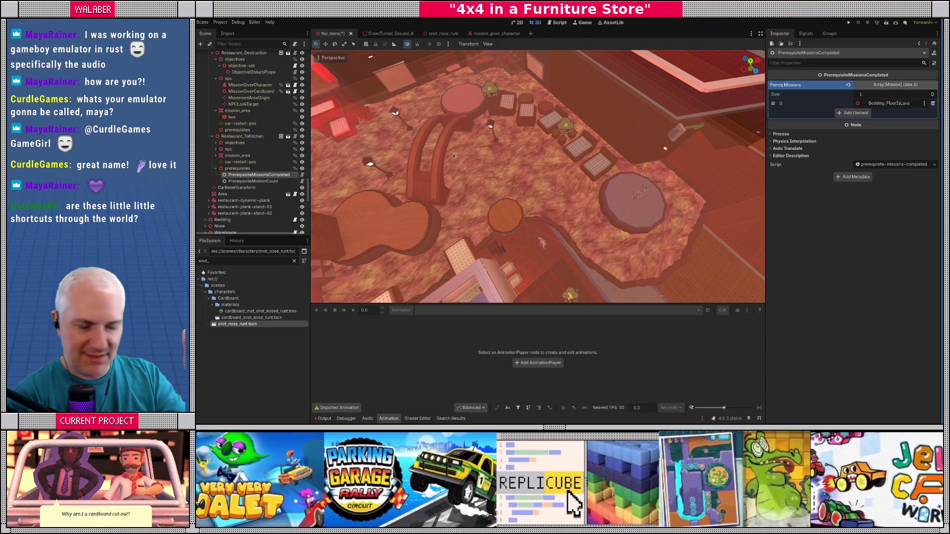
pyautogui.moveTo(459, 151); pyautogui.dragTo(411, 160)
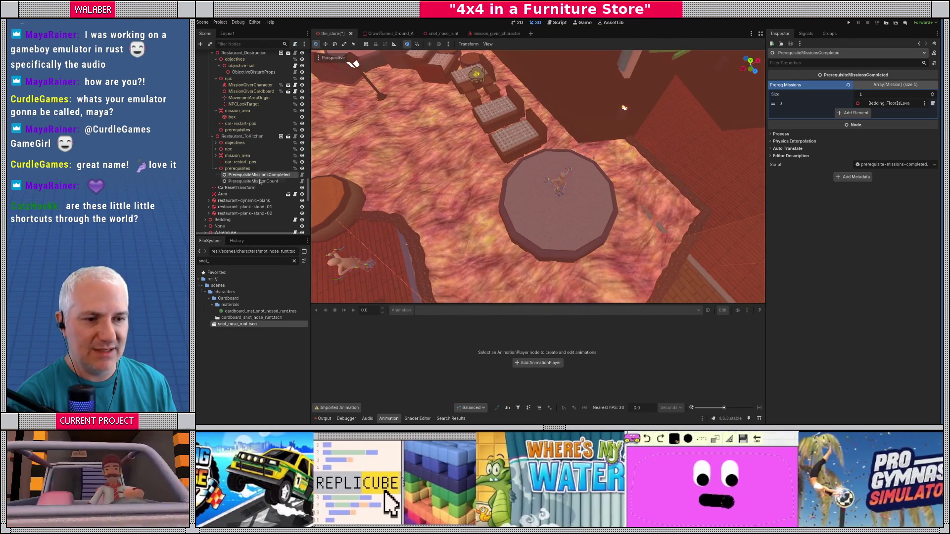
pyautogui.click(284, 181)
pyautogui.click(934, 83)
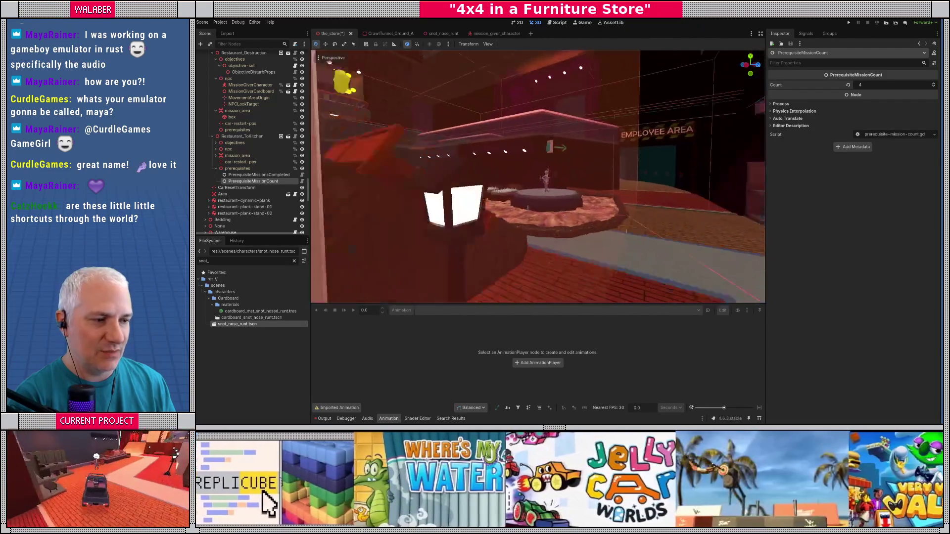
pyautogui.press('w')
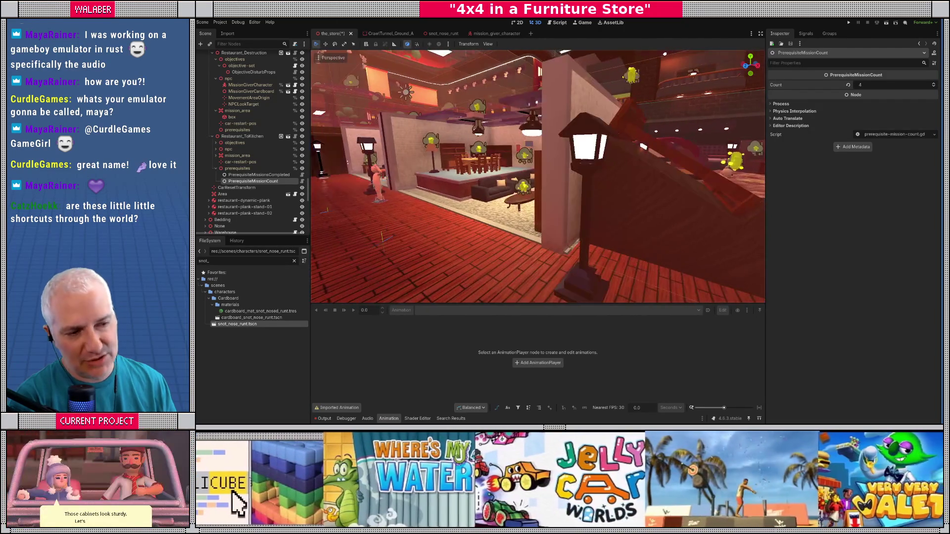
pyautogui.press('w')
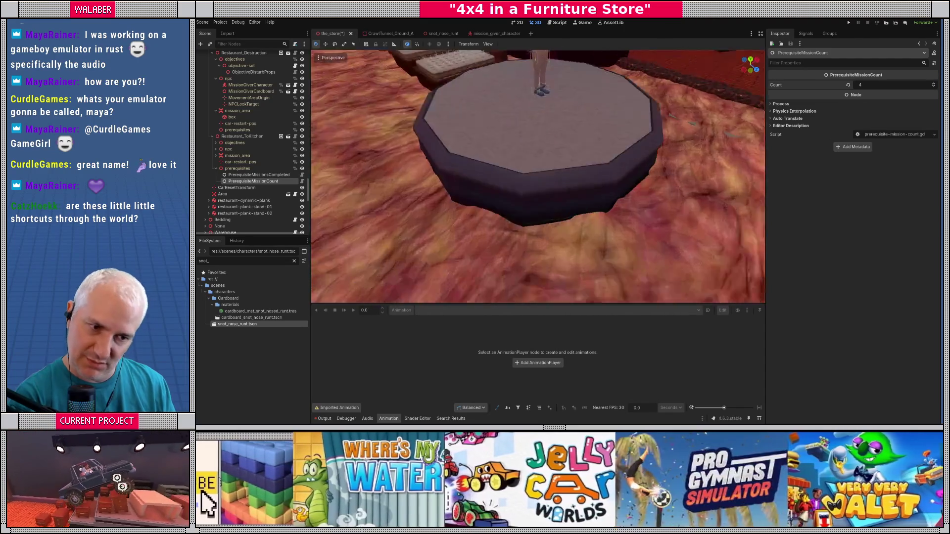
pyautogui.press('s')
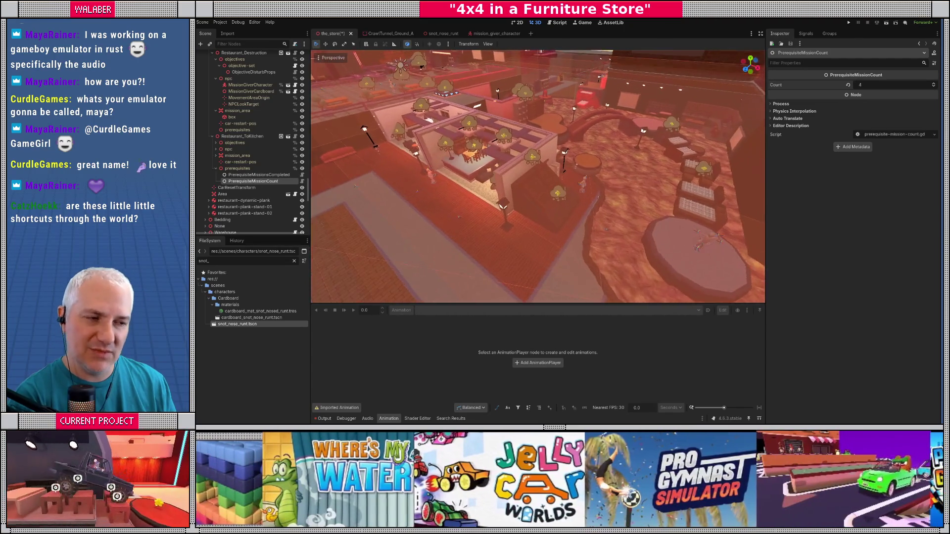
pyautogui.press('d')
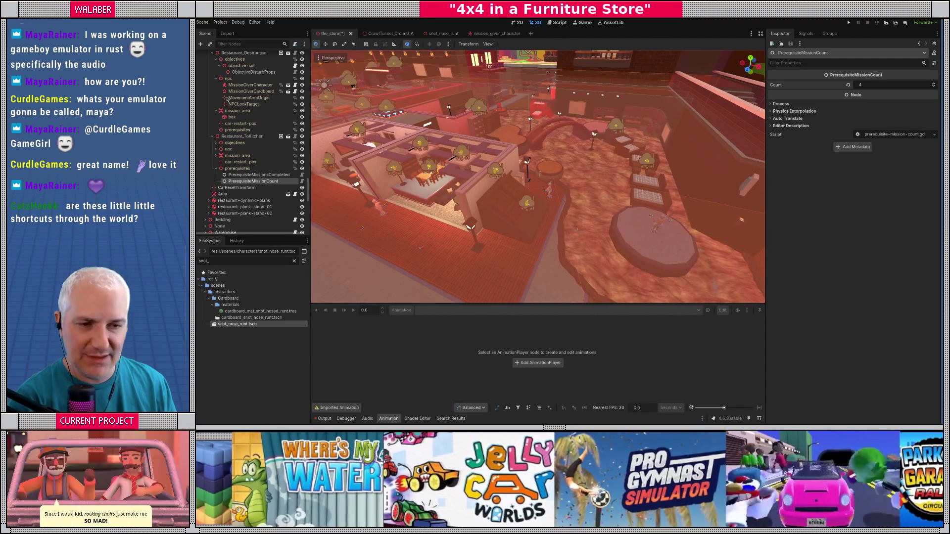
# - Add one Event Target Props element on Restaurant_ToKitchen and assign CrawlTunnel_Ground_A to it
pyautogui.click(244, 137)
pyautogui.click(890, 148)
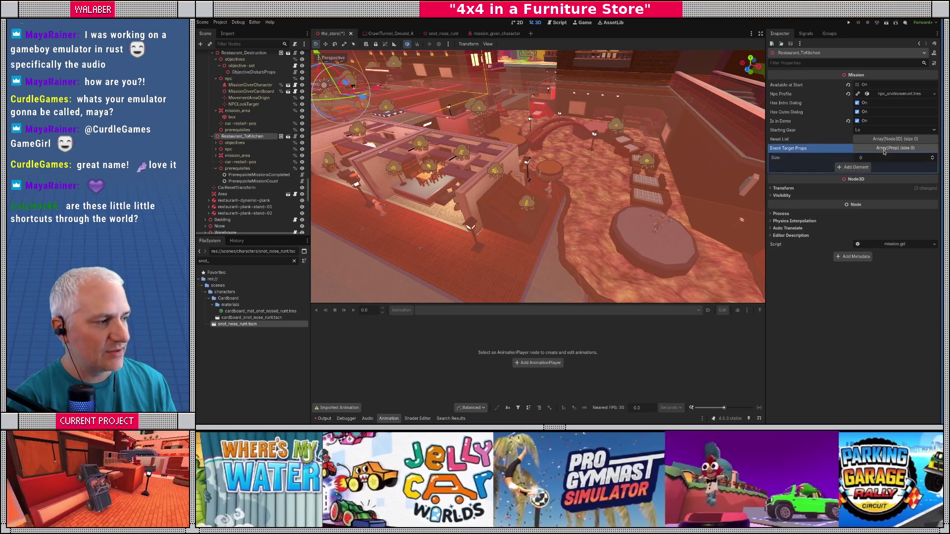
pyautogui.click(863, 168)
pyautogui.click(872, 169)
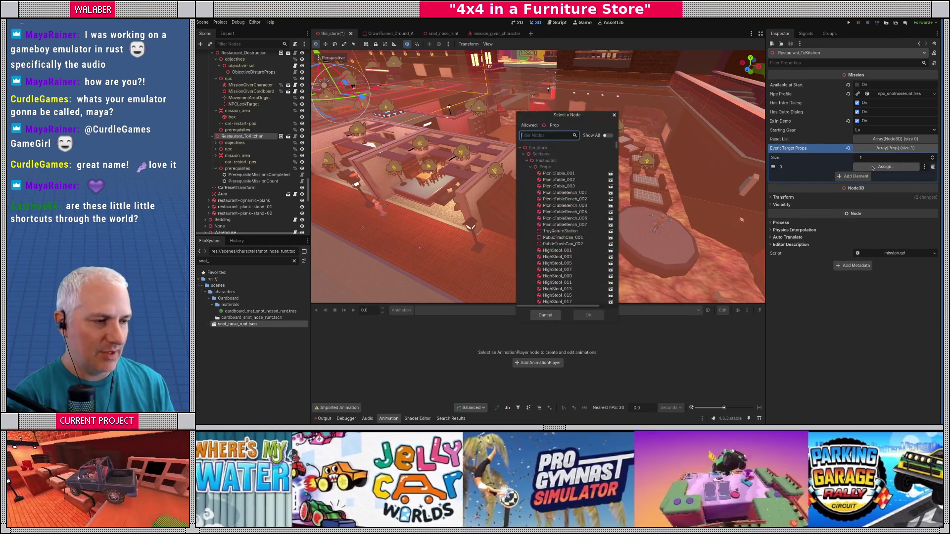
pyautogui.write('tunne')
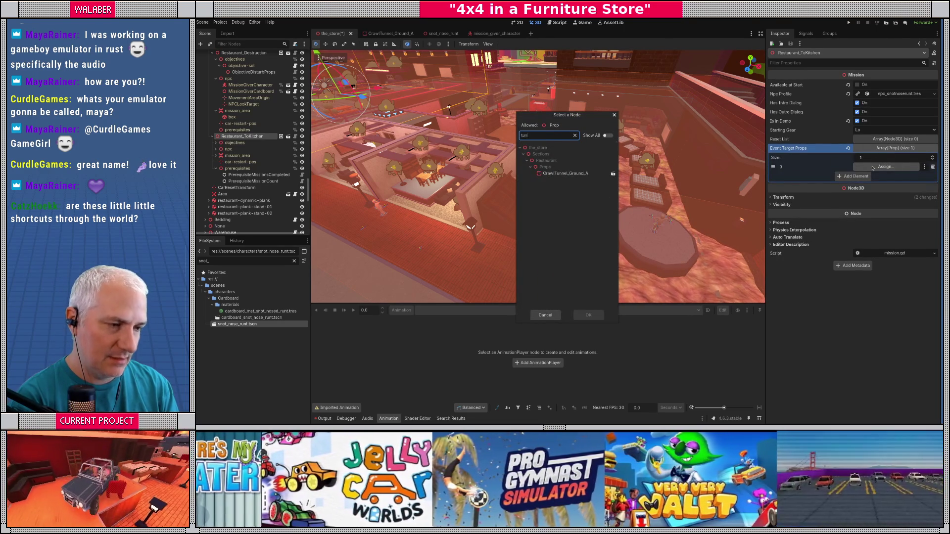
pyautogui.doubleClick(569, 174)
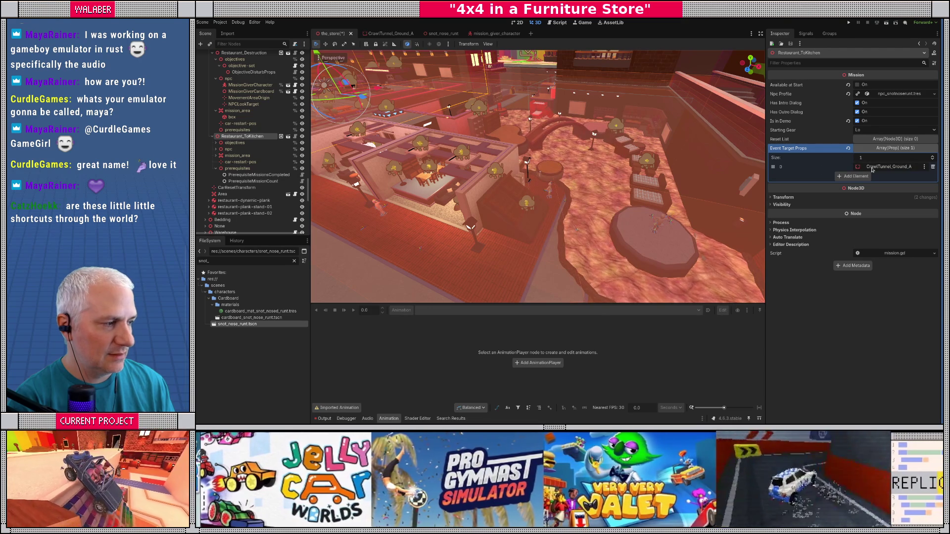
# - Frame Restaurant_ToKitchen and orbit inside the restaurant, then switch to Blender
pyautogui.press('f')
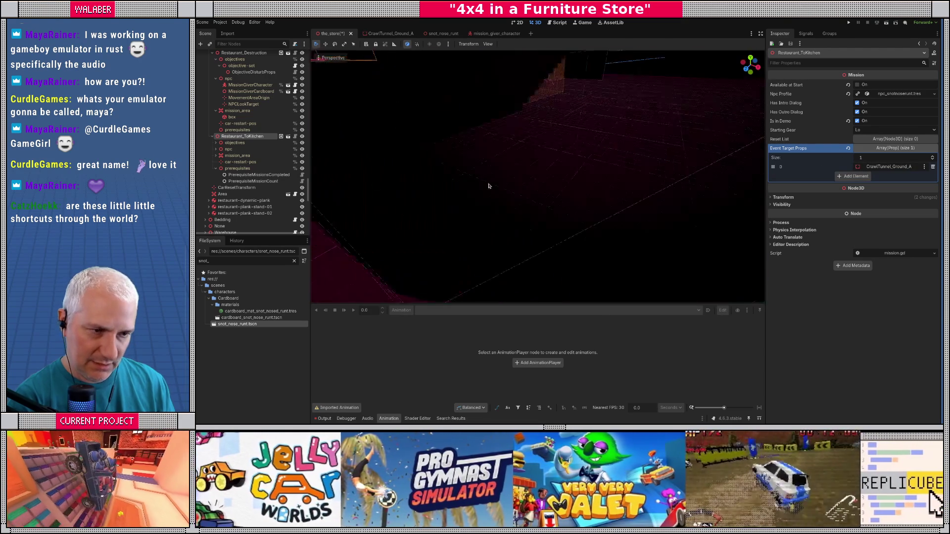
pyautogui.scroll(10, 543, 173)
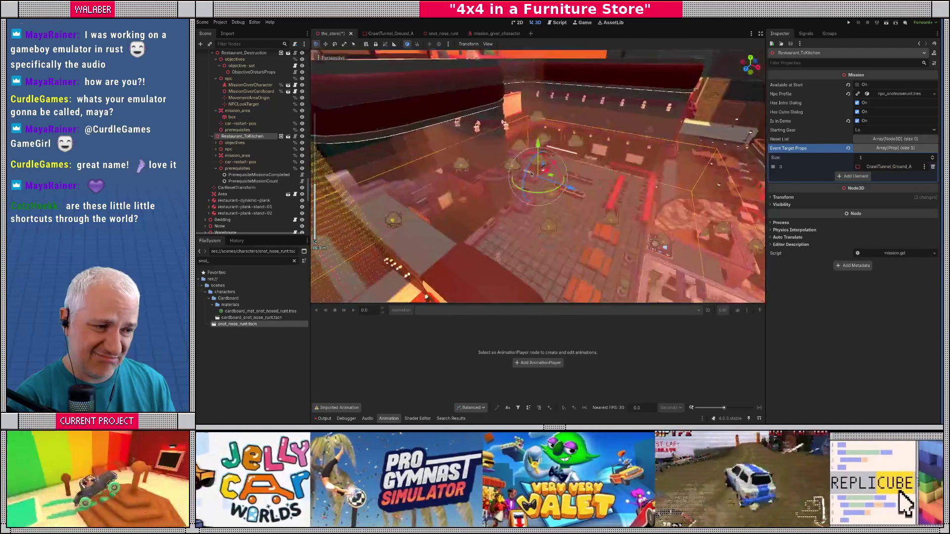
pyautogui.moveTo(543, 173); pyautogui.dragTo(473, 193)
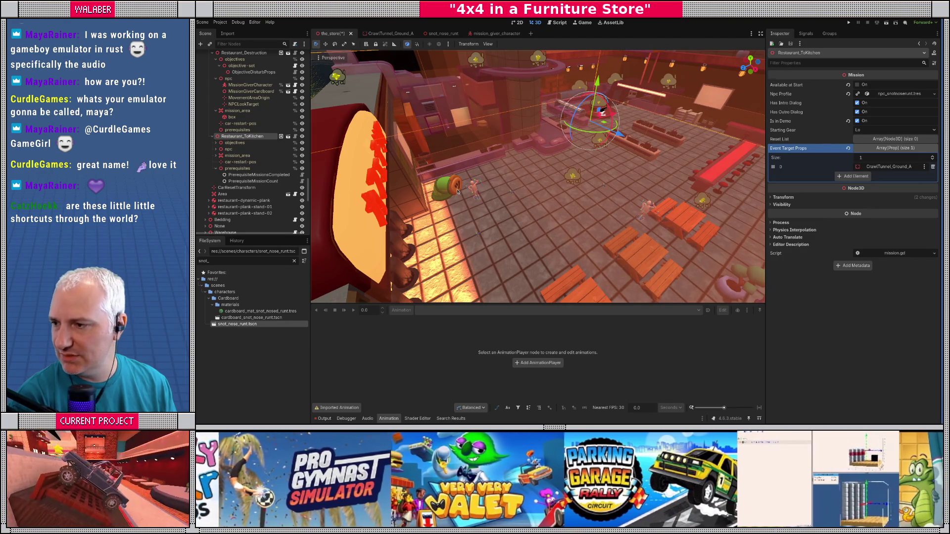
pyautogui.hotkey('alt', 'Tab')
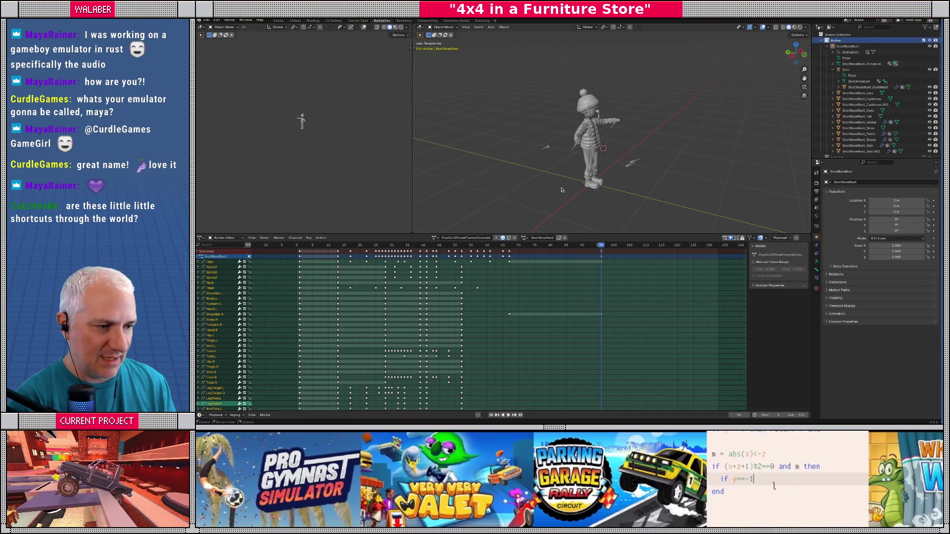
# - Scrub the animation to frame -3 and view the character from Top Orthographic, then return to Godot
pyautogui.moveTo(322, 251); pyautogui.dragTo(287, 246)
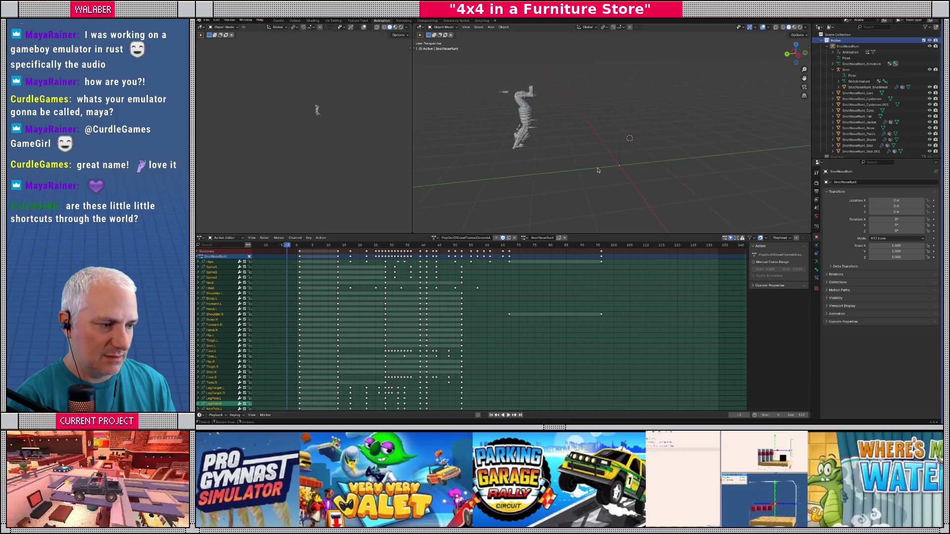
pyautogui.press('KP_7')
pyautogui.scroll(3, 598, 170)
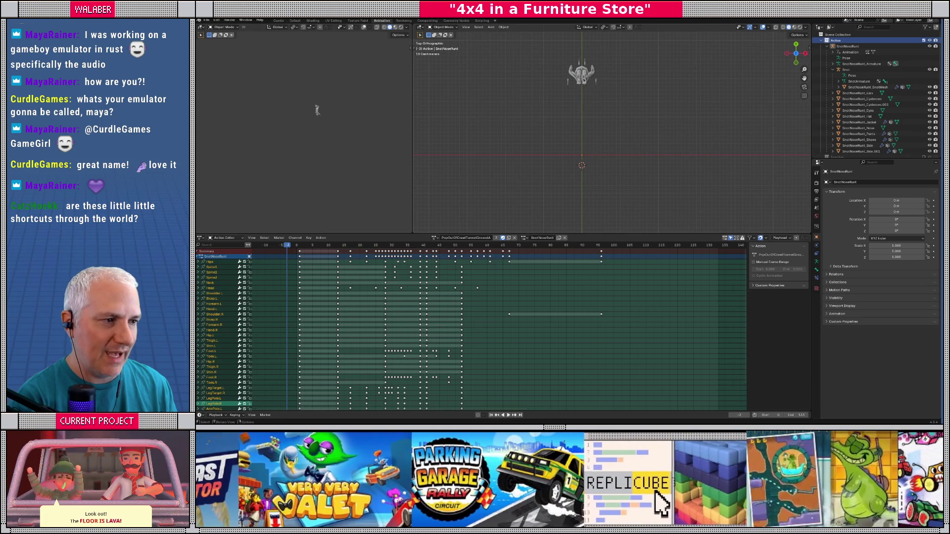
pyautogui.moveTo(544, 170); pyautogui.dragTo(577, 141)
pyautogui.press('KP_7')
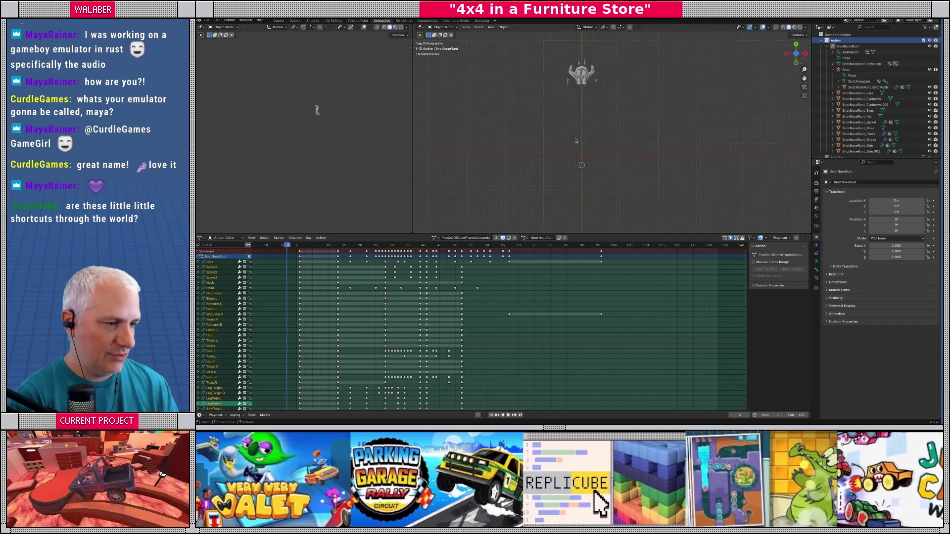
pyautogui.hotkey('alt', 'Tab')
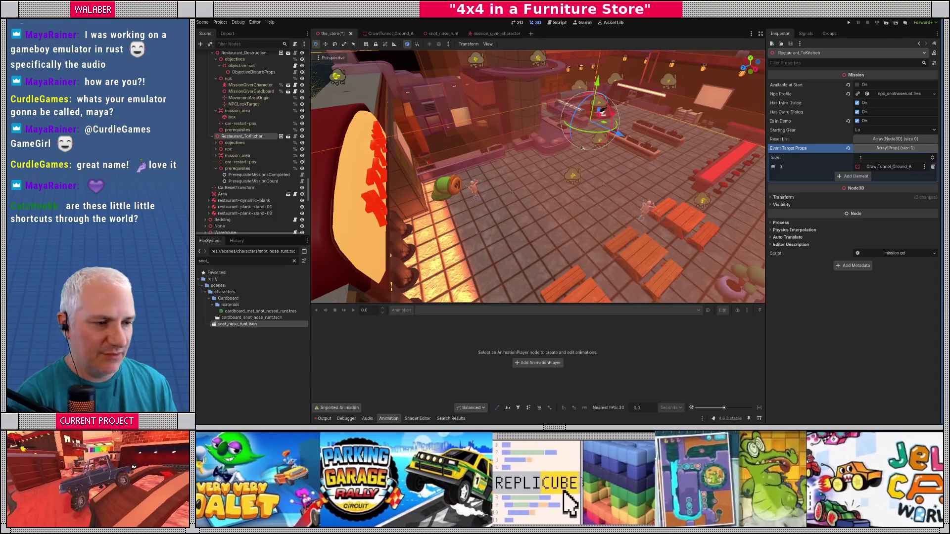
# - Select the CrawlTunnel_Ground_A snail prop and zoom and orbit around it
pyautogui.click(439, 205)
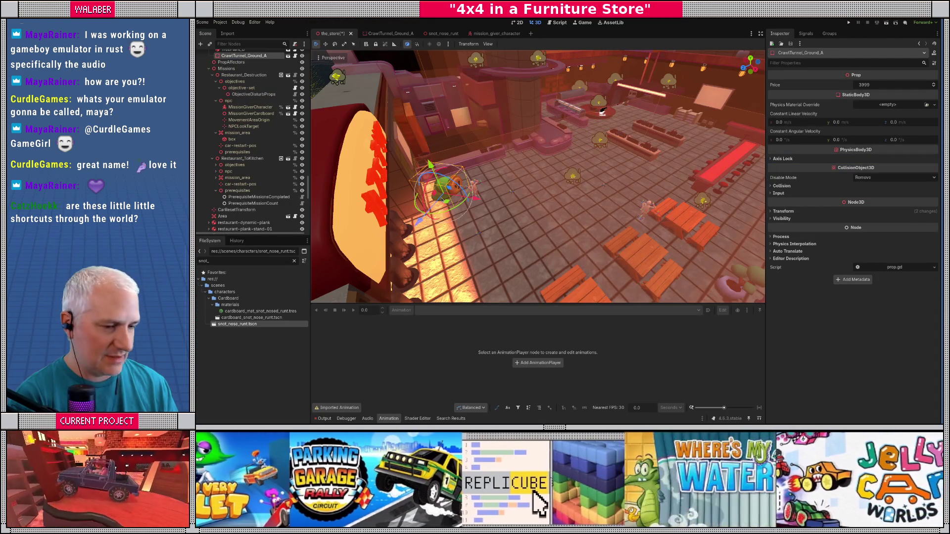
pyautogui.press('KP_7')
pyautogui.scroll(5, 499, 67)
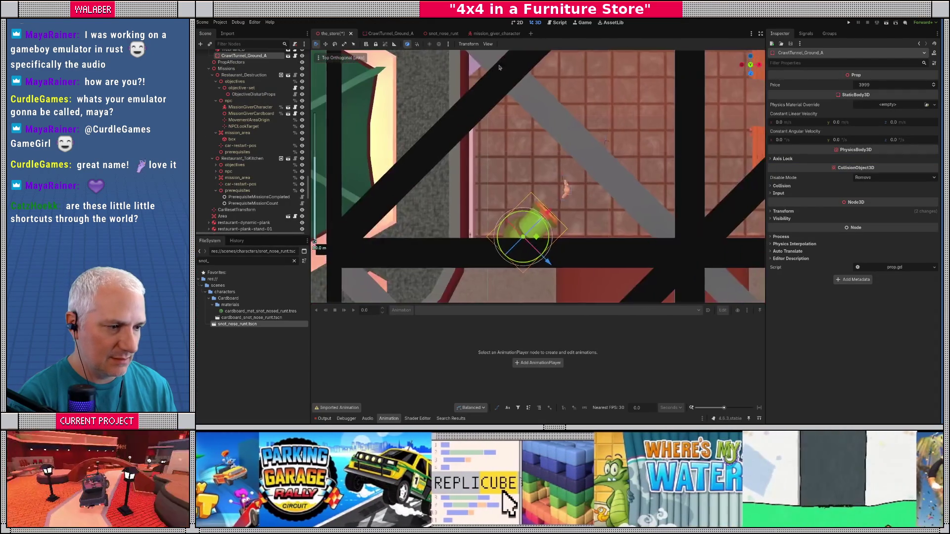
pyautogui.scroll(6, 499, 67)
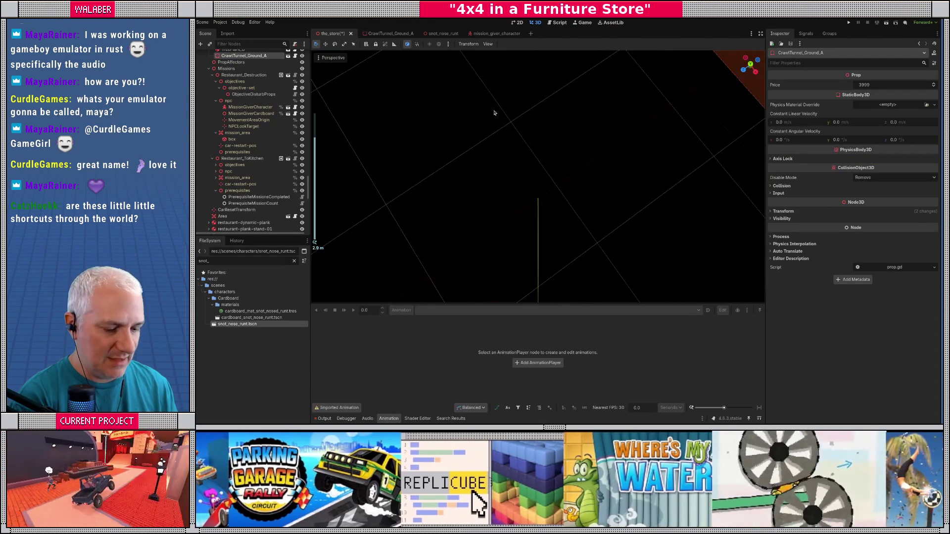
pyautogui.scroll(-10, 493, 113)
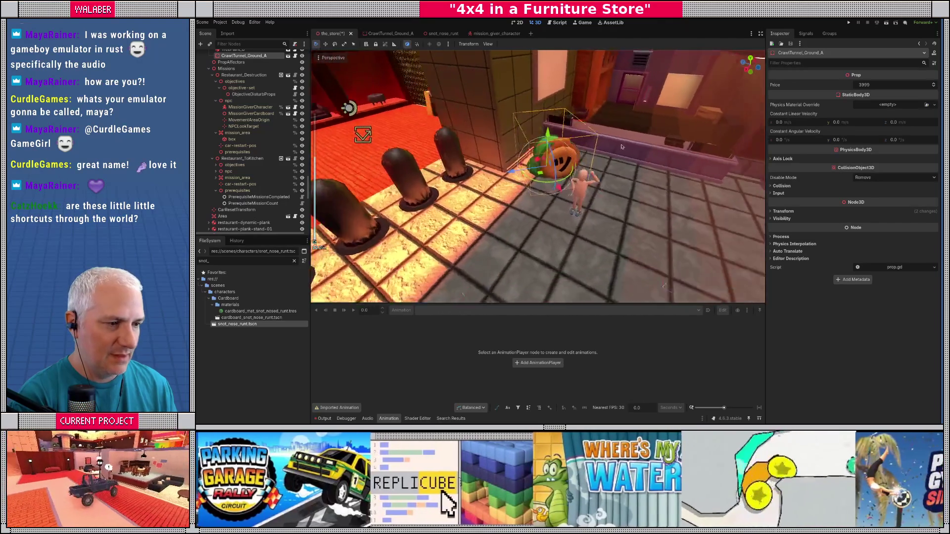
pyautogui.moveTo(622, 147); pyautogui.dragTo(494, 156)
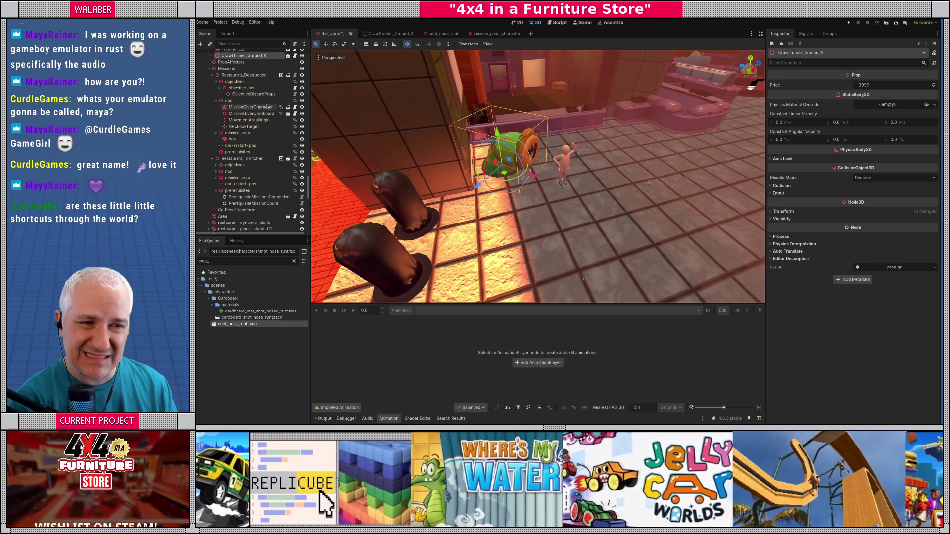
pyautogui.scroll(4, 248, 148)
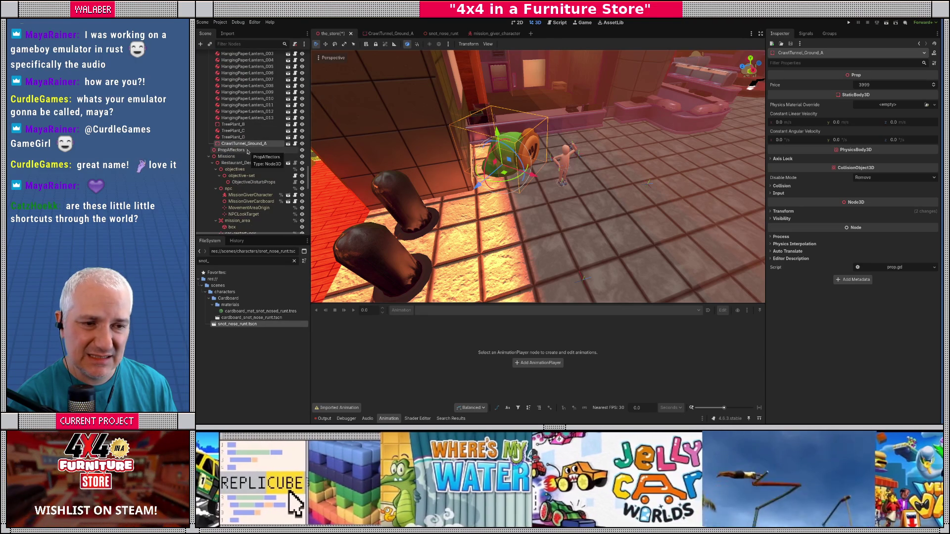
# - Start adding a child to the prop, cancel, and try moving the prop along x
pyautogui.rightClick(242, 144)
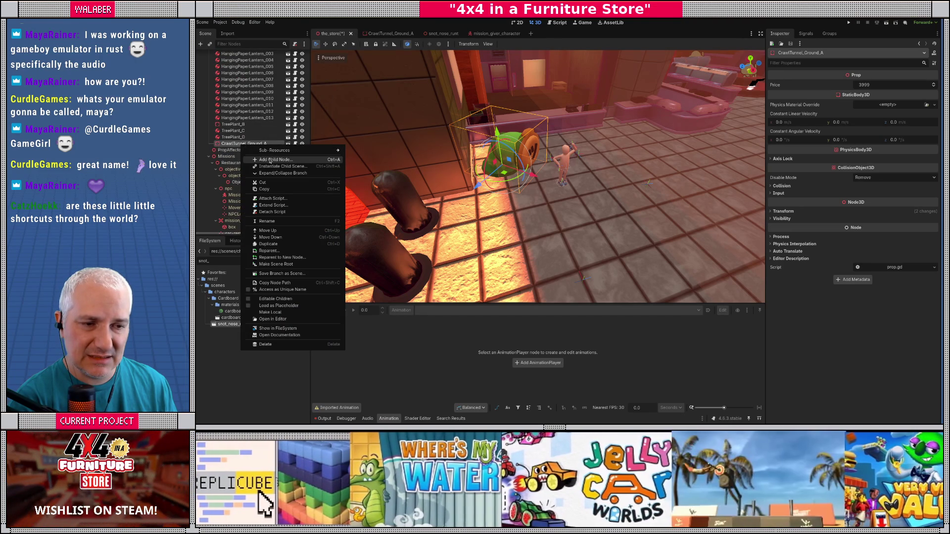
pyautogui.click(270, 160)
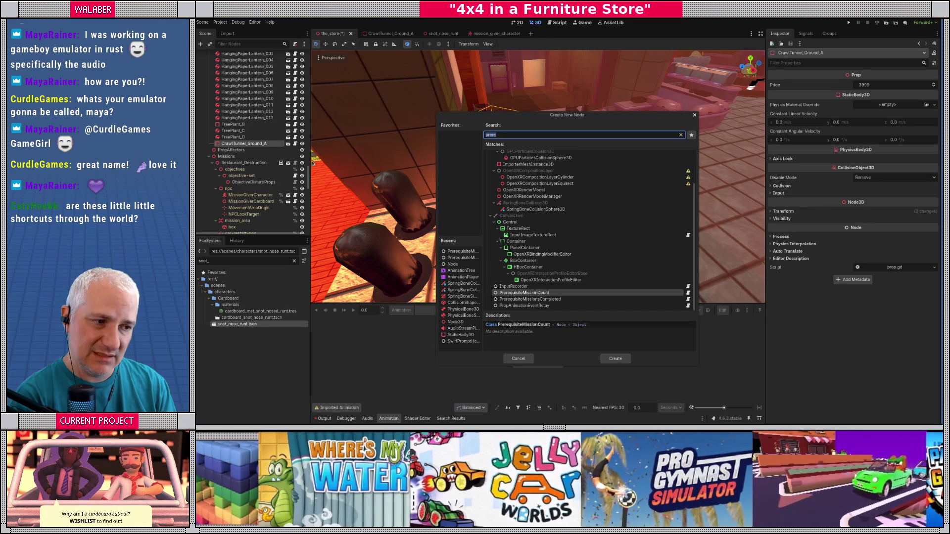
pyautogui.press('Escape')
pyautogui.moveTo(538, 180)
pyautogui.mouseDown()
pyautogui.moveTo(576, 185)
pyautogui.moveTo(527, 180)
pyautogui.moveTo(569, 181)
pyautogui.moveTo(530, 83)
pyautogui.mouseUp()
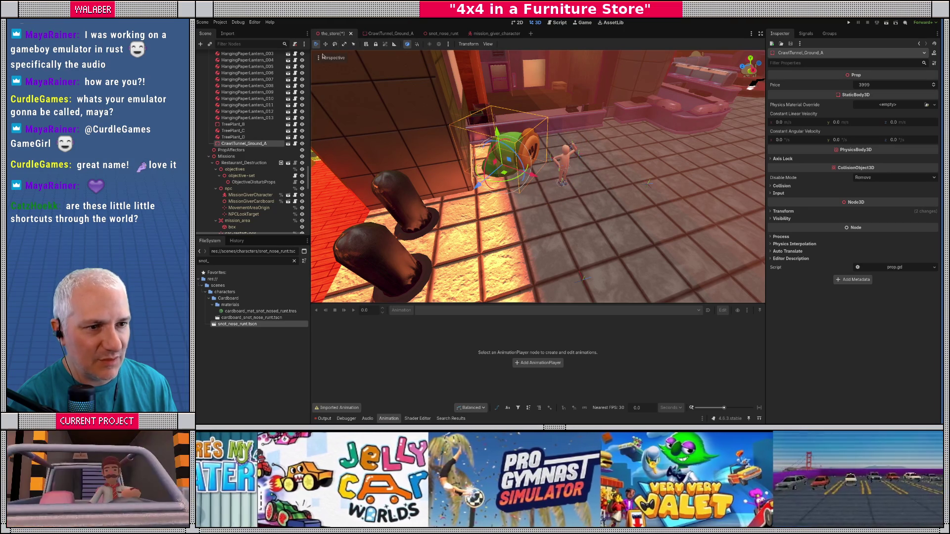
pyautogui.click(319, 58)
pyautogui.click(340, 58)
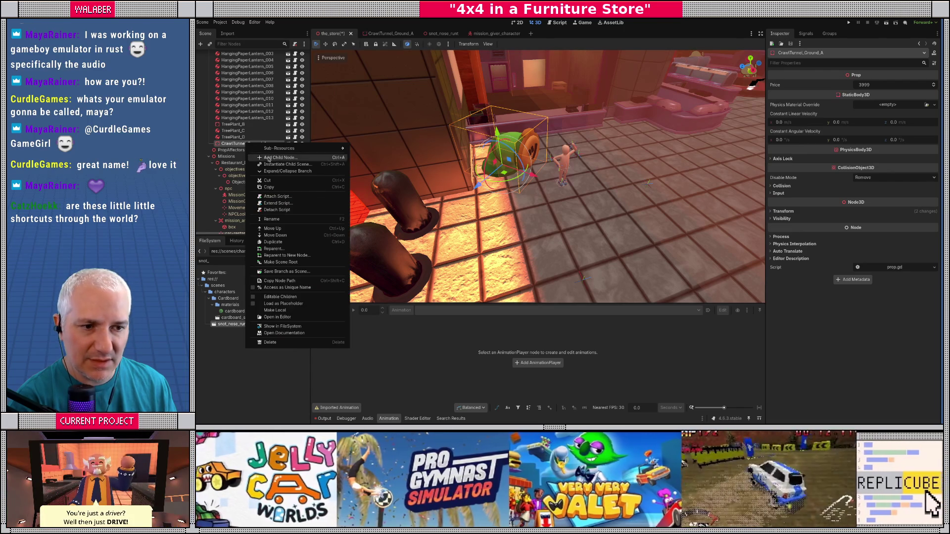
# - Add a Marker3D under CrawlTunnel_Ground_A at position X 2.0, then return to Blender
pyautogui.click(269, 157)
pyautogui.write('mark')
pyautogui.press('Return')
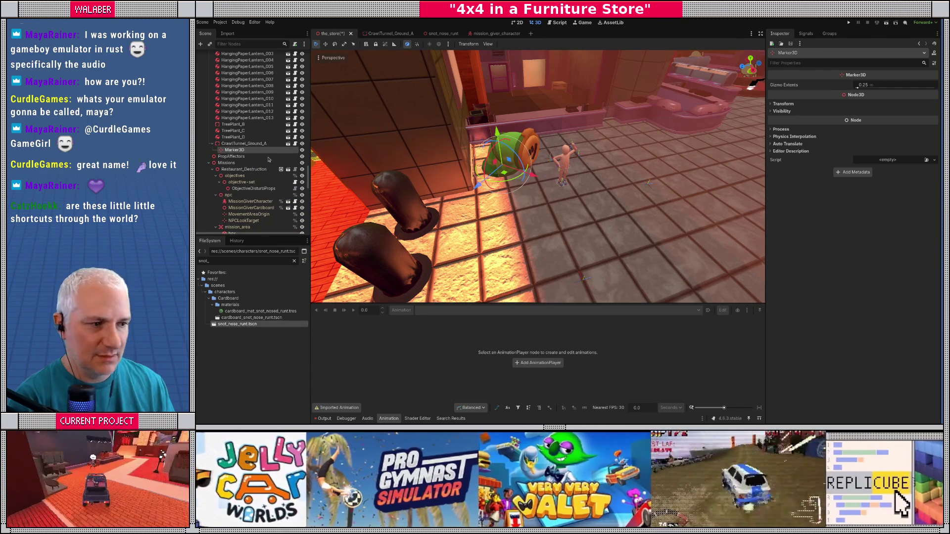
pyautogui.click(794, 106)
pyautogui.click(800, 123)
pyautogui.write('2')
pyautogui.press('Return')
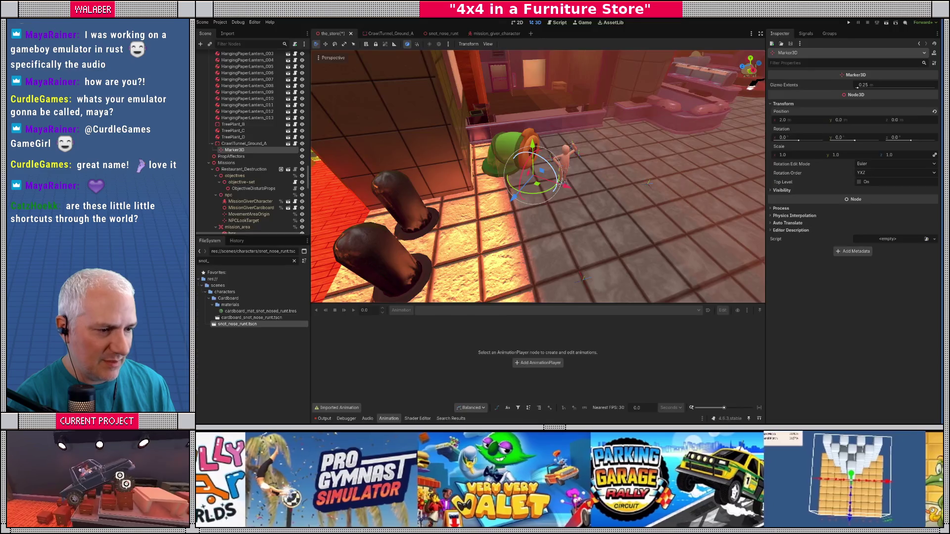
pyautogui.hotkey('alt', 'Tab')
pyautogui.scroll(3, 564, 121)
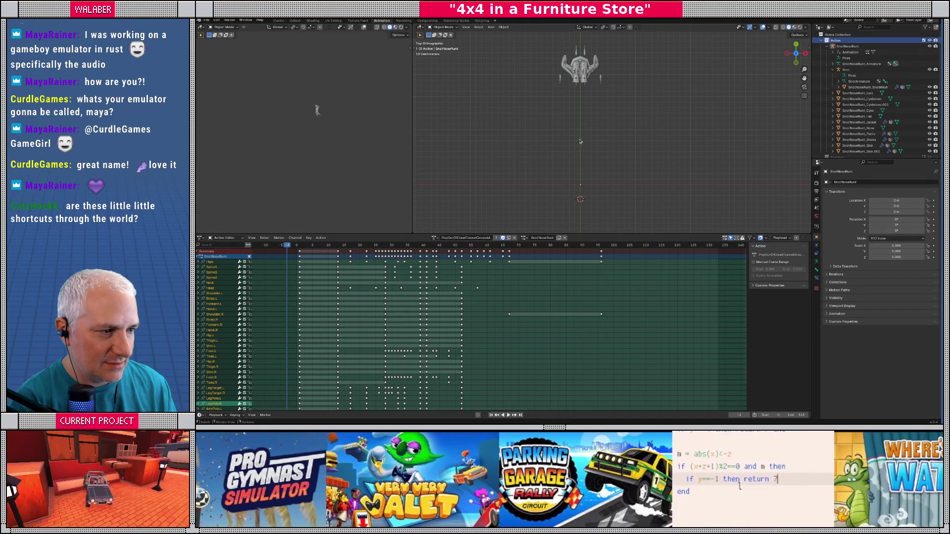
# - Orbit around the character, play its animation and rewind to an early frame
pyautogui.moveTo(578, 91); pyautogui.dragTo(626, 131)
pyautogui.moveTo(611, 169); pyautogui.dragTo(596, 153)
pyautogui.press('space')
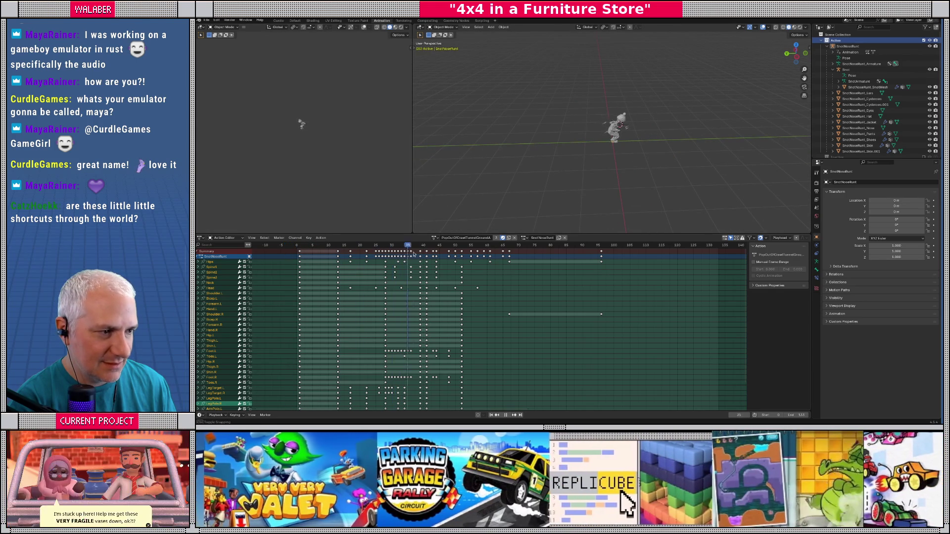
pyautogui.moveTo(425, 246); pyautogui.dragTo(343, 243)
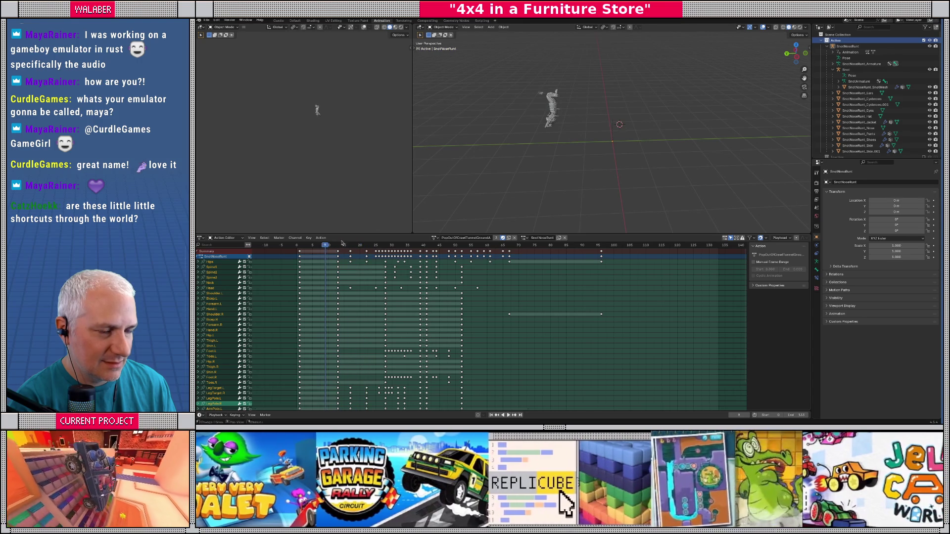
pyautogui.scroll(-1, 851, 93)
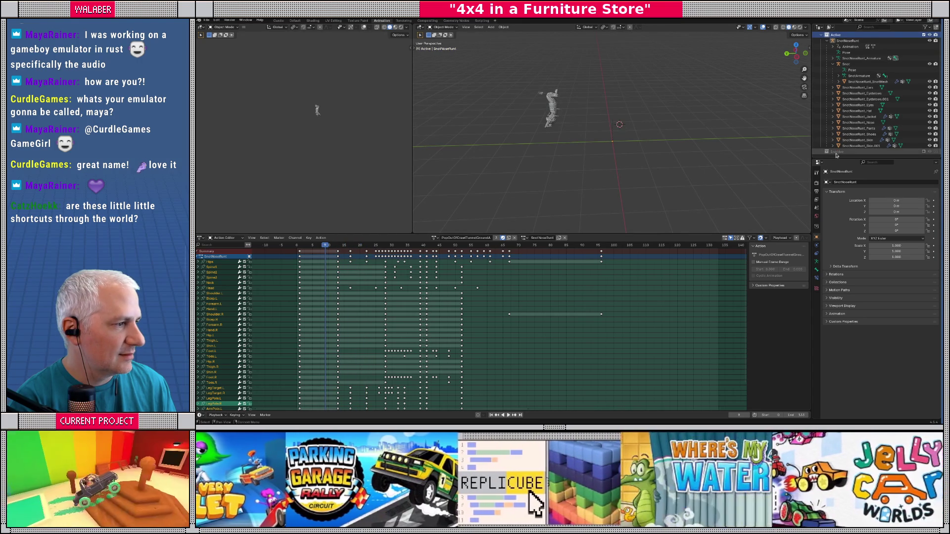
# - Make the Inactive collection visible and slide the tunnel pipe along Y, checking it from above
pyautogui.click(923, 152)
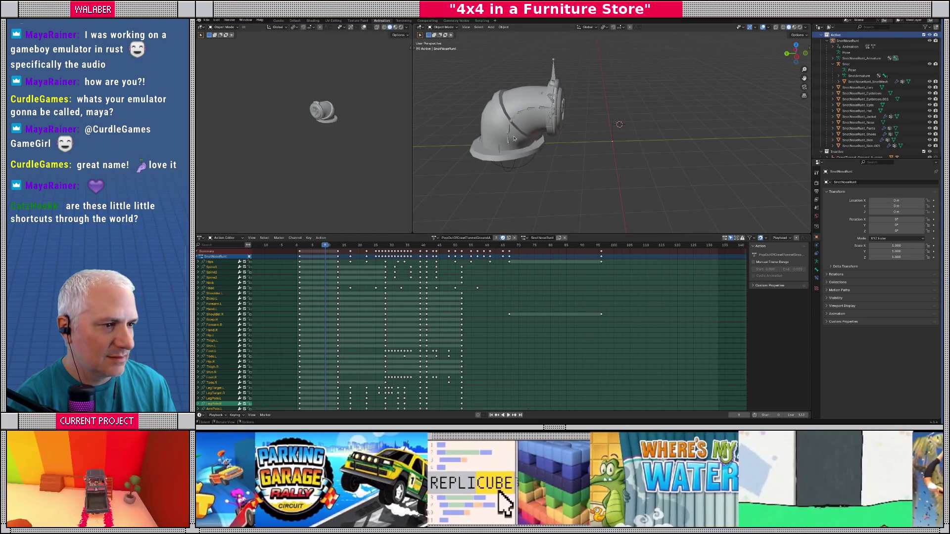
pyautogui.click(526, 168)
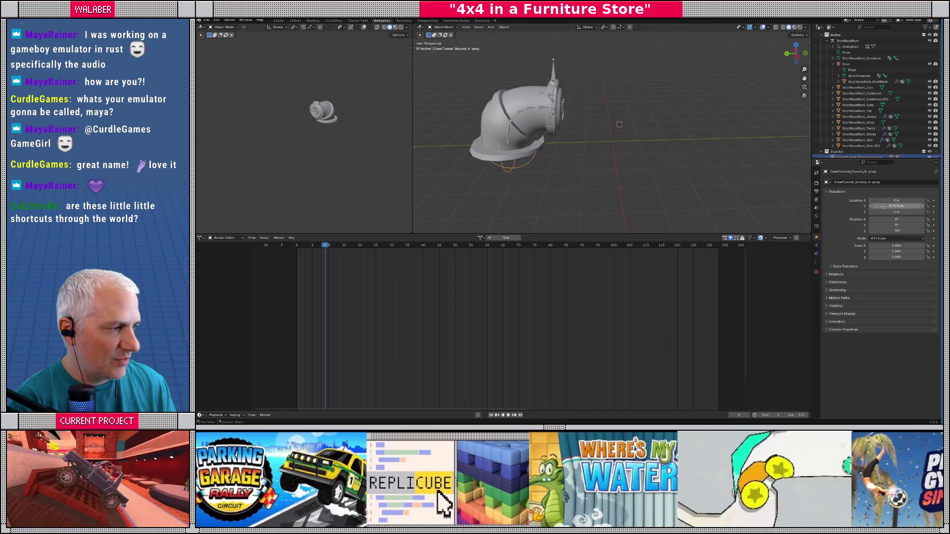
pyautogui.moveTo(885, 207)
pyautogui.mouseDown()
pyautogui.moveTo(807, 206)
pyautogui.moveTo(841, 206)
pyautogui.moveTo(761, 221)
pyautogui.mouseUp()
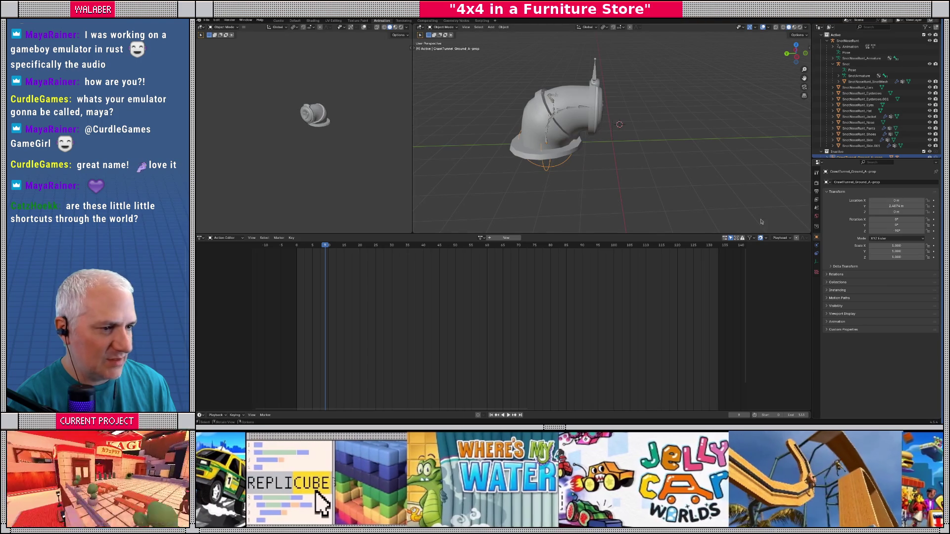
pyautogui.moveTo(684, 172); pyautogui.dragTo(635, 167)
pyautogui.press('KP_7')
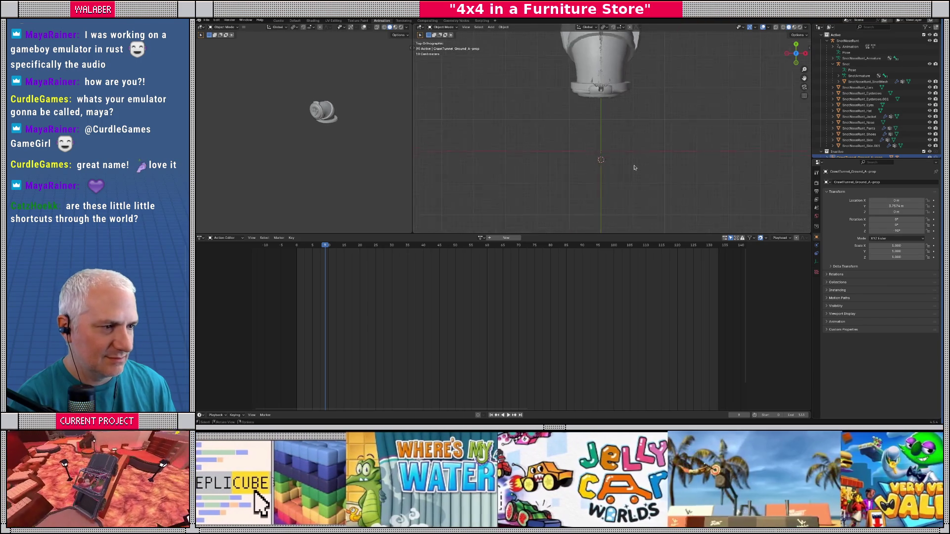
pyautogui.scroll(1, 606, 112)
pyautogui.moveTo(525, 189); pyautogui.dragTo(599, 135)
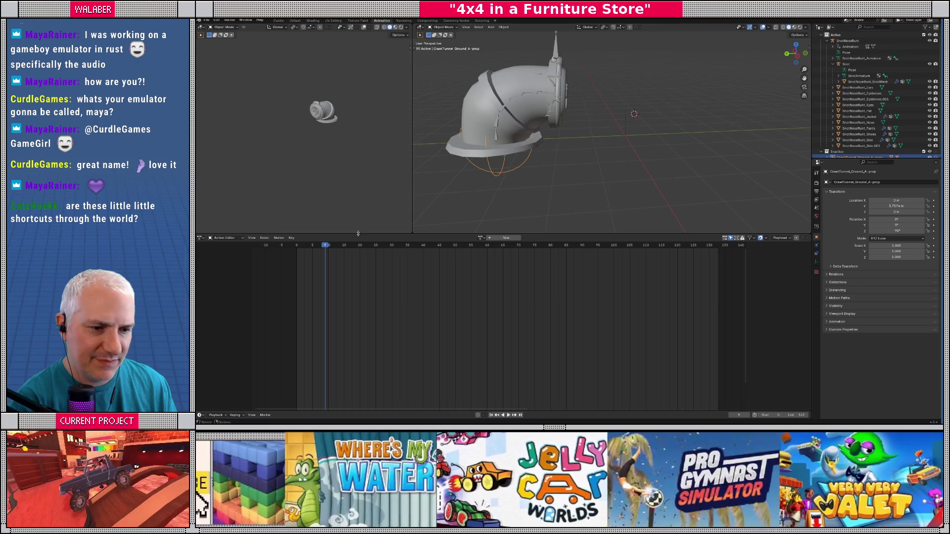
# - Select the SnotNoseRunt armature, play the animation from frame 18, stop, and return to Godot
pyautogui.click(555, 84)
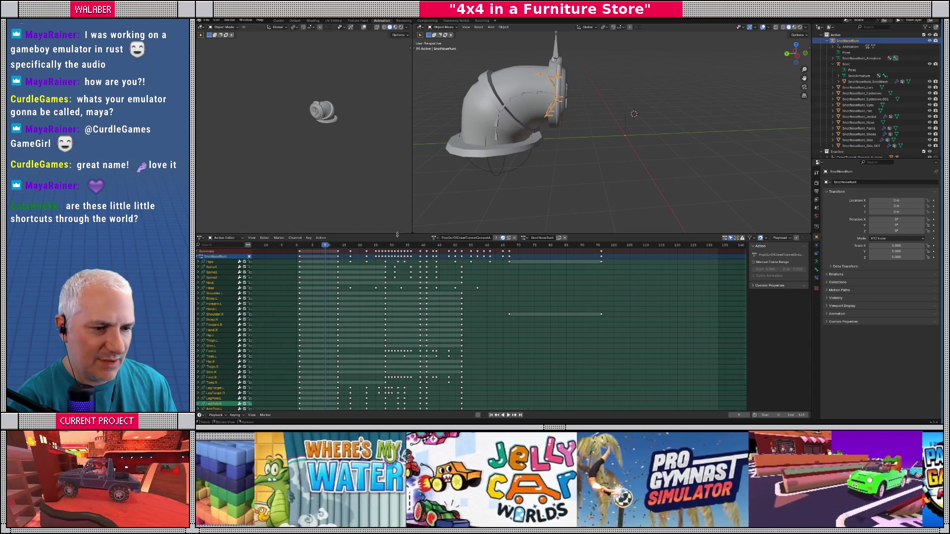
pyautogui.moveTo(314, 248)
pyautogui.mouseDown()
pyautogui.moveTo(377, 249)
pyautogui.moveTo(328, 248)
pyautogui.mouseUp()
pyautogui.press('space')
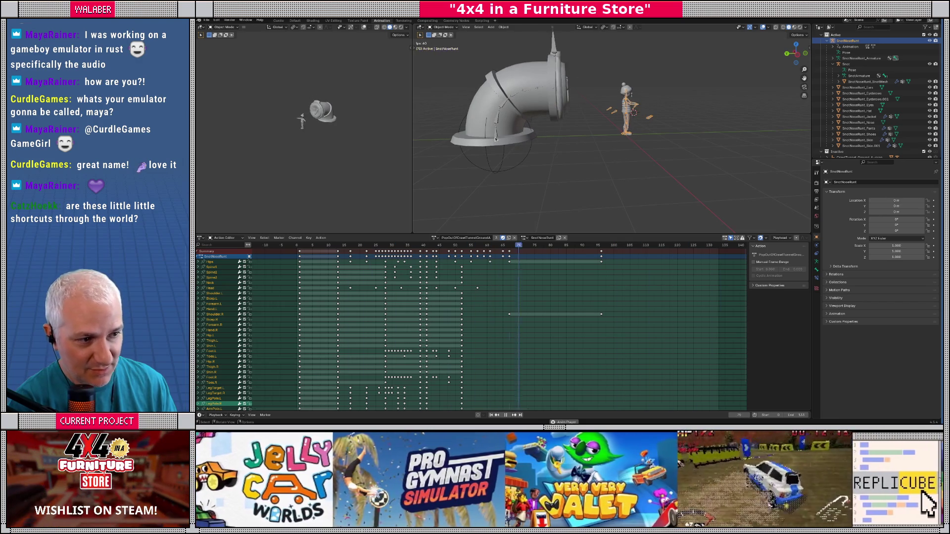
pyautogui.press('space')
pyautogui.hotkey('alt', 'Tab')
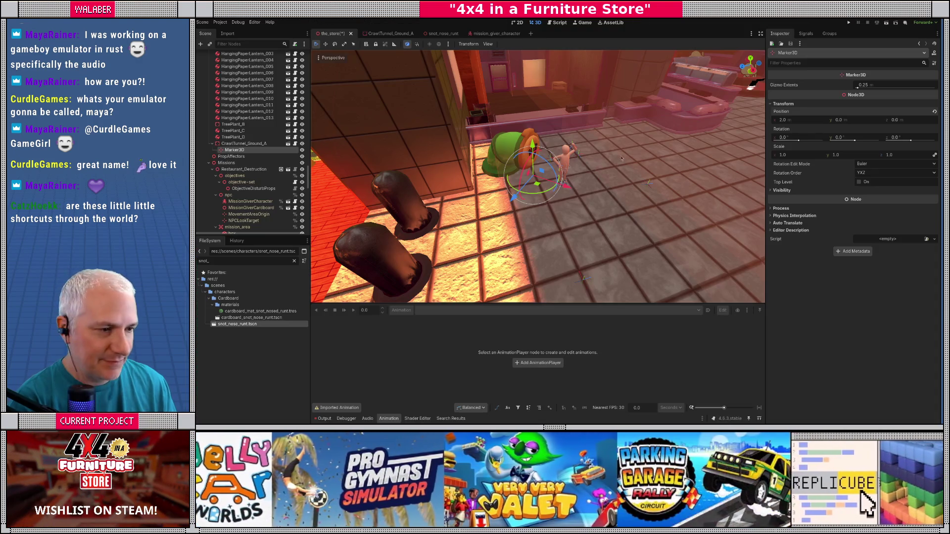
# - Nudge the Marker3D, then rotate the npc about 28 degrees and settle it onto the floor
pyautogui.scroll(5, 538, 188)
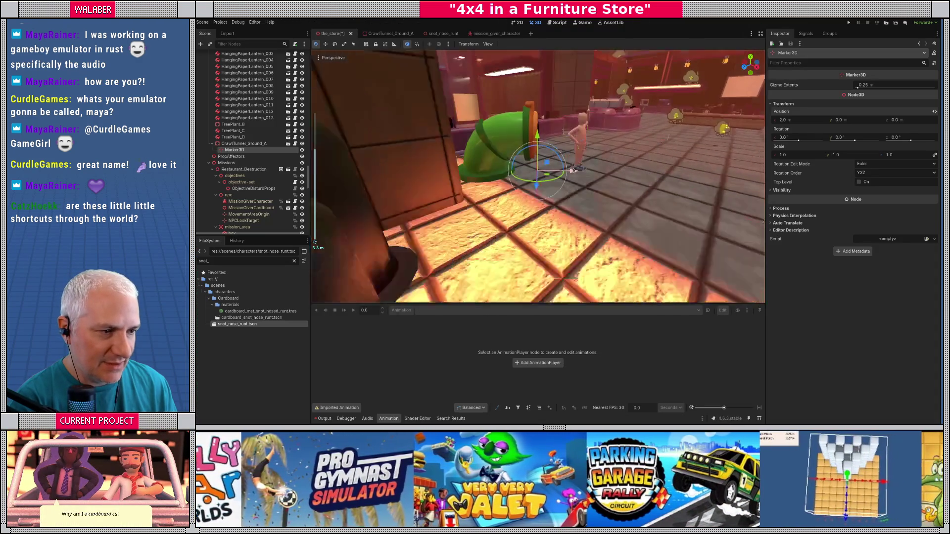
pyautogui.moveTo(572, 170)
pyautogui.mouseDown()
pyautogui.moveTo(635, 172)
pyautogui.moveTo(602, 189)
pyautogui.mouseUp()
pyautogui.scroll(4, 602, 189)
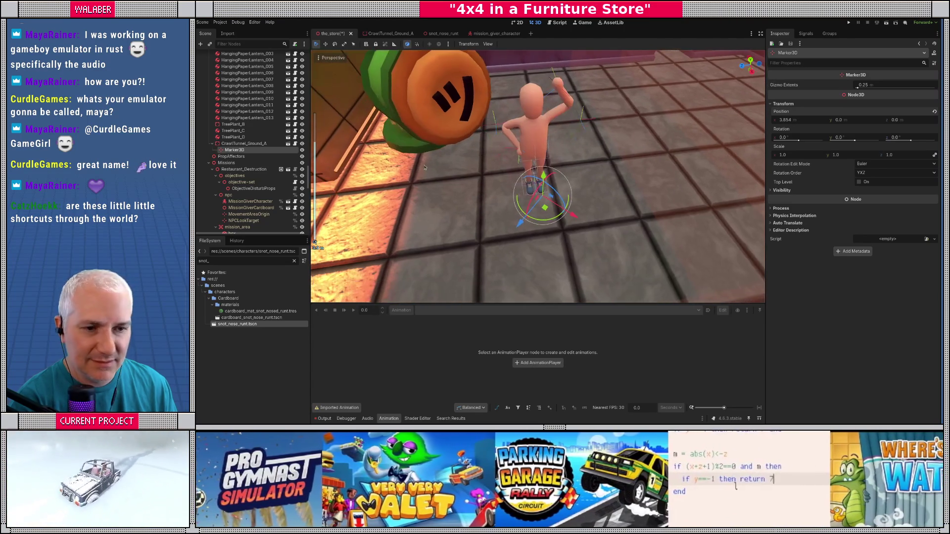
pyautogui.click(529, 144)
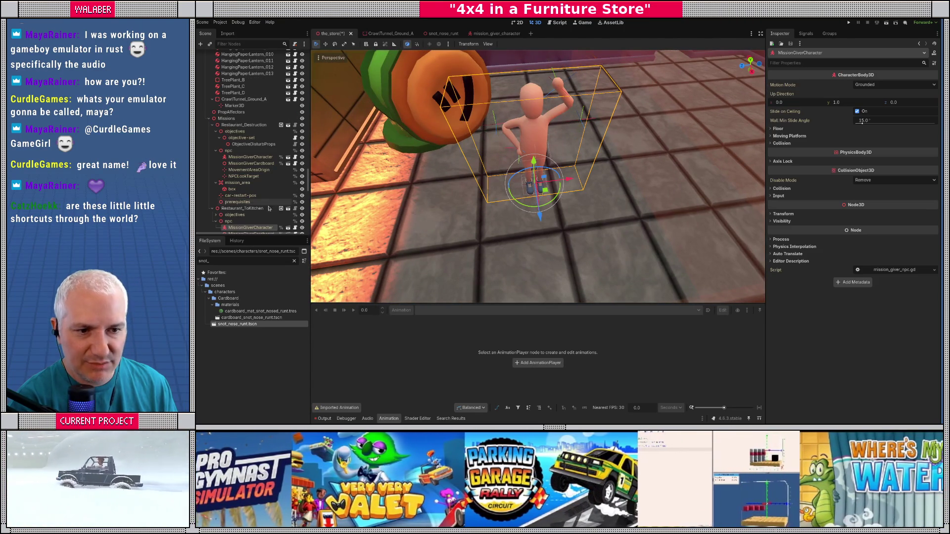
pyautogui.scroll(5, 506, 220)
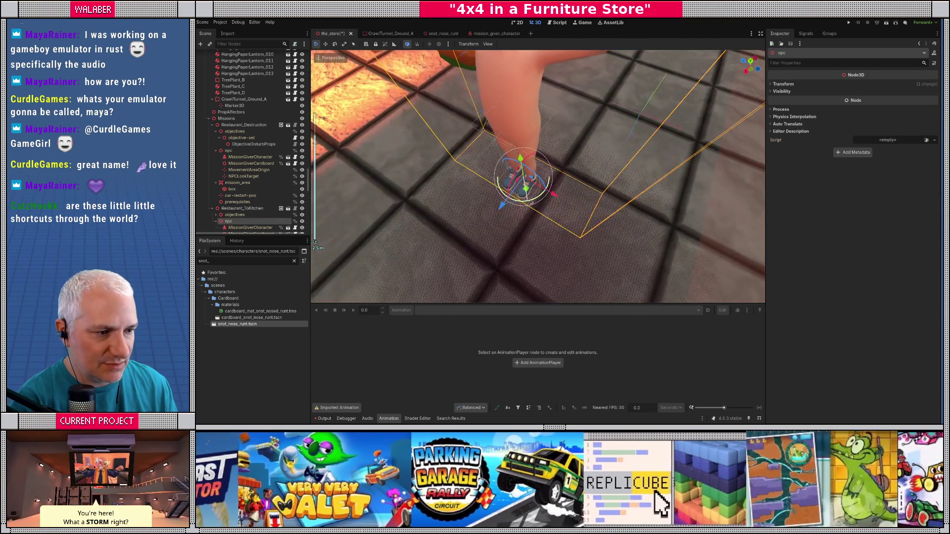
pyautogui.moveTo(529, 203)
pyautogui.mouseDown()
pyautogui.moveTo(543, 201)
pyautogui.moveTo(531, 195)
pyautogui.moveTo(532, 203)
pyautogui.mouseUp()
pyautogui.scroll(5, 530, 205)
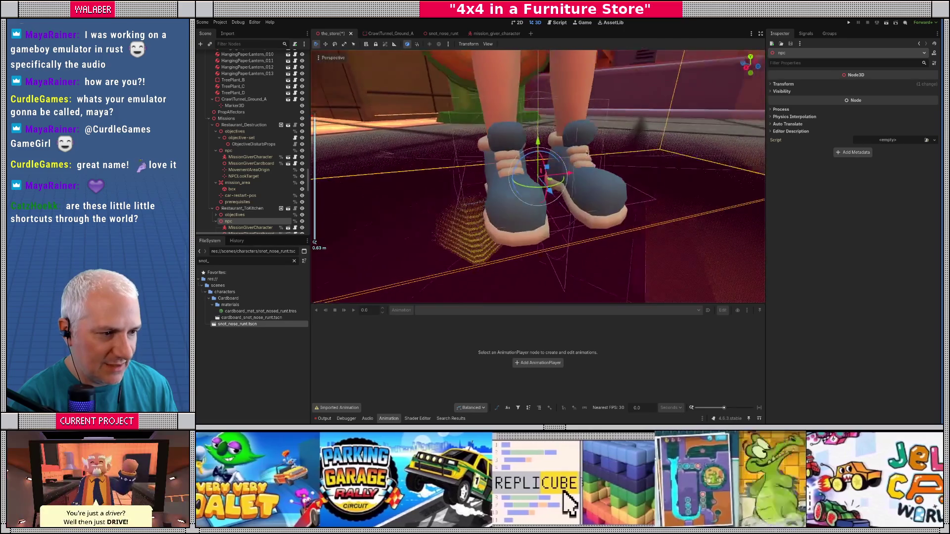
pyautogui.scroll(-10, 587, 152)
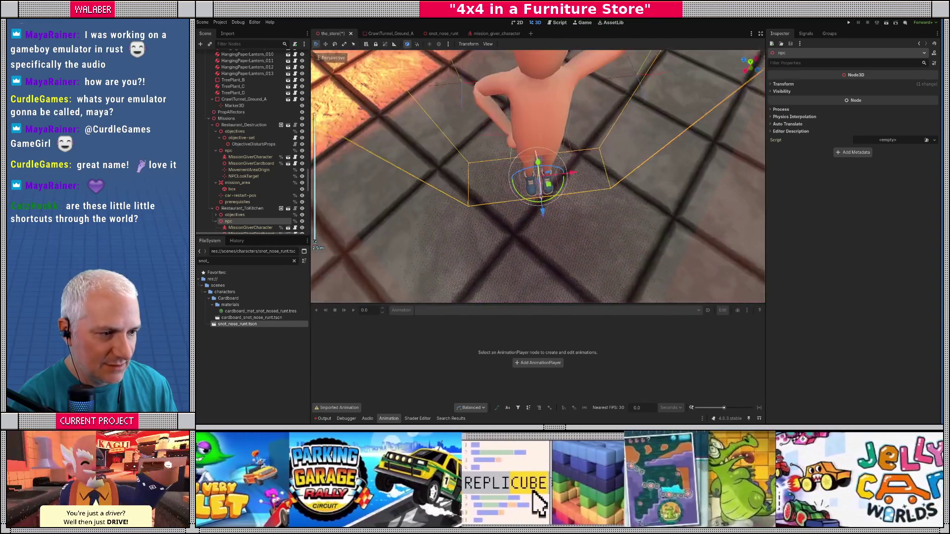
pyautogui.scroll(4, 552, 186)
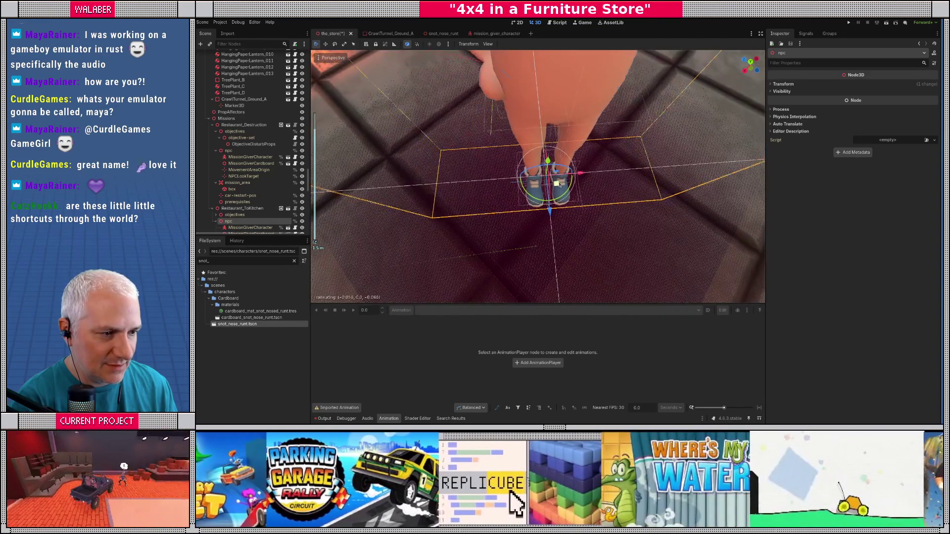
pyautogui.moveTo(556, 184); pyautogui.dragTo(645, 115)
pyautogui.scroll(7, 638, 124)
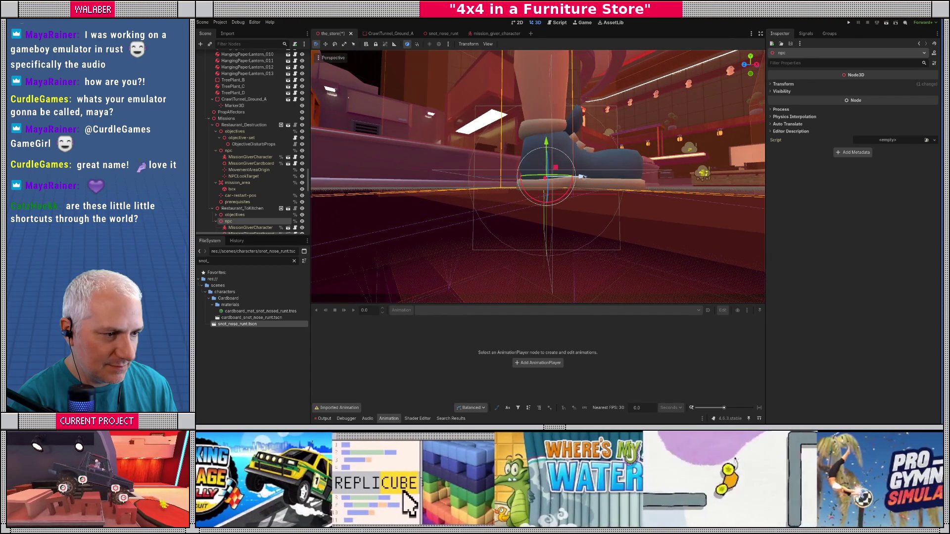
pyautogui.moveTo(545, 142); pyautogui.dragTo(544, 143)
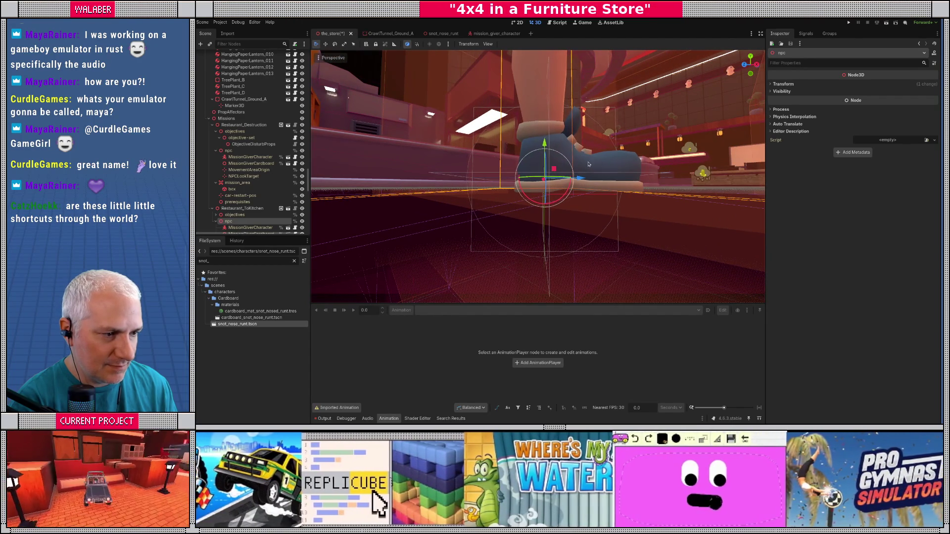
pyautogui.scroll(-10, 534, 173)
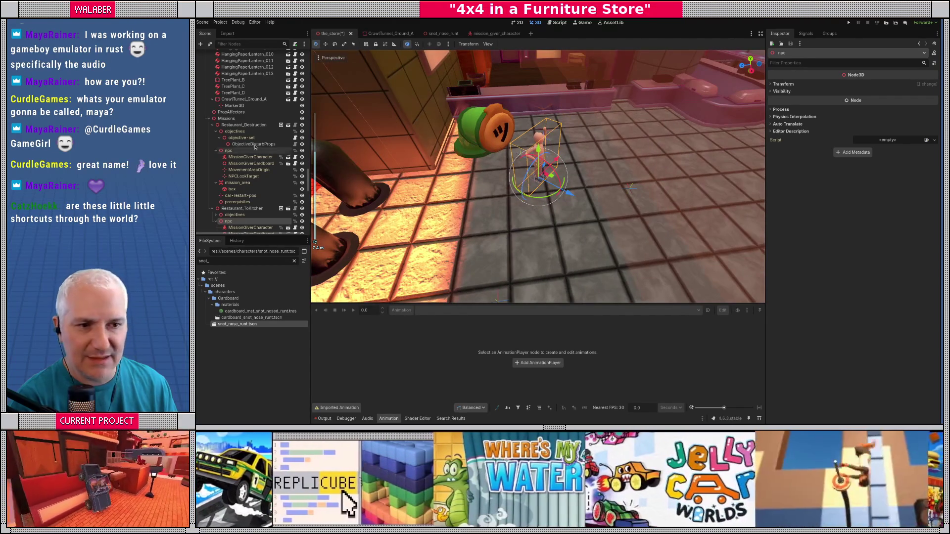
# - Delete the Marker3D under CrawlTunnel_Ground_A and save the store scene
pyautogui.click(243, 106)
pyautogui.press('Delete')
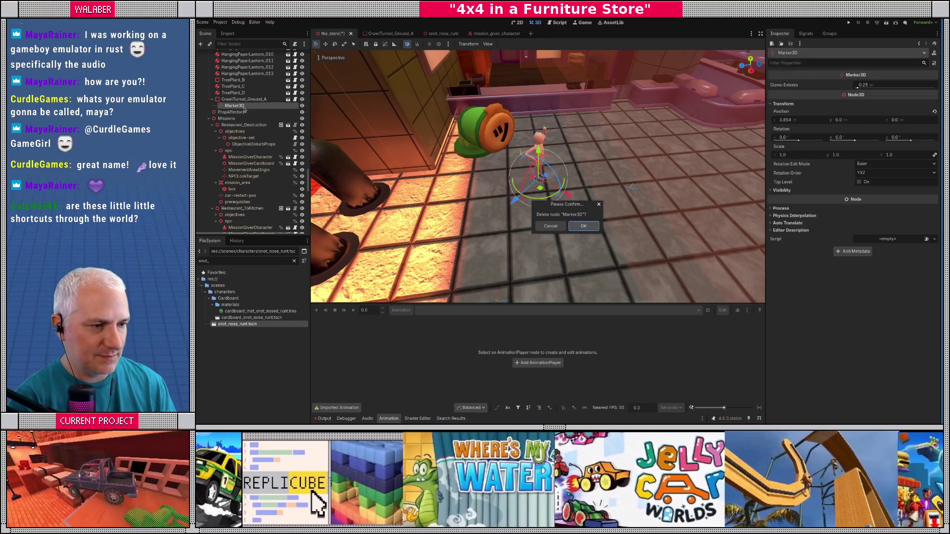
pyautogui.press('Return')
pyautogui.hotkey('ctrl', 's')
# - Move the npc down-left in top-down view, then run the game with F5
pyautogui.moveTo(494, 156); pyautogui.dragTo(473, 175)
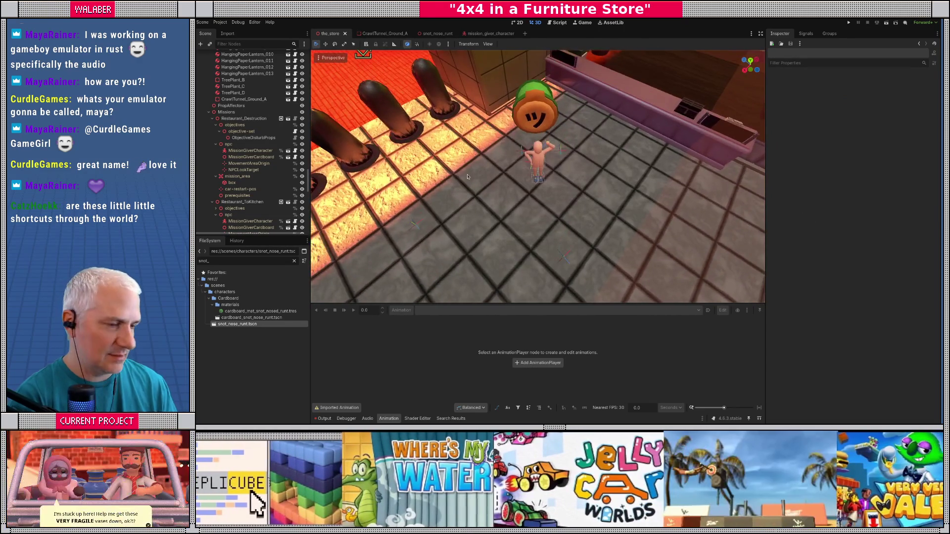
pyautogui.press('KP_7')
pyautogui.click(522, 156)
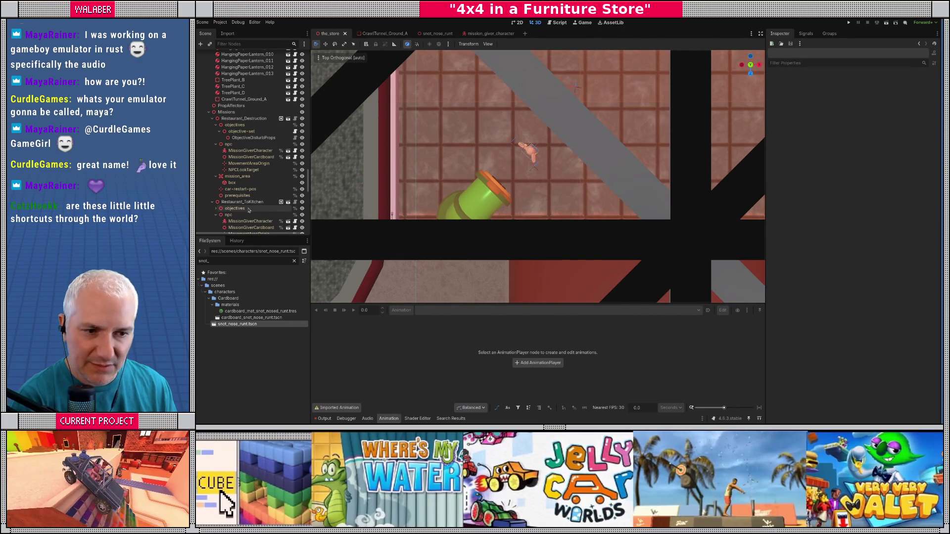
pyautogui.moveTo(561, 130)
pyautogui.mouseDown()
pyautogui.moveTo(529, 167)
pyautogui.moveTo(560, 132)
pyautogui.mouseUp()
pyautogui.moveTo(459, 116)
pyautogui.mouseDown()
pyautogui.moveTo(487, 117)
pyautogui.moveTo(546, 167)
pyautogui.mouseUp()
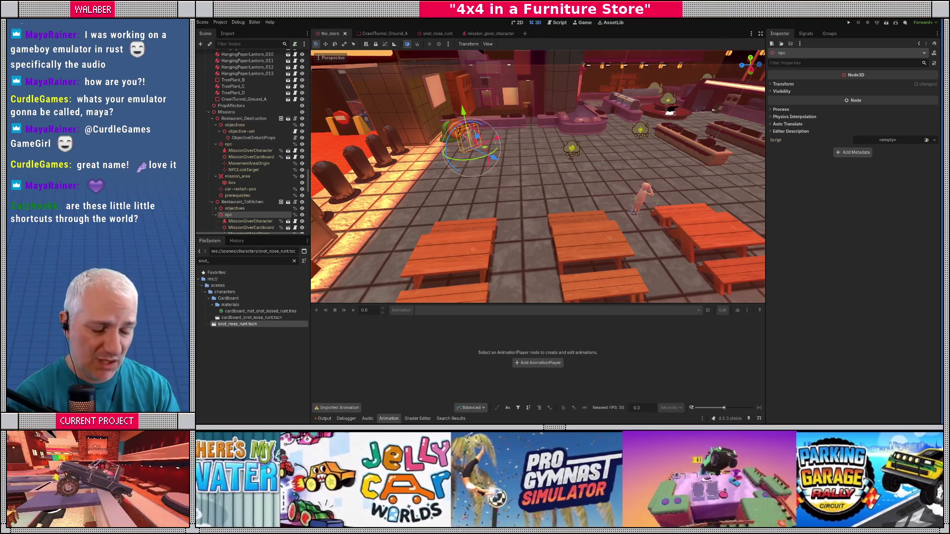
pyautogui.press('F5')
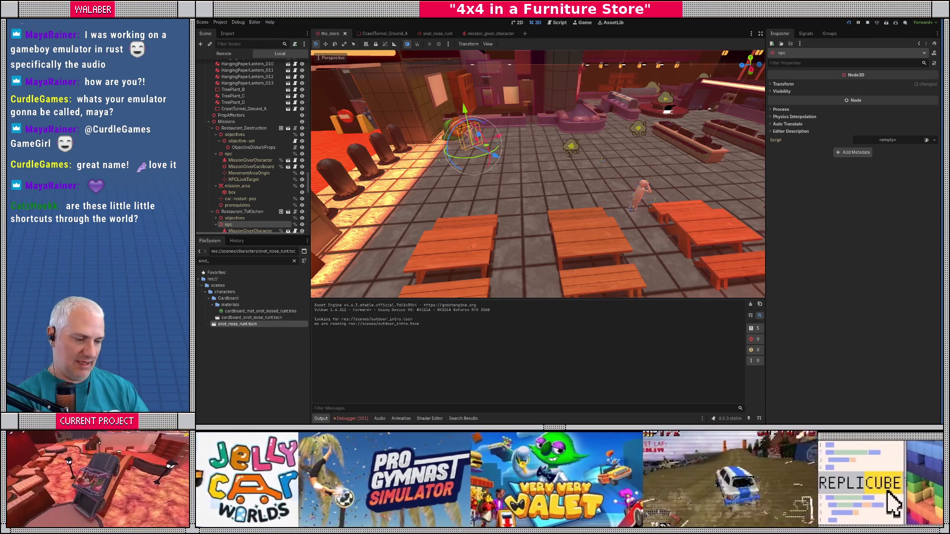
# - Continue from the saved game, then select the ShoppingCartBlockerPylon in the viewport
pyautogui.press('Return')
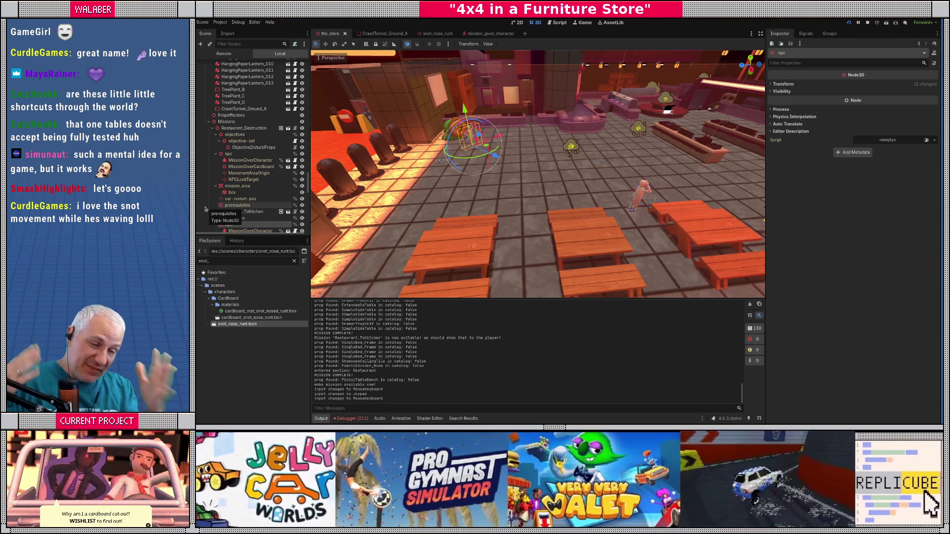
pyautogui.click(375, 164)
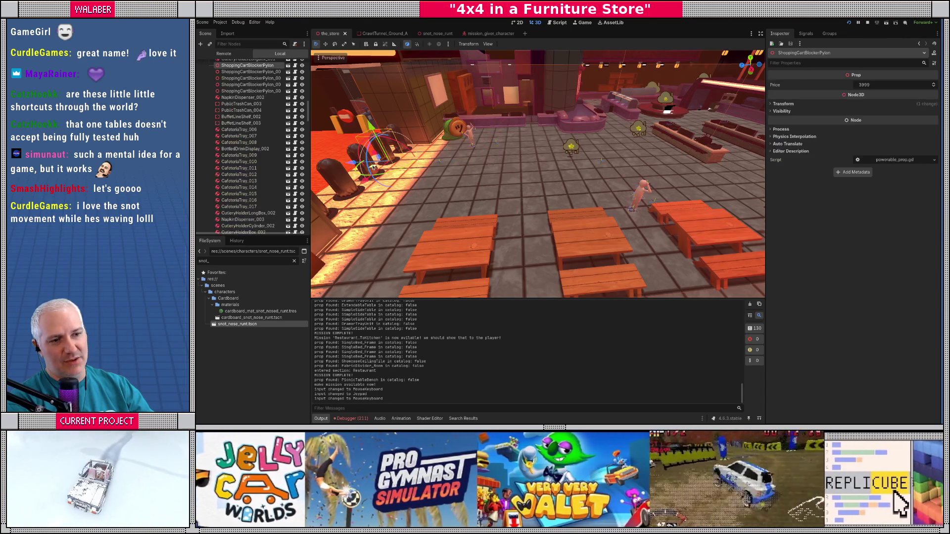
# - Select UnlockPlate_001 and inspect its first_activation signal connection to the unlock camera
pyautogui.press('f')
pyautogui.moveTo(410, 169)
pyautogui.mouseDown()
pyautogui.moveTo(568, 180)
pyautogui.moveTo(571, 198)
pyautogui.mouseUp()
pyautogui.scroll(-5, 547, 184)
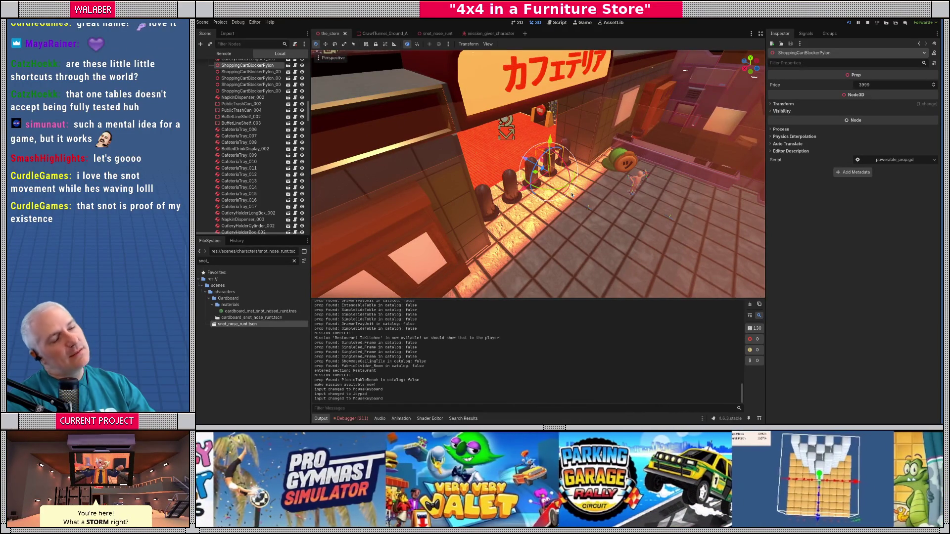
pyautogui.scroll(-5, 572, 194)
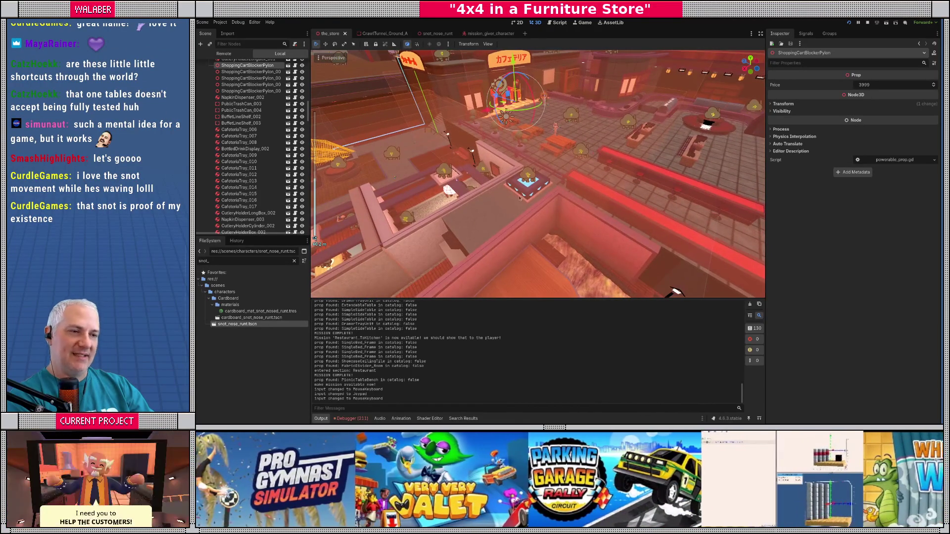
pyautogui.click(529, 189)
pyautogui.press('f')
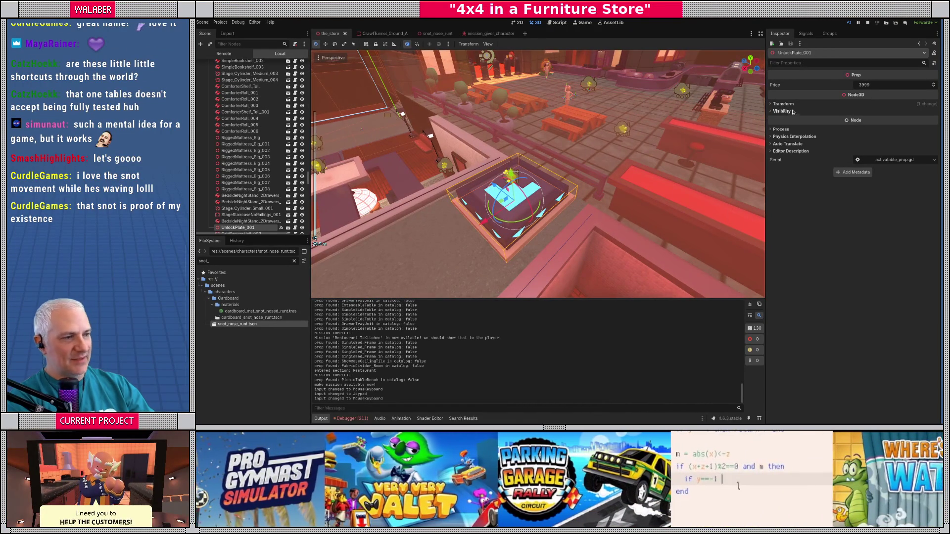
pyautogui.scroll(-2, 247, 187)
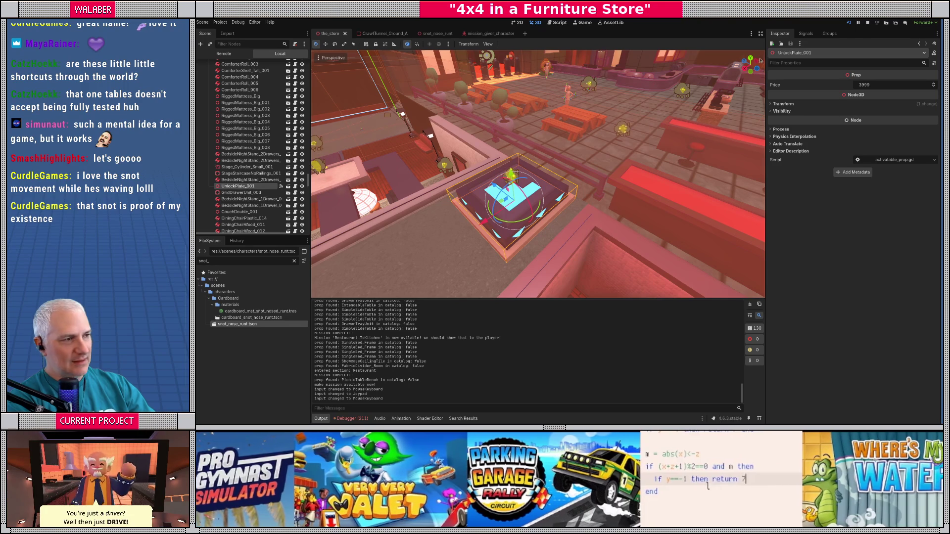
pyautogui.click(806, 34)
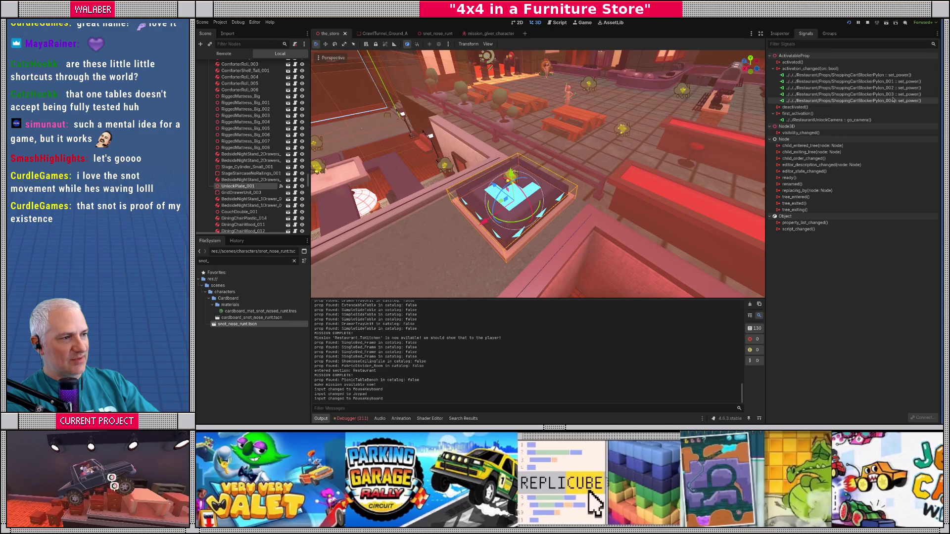
pyautogui.click(813, 121)
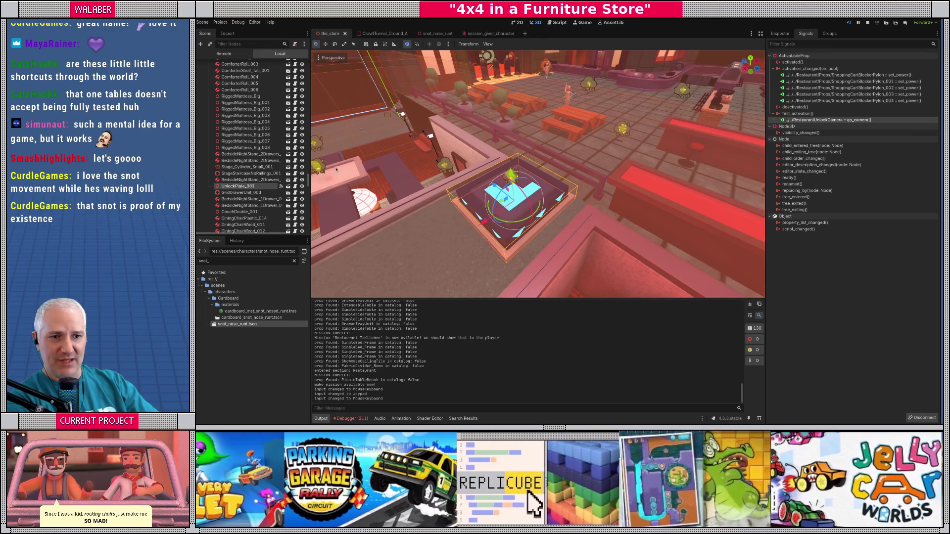
# - Filter the Scene tree by 'unloc', select RestaurantUnlockCamera, then clear the filter
pyautogui.click(263, 44)
pyautogui.write('unlock')
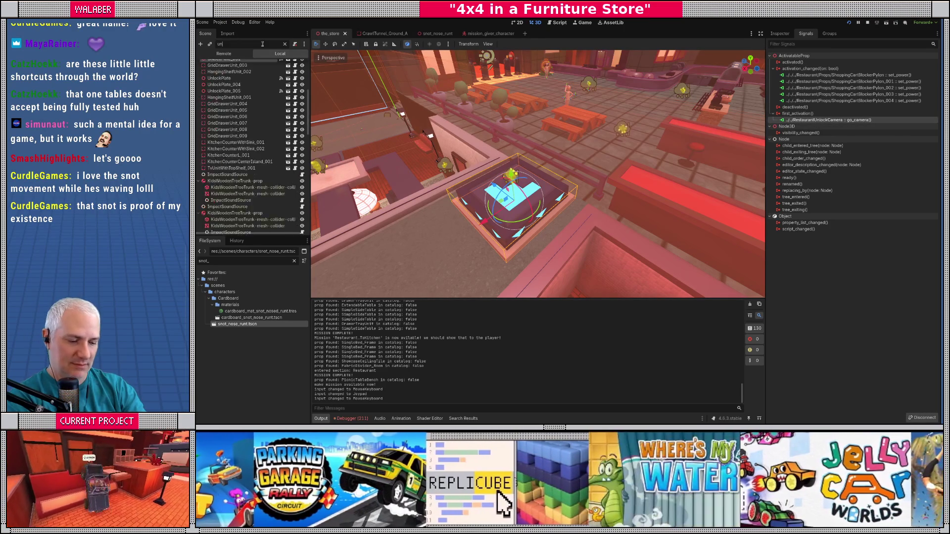
pyautogui.press('BackSpace')
pyautogui.press('BackSpace')
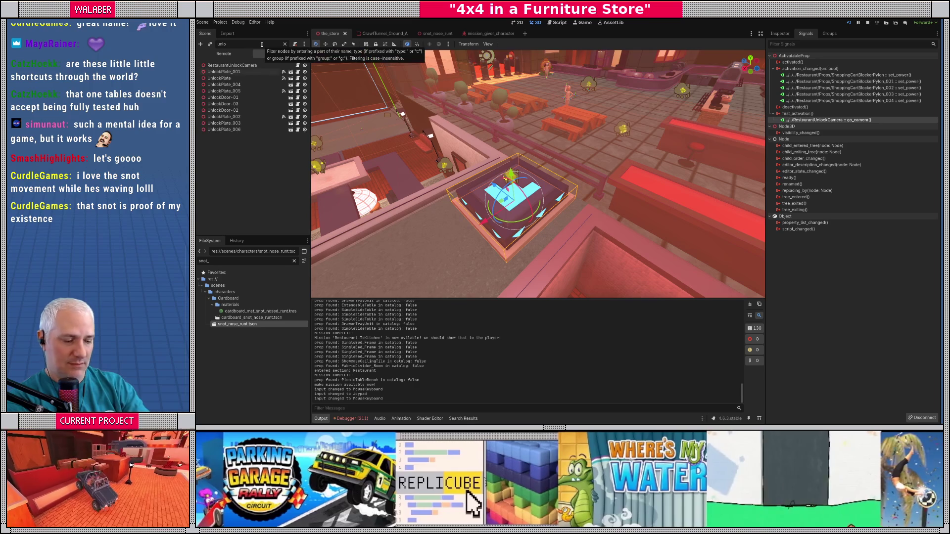
pyautogui.click(242, 65)
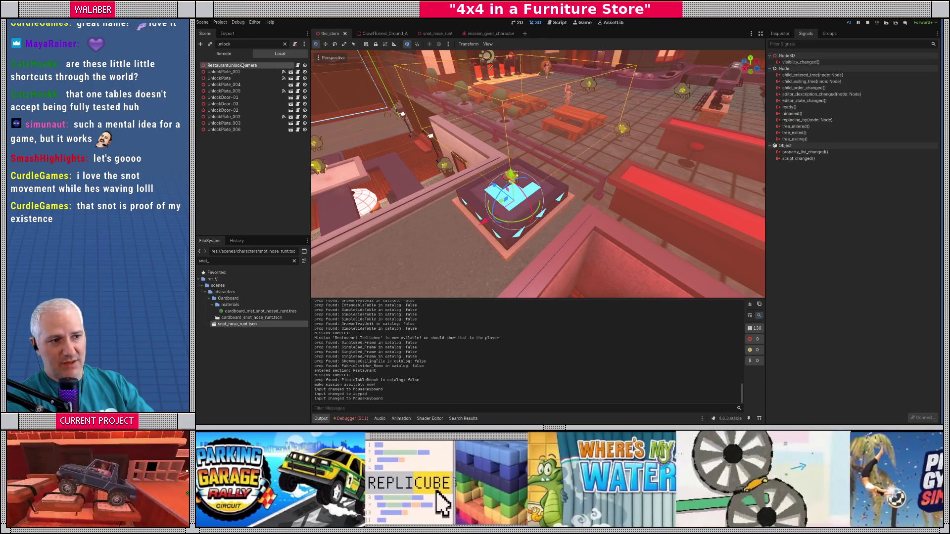
pyautogui.scroll(-5, 521, 159)
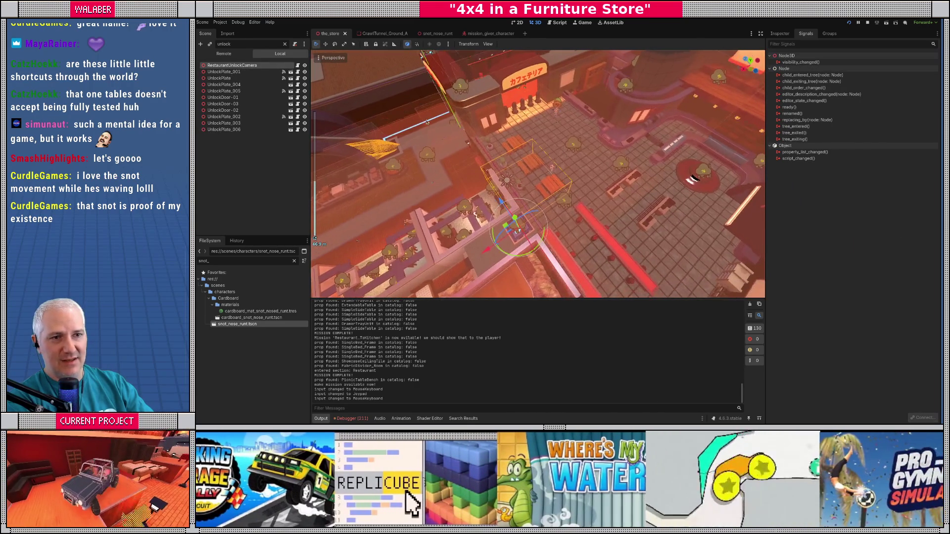
pyautogui.click(284, 44)
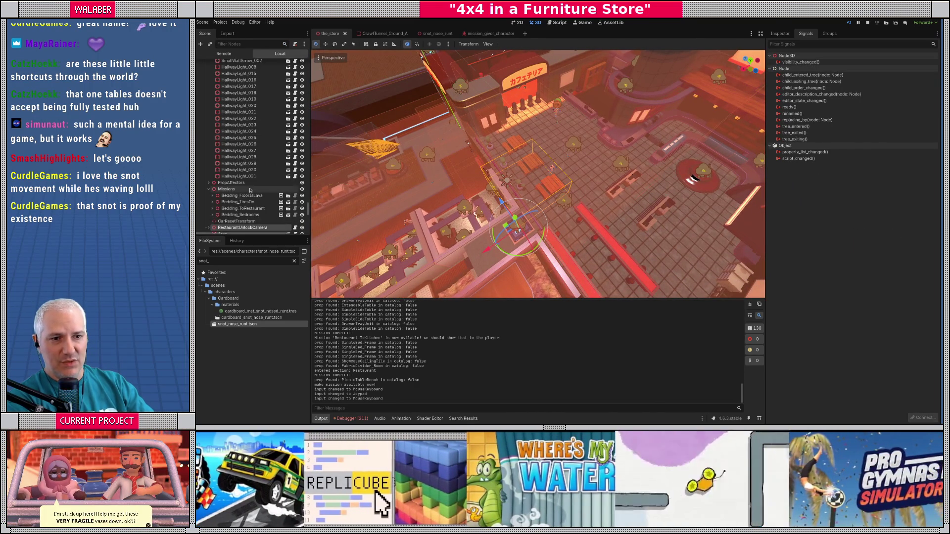
# - Frame RestaurantUnlockCamera in the viewport and expand it to show its BaseCamera child
pyautogui.click(780, 33)
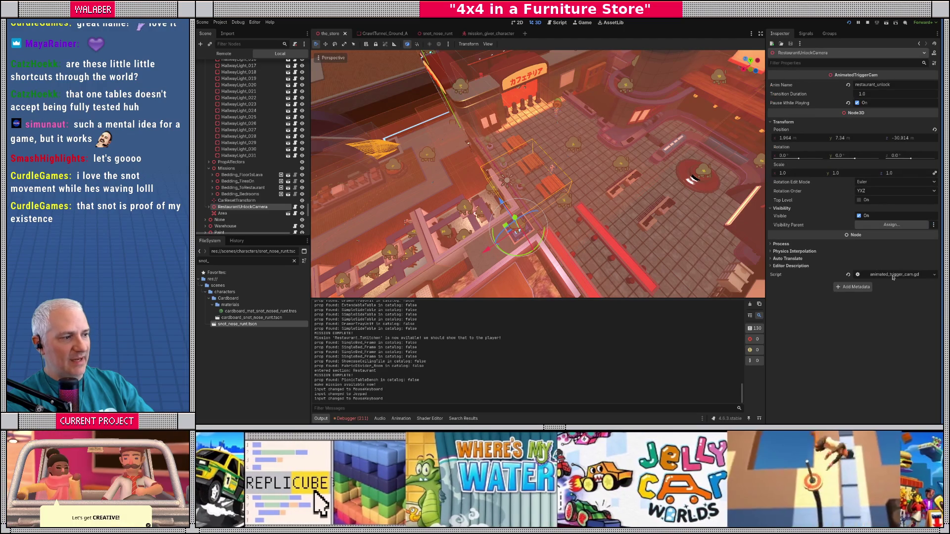
pyautogui.press('f')
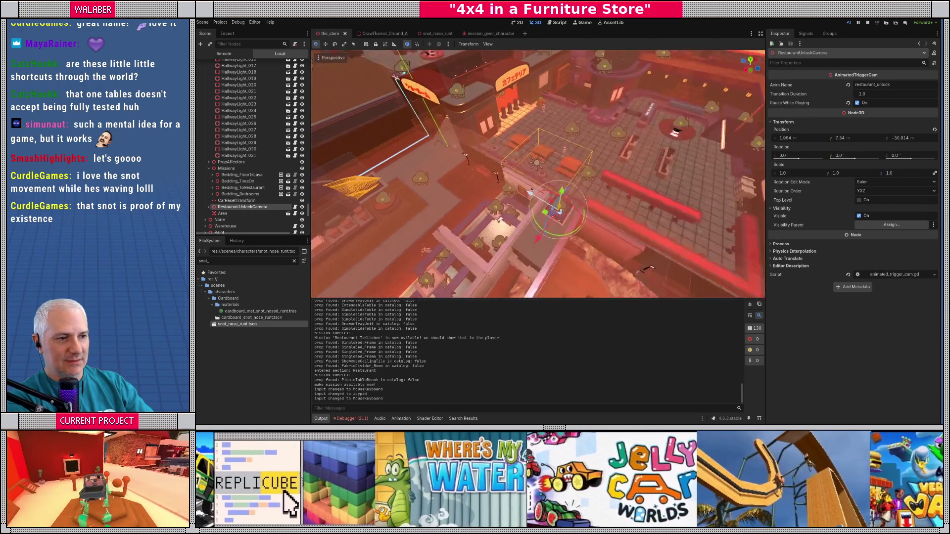
pyautogui.click(208, 207)
pyautogui.scroll(-2, 238, 198)
pyautogui.click(234, 193)
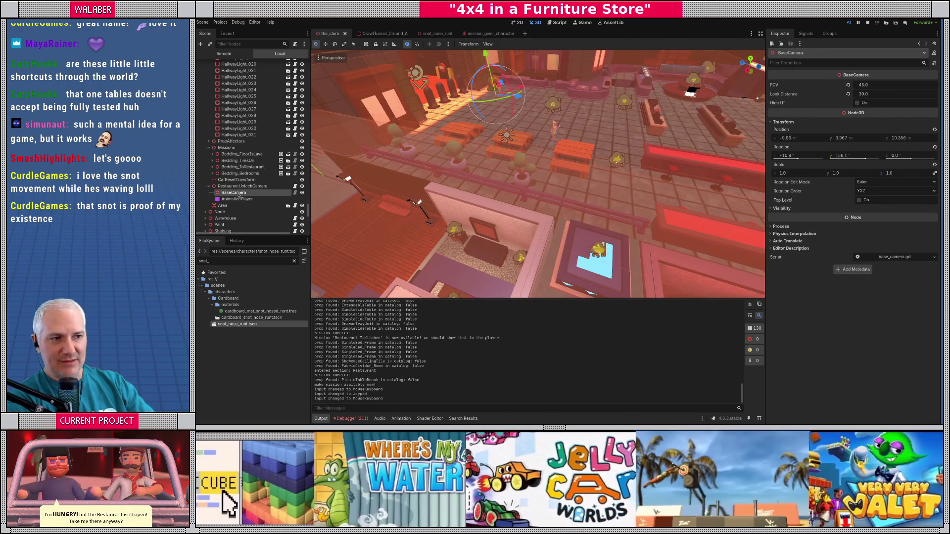
# - Play the restaurant_unlock animation in the AnimationPlayer, then open the camera's script
pyautogui.click(238, 199)
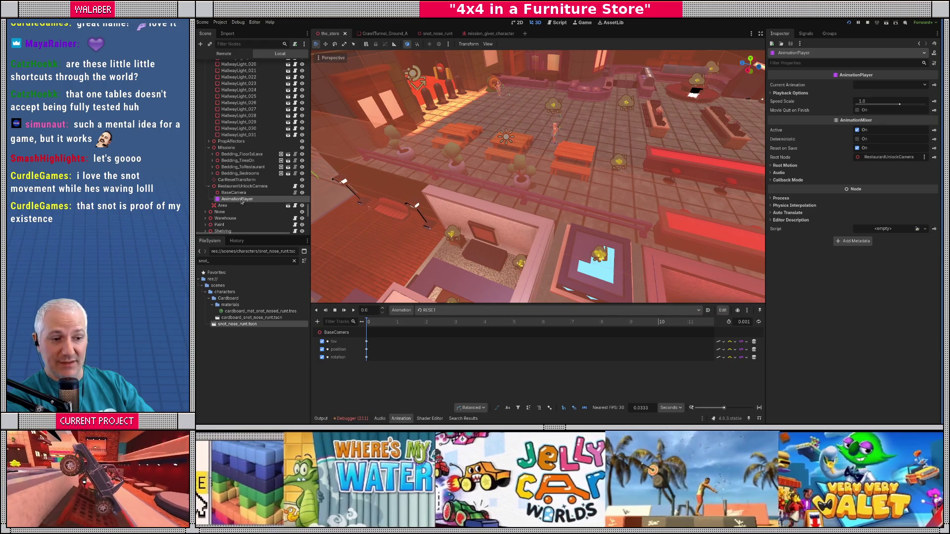
pyautogui.click(445, 310)
pyautogui.click(456, 329)
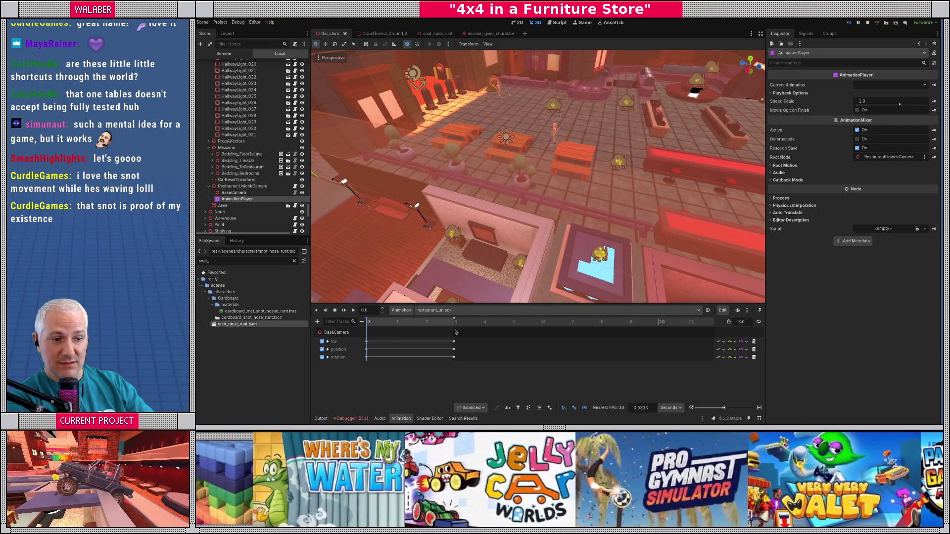
pyautogui.click(354, 310)
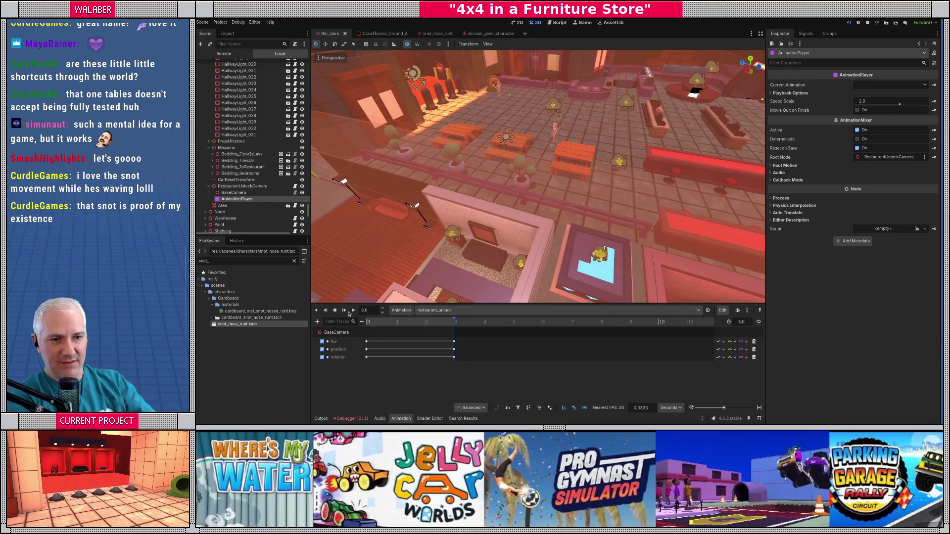
pyautogui.click(295, 186)
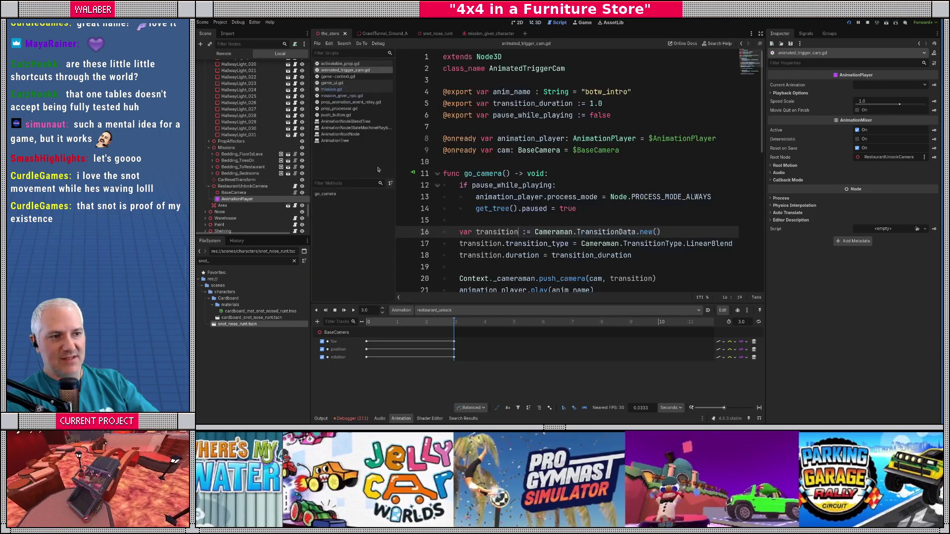
# - Read the pause_while_playing block and push_camera call in animated_trigger_cam.gd
pyautogui.scroll(-1, 534, 160)
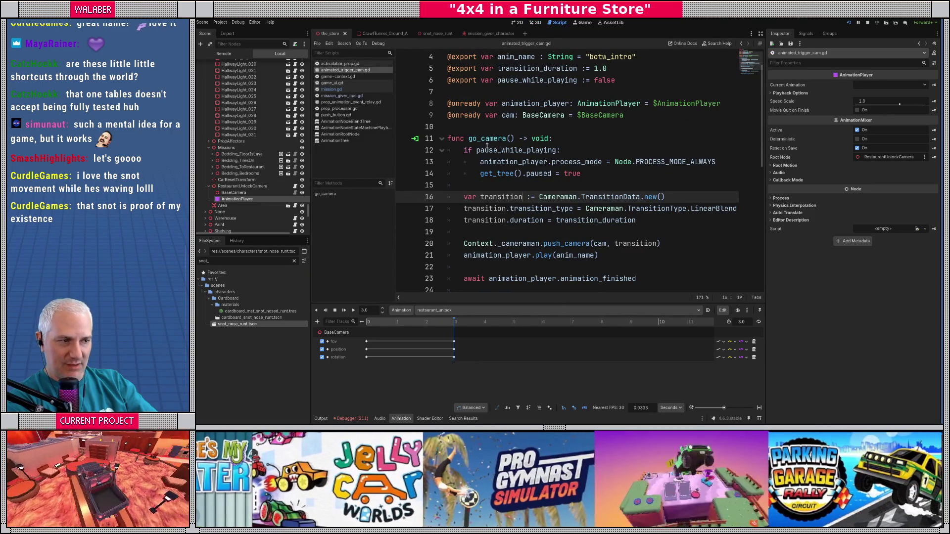
pyautogui.moveTo(465, 150); pyautogui.dragTo(588, 176)
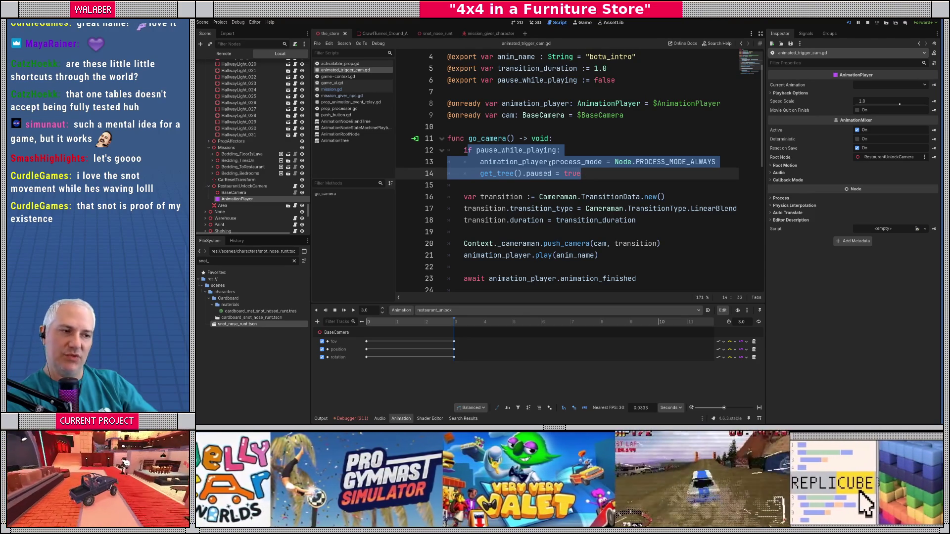
pyautogui.click(548, 191)
pyautogui.moveTo(553, 303); pyautogui.dragTo(559, 348)
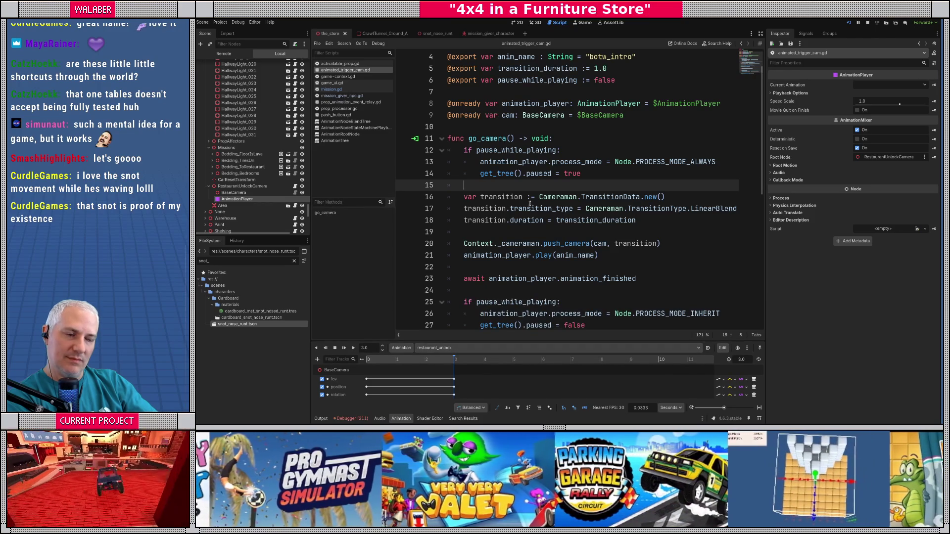
pyautogui.scroll(-1, 529, 204)
pyautogui.click(518, 208)
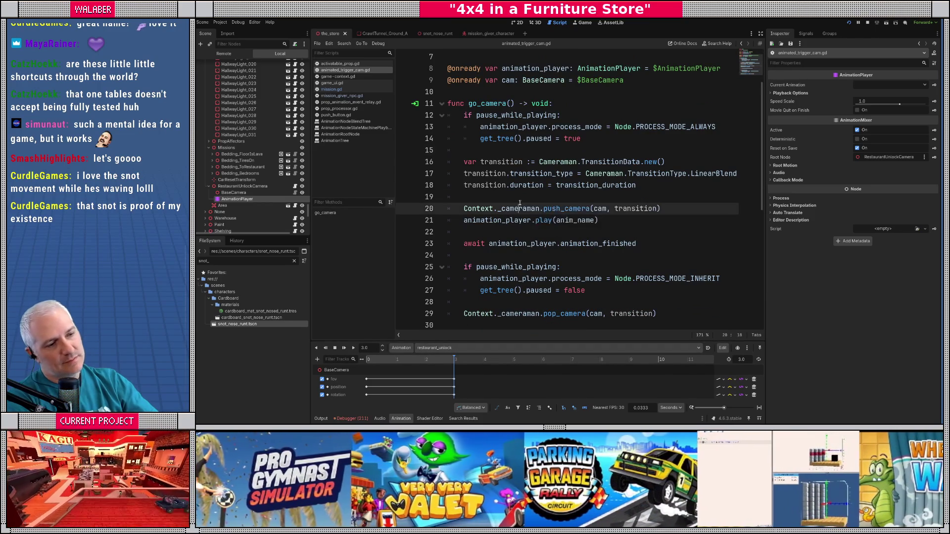
pyautogui.scroll(-2, 484, 197)
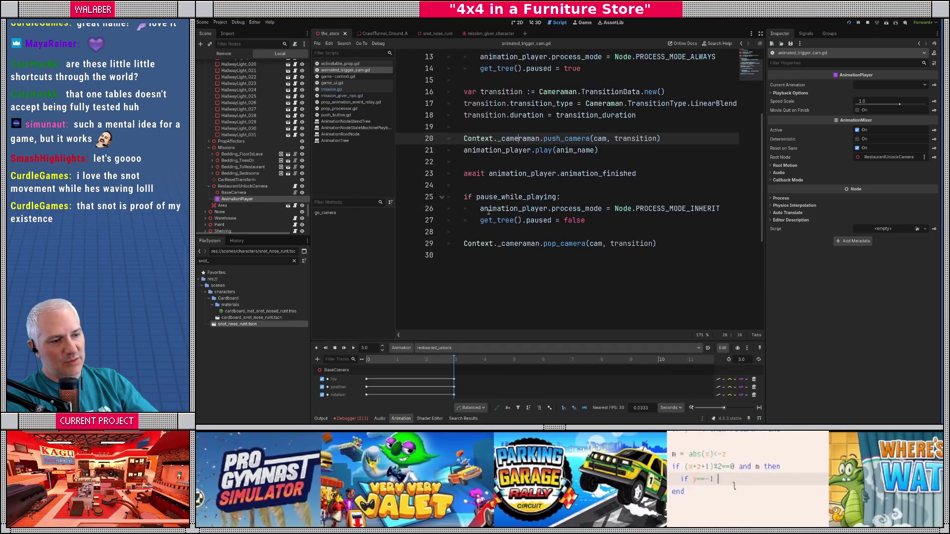
pyautogui.click(512, 129)
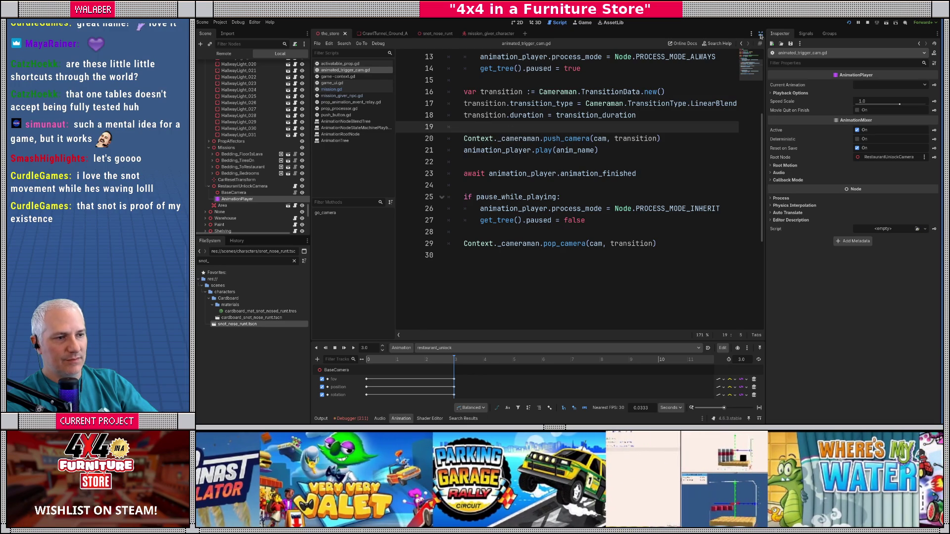
# - Toggle distraction-free mode on and off, then return to the store's 3D view
pyautogui.click(760, 33)
pyautogui.click(936, 33)
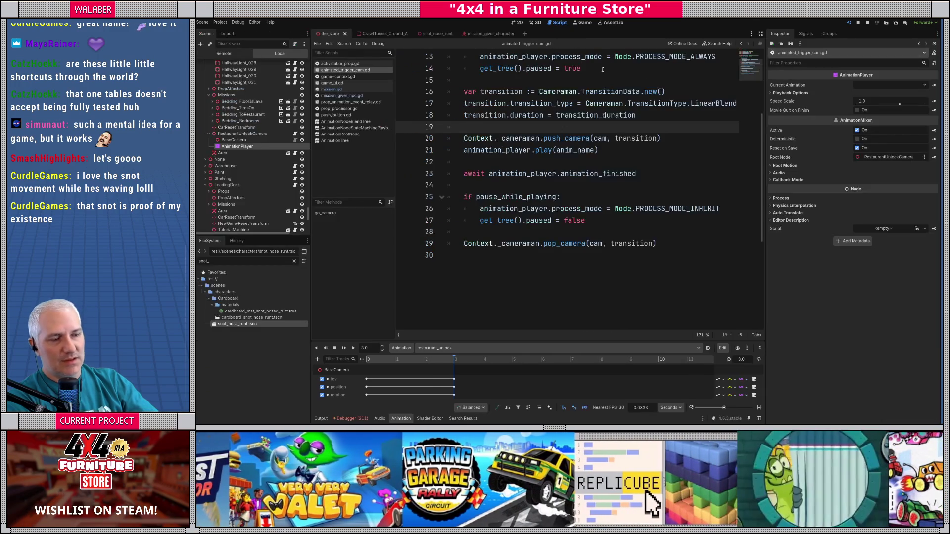
pyautogui.click(535, 22)
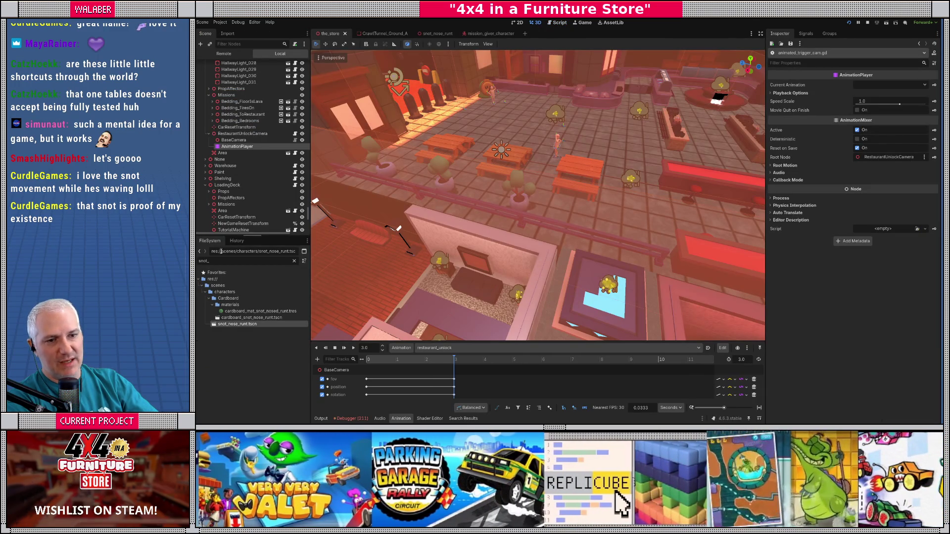
# - Filter the files for 'camera', select RestaurantUnlockCamera, and view the restaurant from above
pyautogui.hotkey('ctrl', 'a')
pyautogui.write('camera')
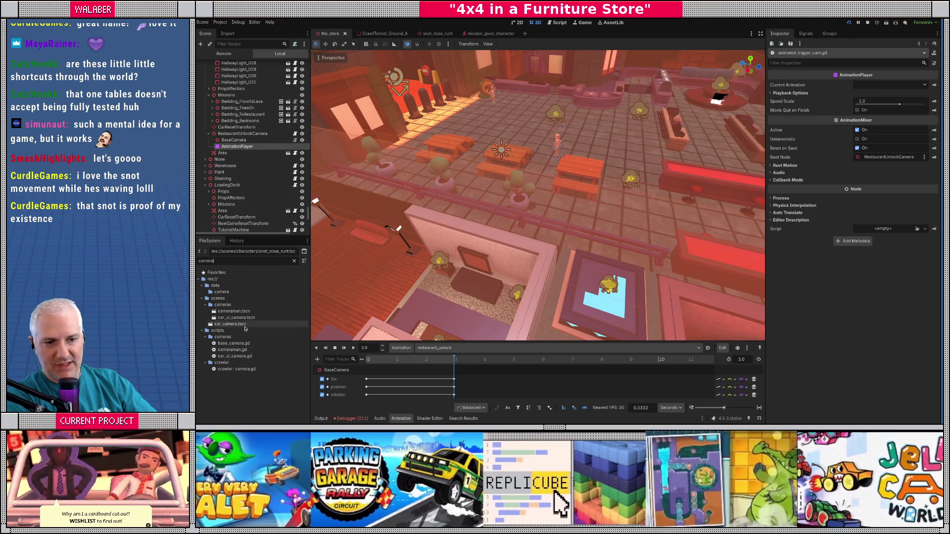
pyautogui.click(242, 133)
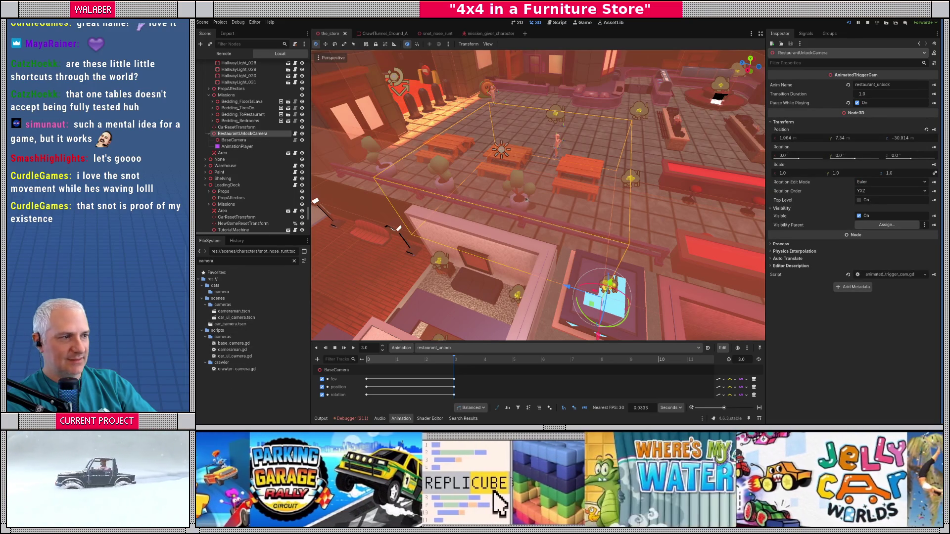
pyautogui.scroll(-1, 550, 203)
pyautogui.moveTo(550, 204)
pyautogui.mouseDown()
pyautogui.moveTo(532, 221)
pyautogui.moveTo(471, 200)
pyautogui.mouseUp()
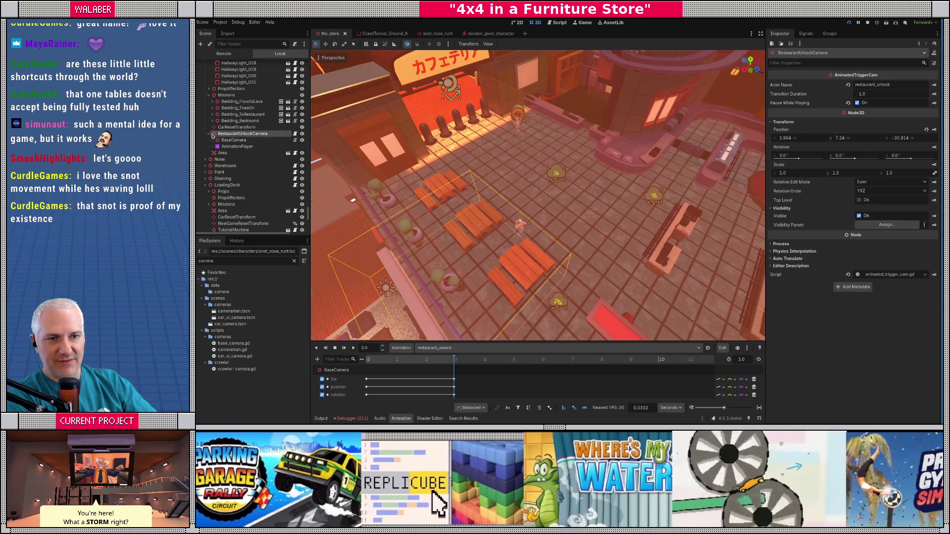
# - Collapse and duplicate RestaurantUnlockCamera, renaming the copy SnotNoseRevealCamera
pyautogui.click(208, 134)
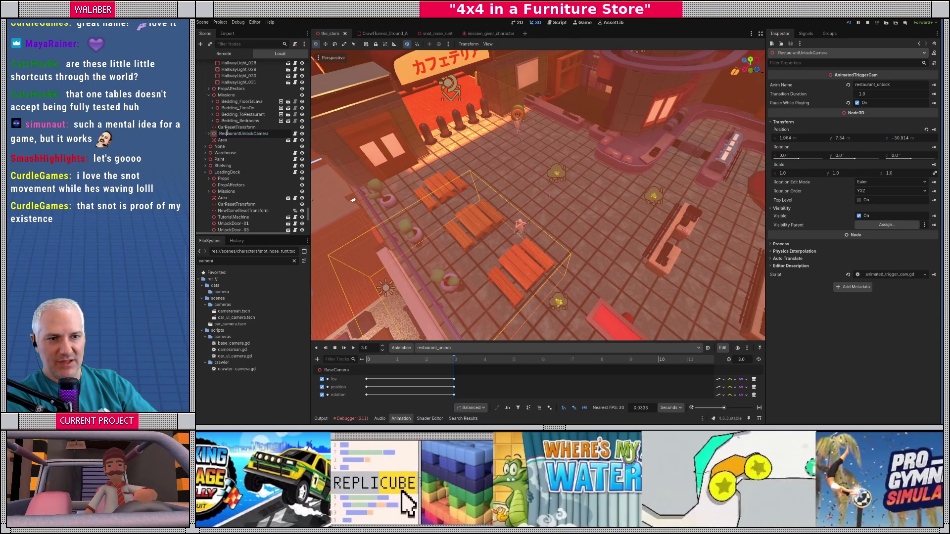
pyautogui.hotkey('ctrl', 'd')
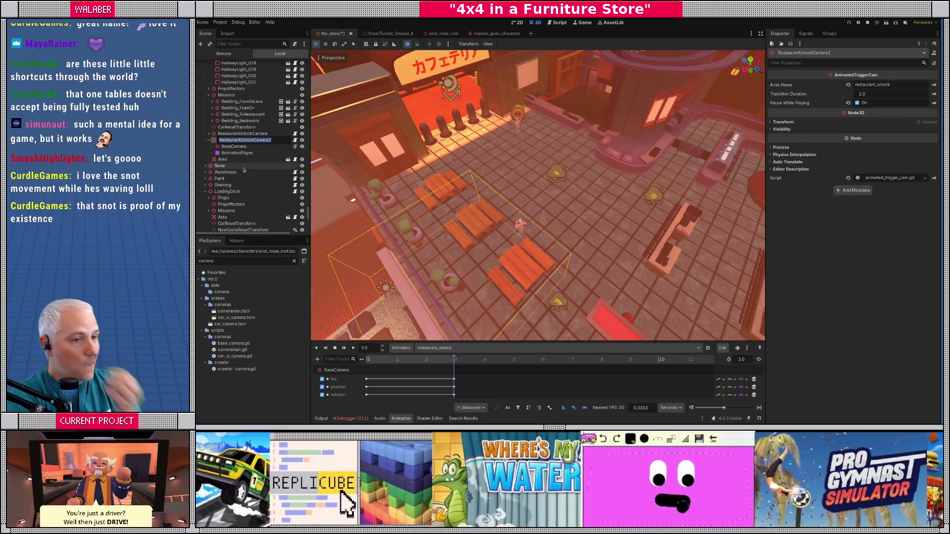
pyautogui.write('SnotNose')
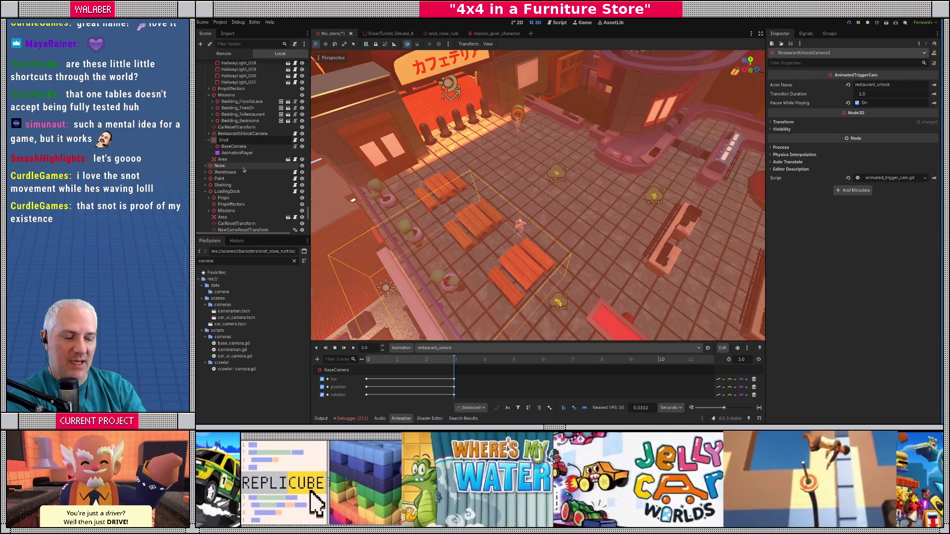
pyautogui.write('RevealCa')
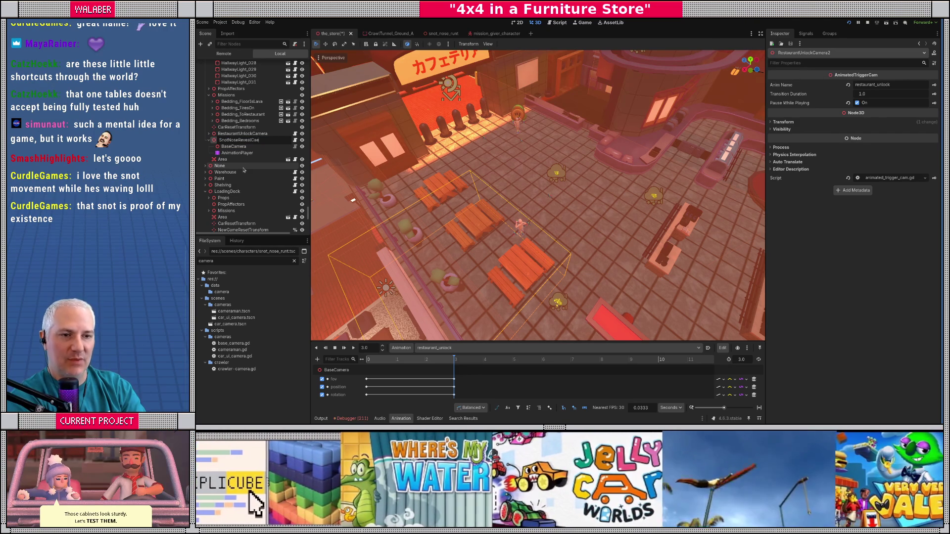
pyautogui.write('mera')
pyautogui.press('Return')
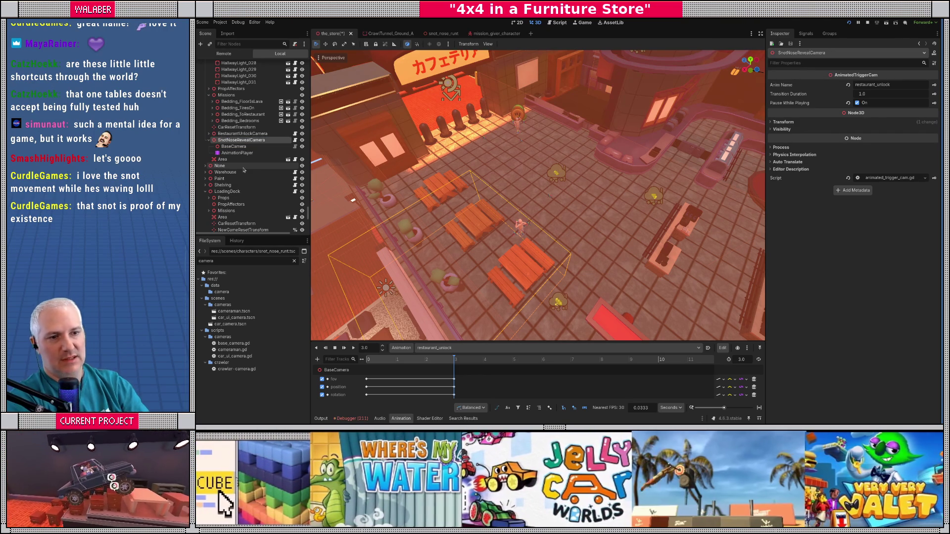